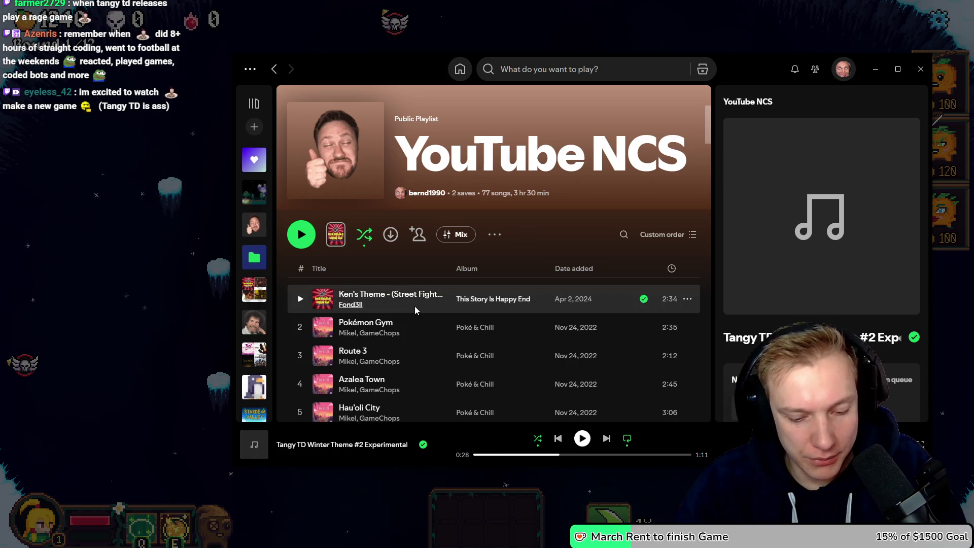
Close the game's options panel and start Ken's Theme in the music player.
{"action": "key", "text": "alt+Tab"}
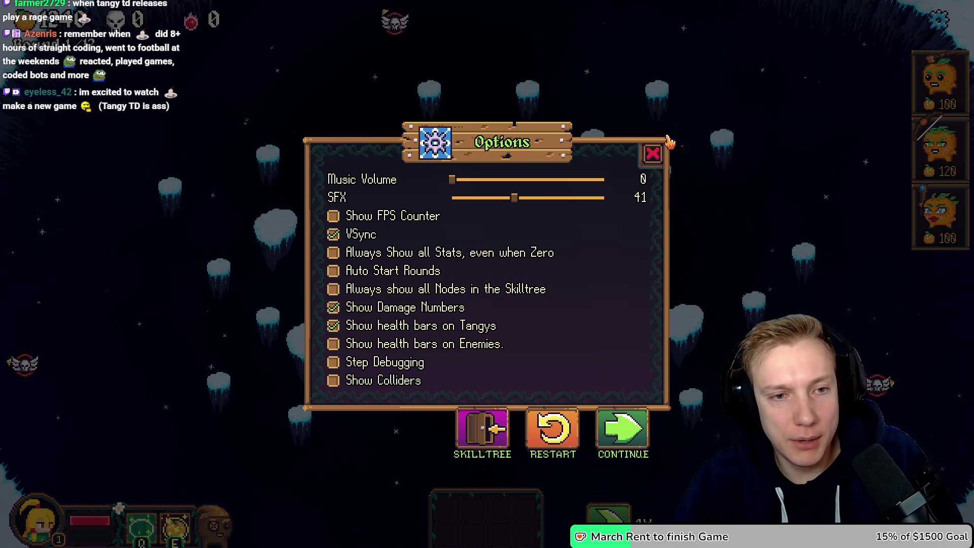
{"action": "left_click", "coordinate": [654, 154]}
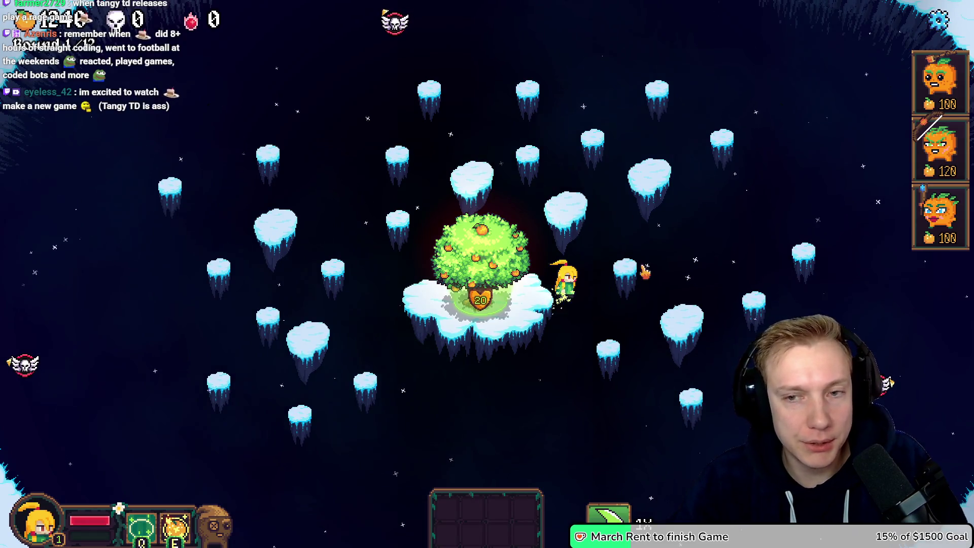
{"action": "key", "text": "alt+Tab"}
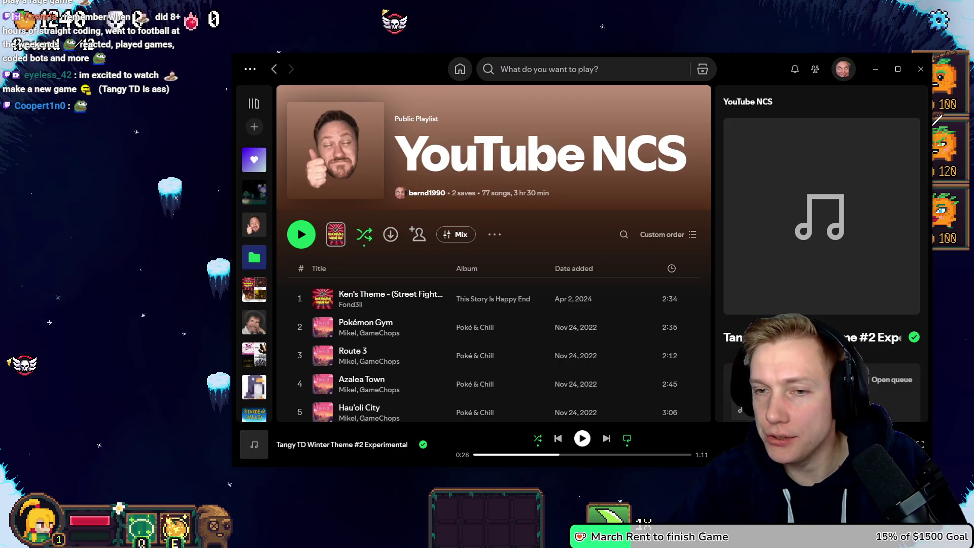
{"action": "left_click", "coordinate": [411, 308]}
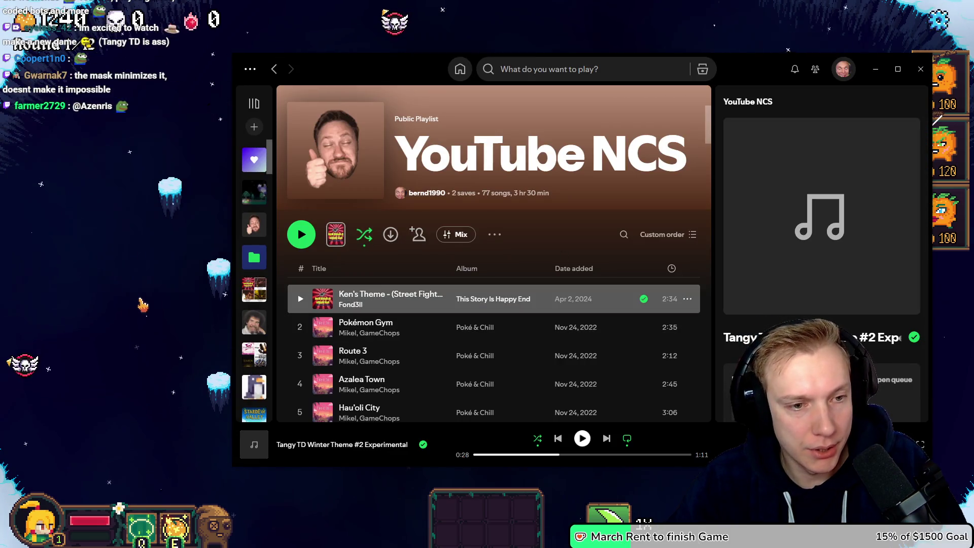
{"action": "double_click", "coordinate": [425, 303]}
{"action": "left_click", "coordinate": [84, 313]}
Walk the hero in circles around the central tree's base.
{"action": "right_click", "coordinate": [346, 306]}
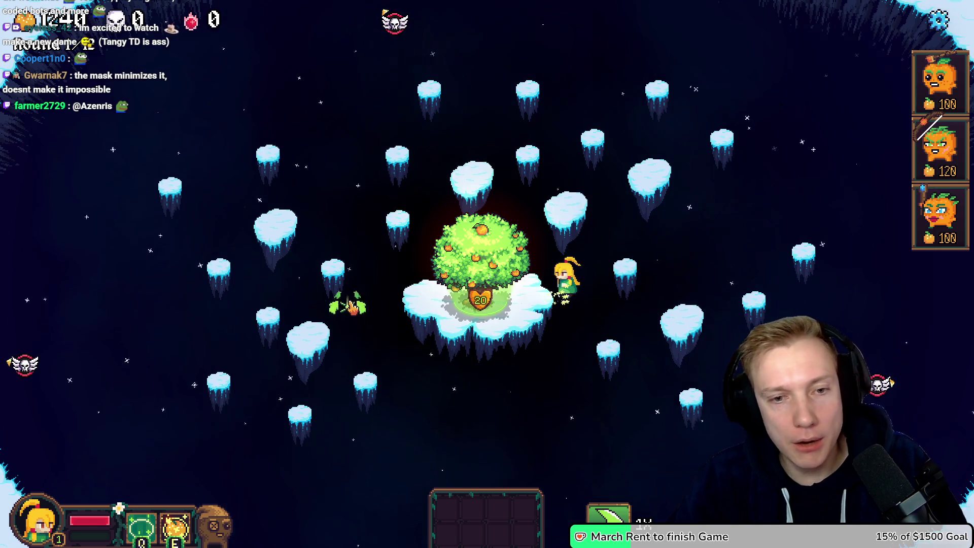
{"action": "right_click", "coordinate": [528, 359]}
{"action": "right_click", "coordinate": [429, 192]}
{"action": "right_click", "coordinate": [374, 341]}
{"action": "right_click", "coordinate": [580, 361]}
{"action": "right_click", "coordinate": [518, 192]}
{"action": "right_click", "coordinate": [358, 277]}
{"action": "right_click", "coordinate": [409, 383]}
{"action": "right_click", "coordinate": [504, 381]}
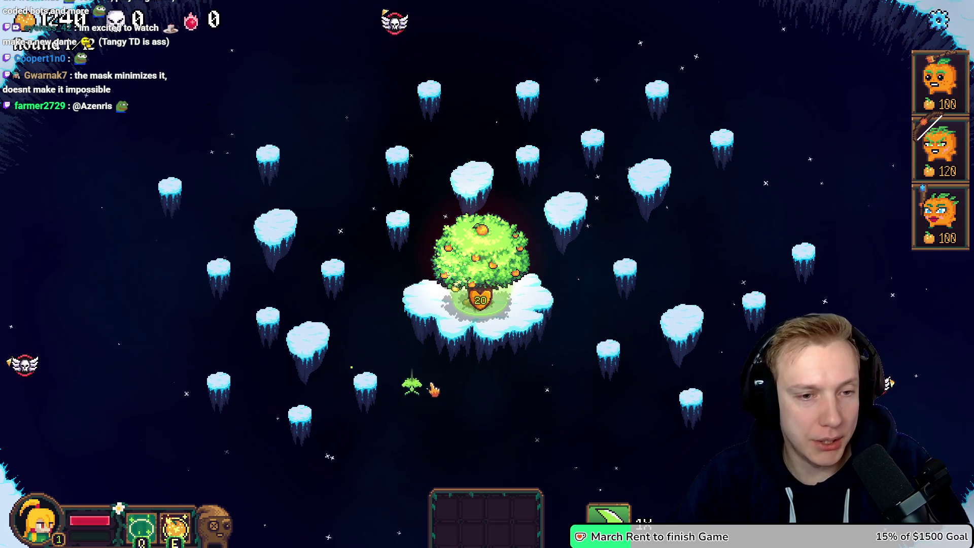
{"action": "right_click", "coordinate": [543, 188]}
{"action": "right_click", "coordinate": [370, 287]}
{"action": "right_click", "coordinate": [409, 391]}
{"action": "right_click", "coordinate": [500, 348]}
{"action": "right_click", "coordinate": [556, 203]}
{"action": "right_click", "coordinate": [398, 223]}
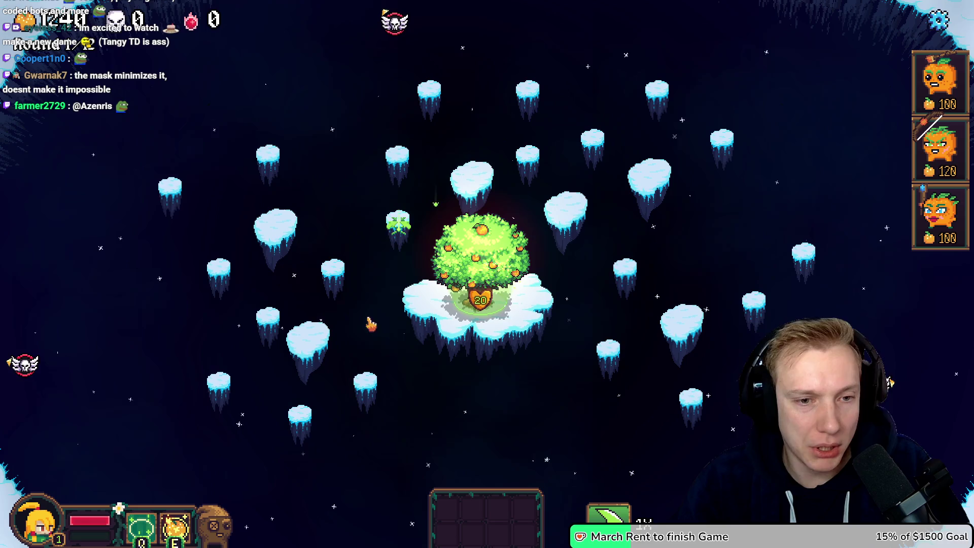
{"action": "right_click", "coordinate": [370, 323]}
{"action": "right_click", "coordinate": [434, 389]}
{"action": "right_click", "coordinate": [480, 373]}
{"action": "right_click", "coordinate": [515, 327]}
{"action": "right_click", "coordinate": [533, 209]}
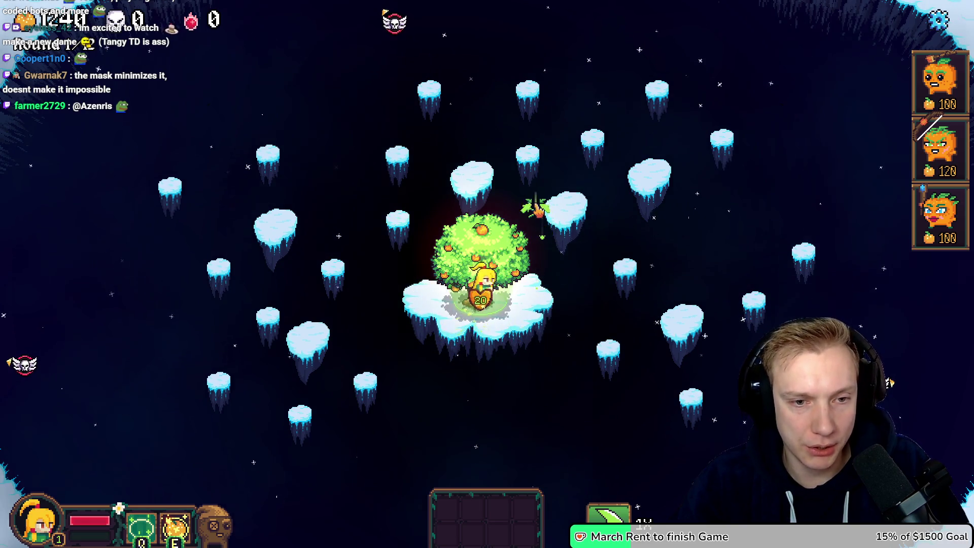
{"action": "right_click", "coordinate": [398, 267]}
{"action": "right_click", "coordinate": [444, 369]}
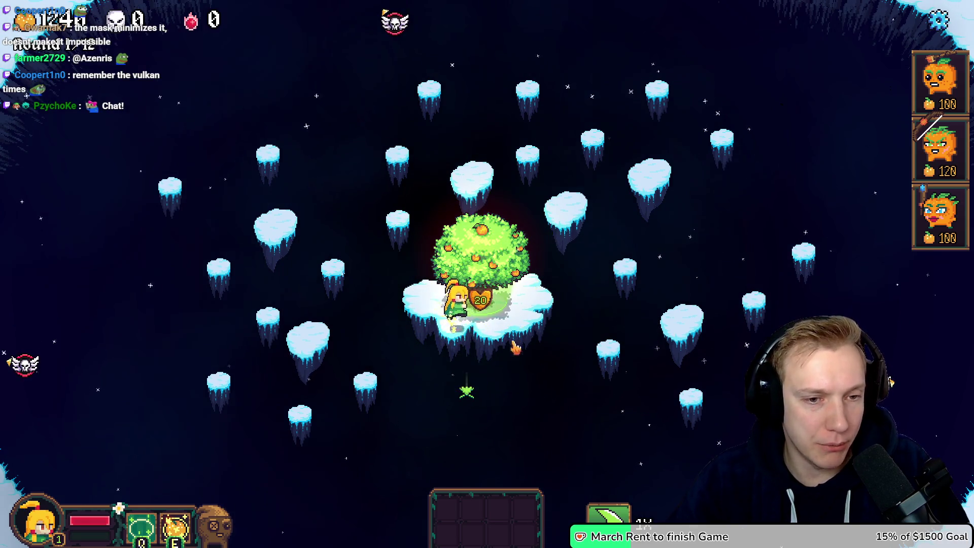
{"action": "right_click", "coordinate": [558, 202]}
{"action": "right_click", "coordinate": [540, 193]}
{"action": "right_click", "coordinate": [413, 296]}
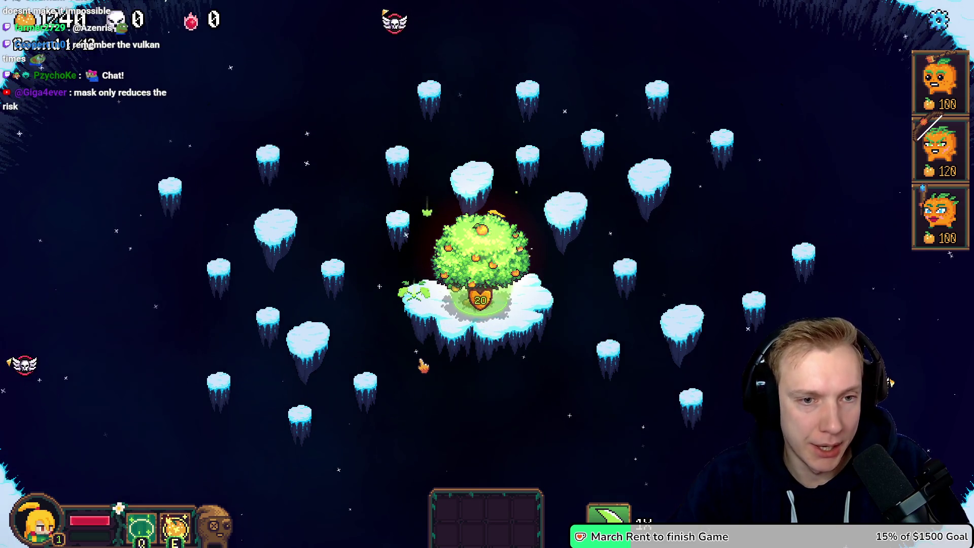
{"action": "right_click", "coordinate": [551, 284]}
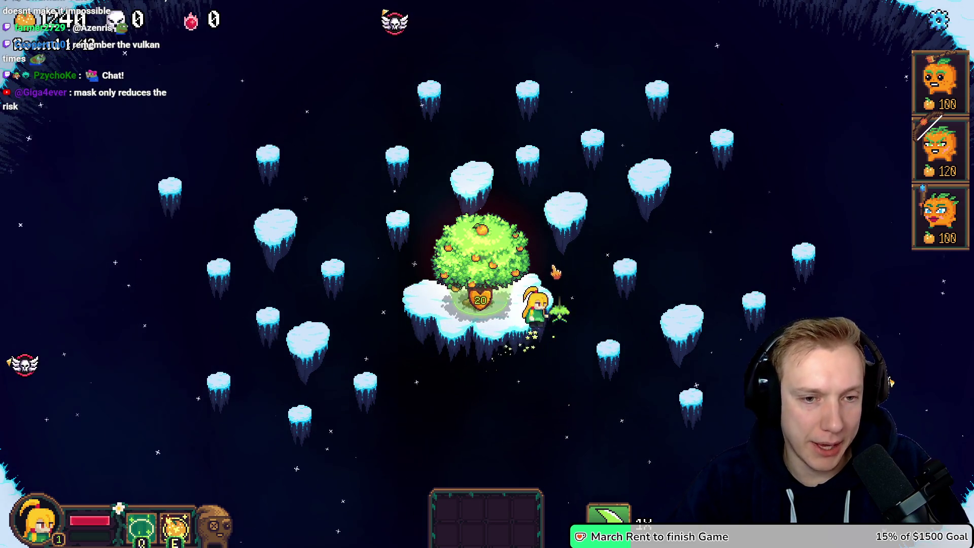
{"action": "right_click", "coordinate": [380, 293]}
{"action": "right_click", "coordinate": [424, 350]}
{"action": "right_click", "coordinate": [457, 358]}
{"action": "right_click", "coordinate": [561, 336]}
{"action": "right_click", "coordinate": [554, 284]}
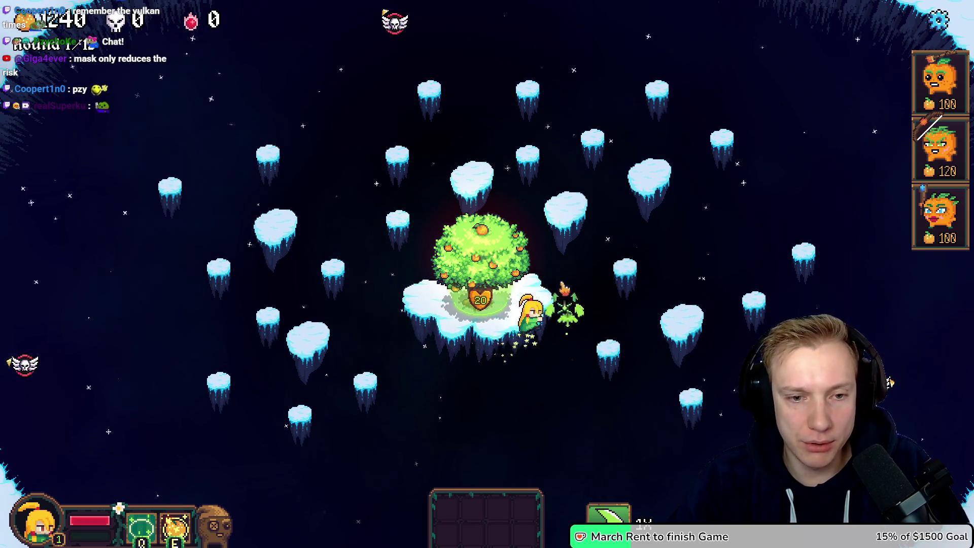
{"action": "right_click", "coordinate": [386, 289]}
{"action": "right_click", "coordinate": [395, 345]}
{"action": "right_click", "coordinate": [453, 365]}
{"action": "right_click", "coordinate": [554, 342]}
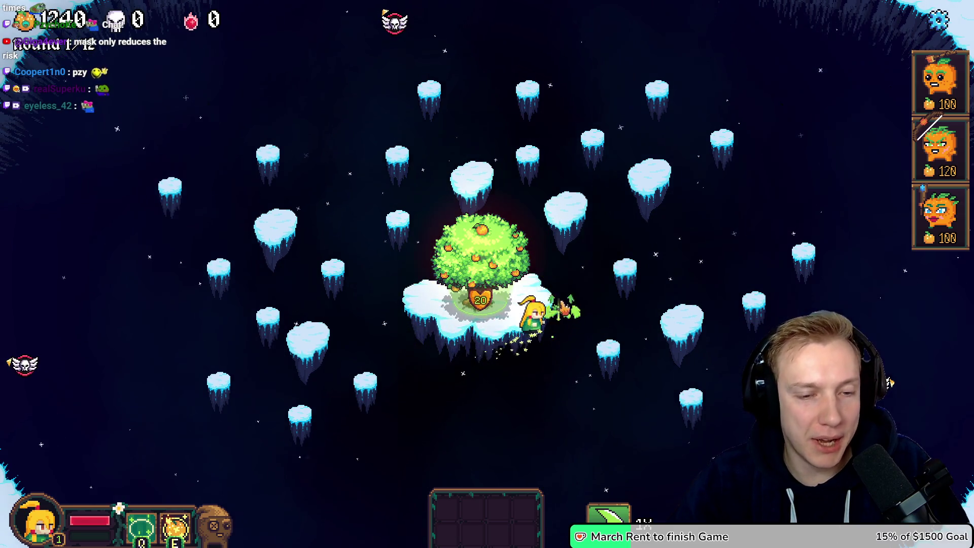
{"action": "right_click", "coordinate": [538, 236]}
{"action": "right_click", "coordinate": [358, 303]}
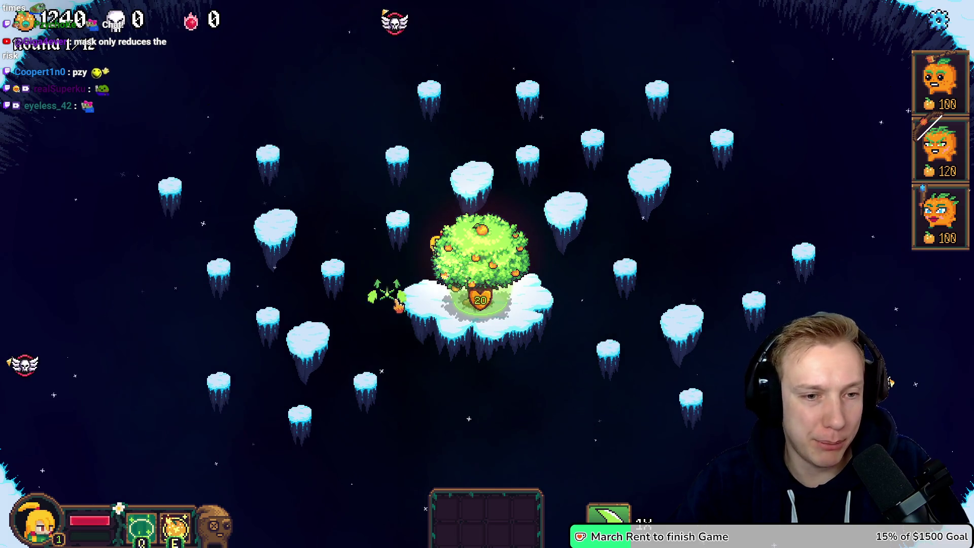
{"action": "right_click", "coordinate": [536, 363]}
{"action": "right_click", "coordinate": [558, 317]}
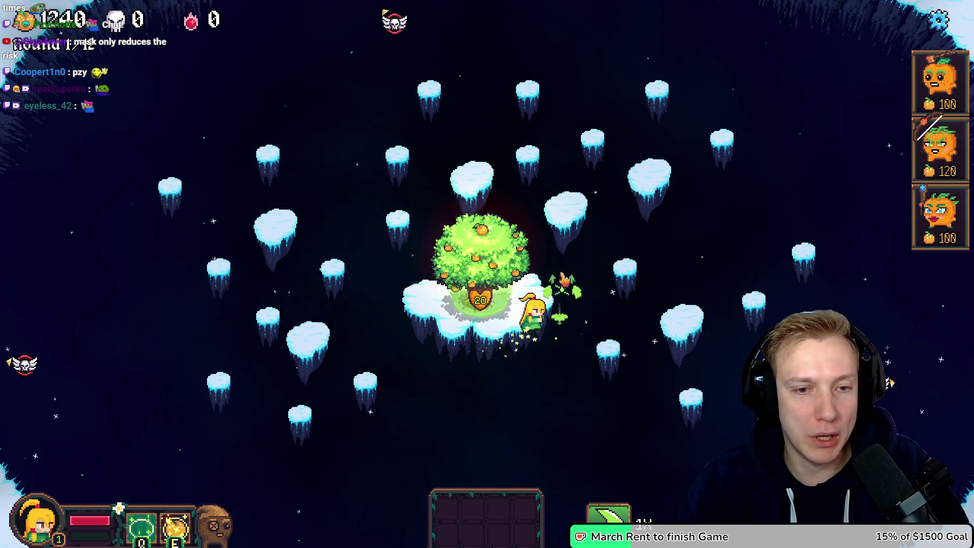
{"action": "right_click", "coordinate": [385, 292]}
{"action": "right_click", "coordinate": [535, 354]}
{"action": "right_click", "coordinate": [562, 302]}
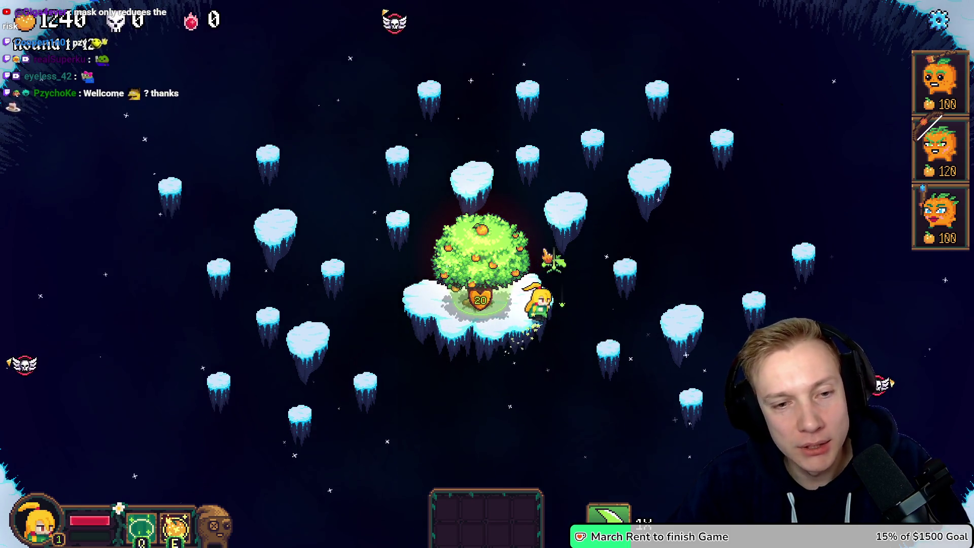
{"action": "right_click", "coordinate": [381, 303]}
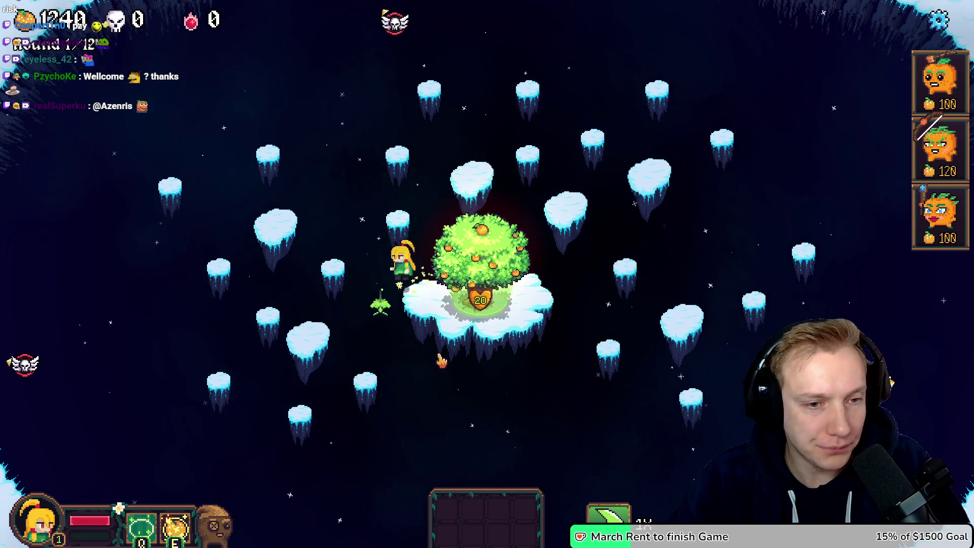
{"action": "right_click", "coordinate": [466, 366]}
{"action": "right_click", "coordinate": [541, 364]}
{"action": "right_click", "coordinate": [557, 331]}
Walk the hero across the top, far-left and right-side islands and back toward the tree.
{"action": "right_click", "coordinate": [603, 262]}
{"action": "right_click", "coordinate": [568, 213]}
{"action": "right_click", "coordinate": [480, 186]}
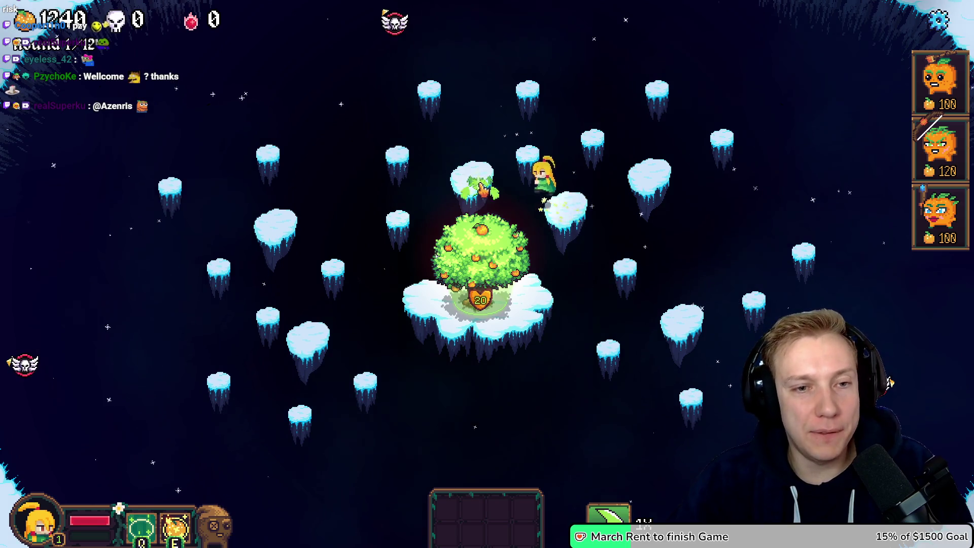
{"action": "right_click", "coordinate": [402, 152]}
{"action": "right_click", "coordinate": [403, 231]}
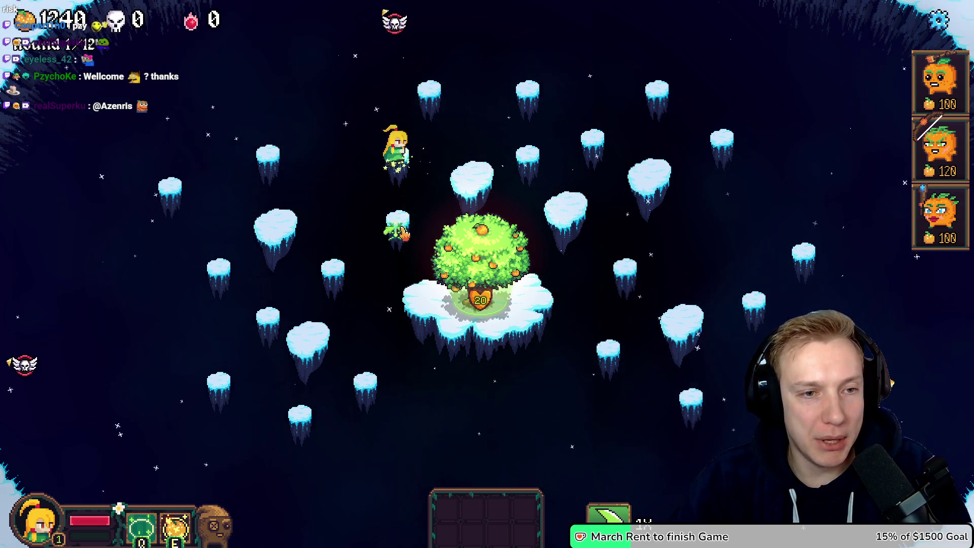
{"action": "right_click", "coordinate": [364, 274]}
{"action": "right_click", "coordinate": [310, 349]}
{"action": "right_click", "coordinate": [269, 315]}
{"action": "right_click", "coordinate": [218, 272]}
{"action": "right_click", "coordinate": [171, 186]}
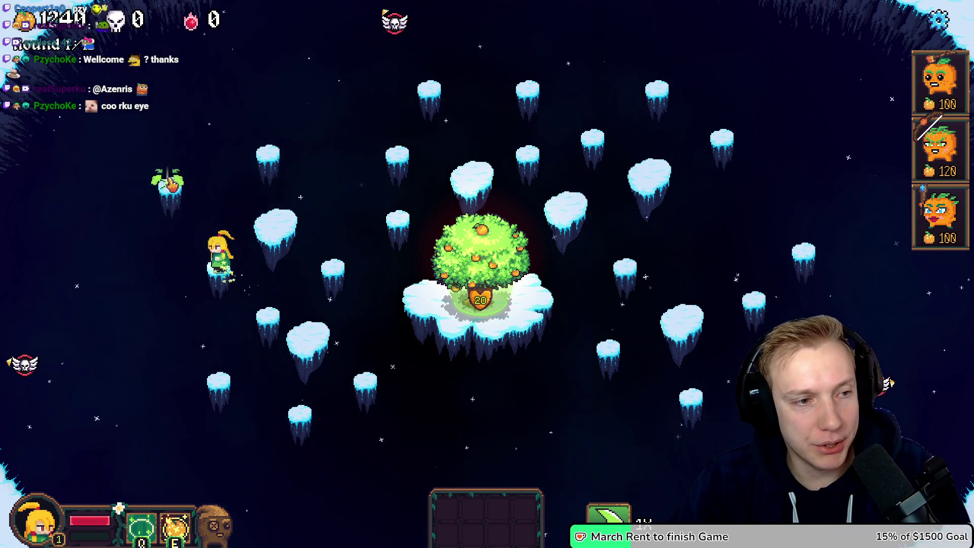
{"action": "right_click", "coordinate": [266, 154]}
{"action": "right_click", "coordinate": [284, 230]}
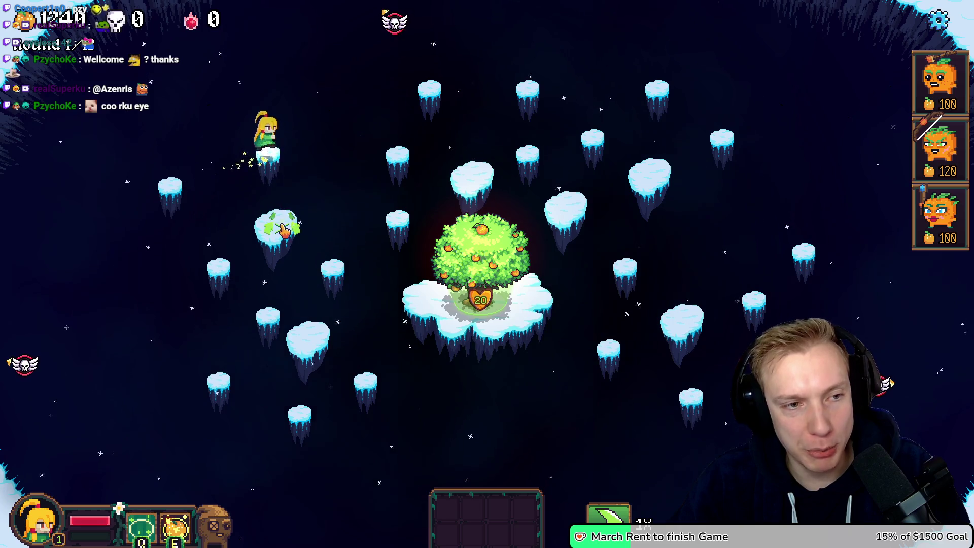
{"action": "right_click", "coordinate": [406, 218]}
{"action": "right_click", "coordinate": [401, 154]}
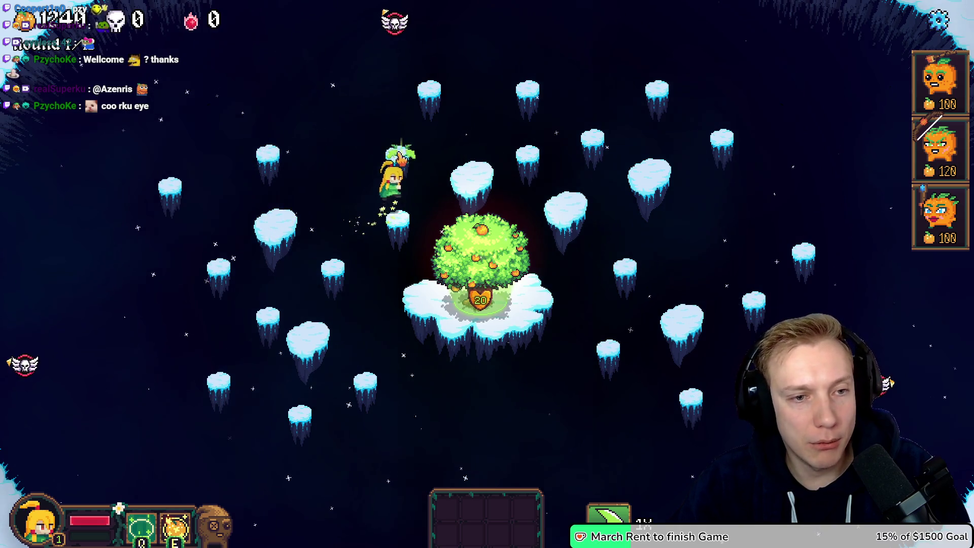
{"action": "right_click", "coordinate": [525, 158]}
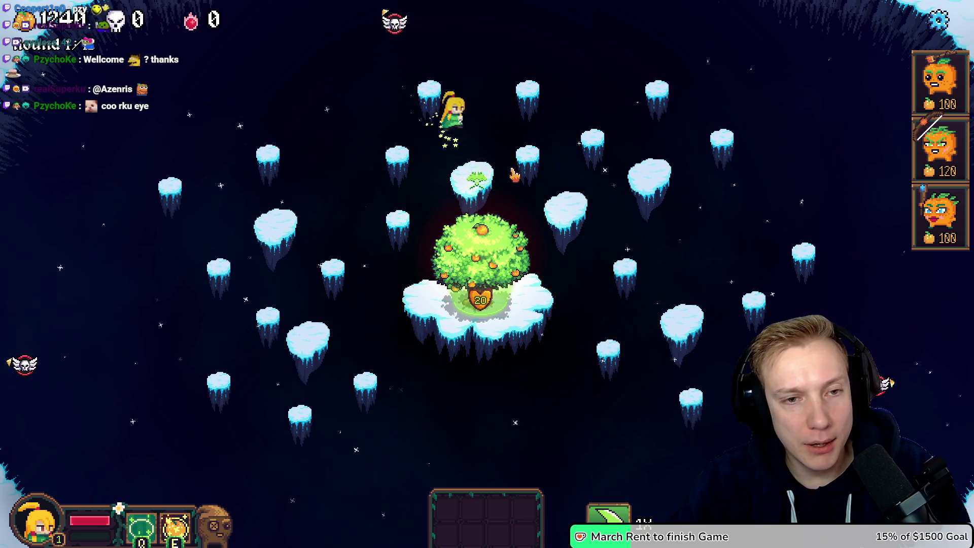
{"action": "right_click", "coordinate": [530, 94]}
{"action": "right_click", "coordinate": [593, 133]}
{"action": "right_click", "coordinate": [660, 91]}
{"action": "right_click", "coordinate": [720, 140]}
{"action": "right_click", "coordinate": [663, 178]}
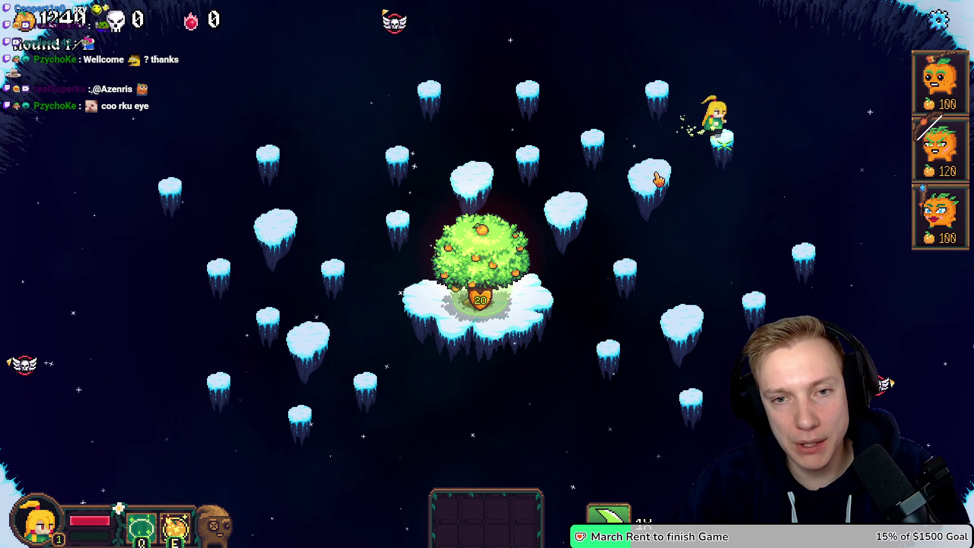
{"action": "right_click", "coordinate": [828, 258]}
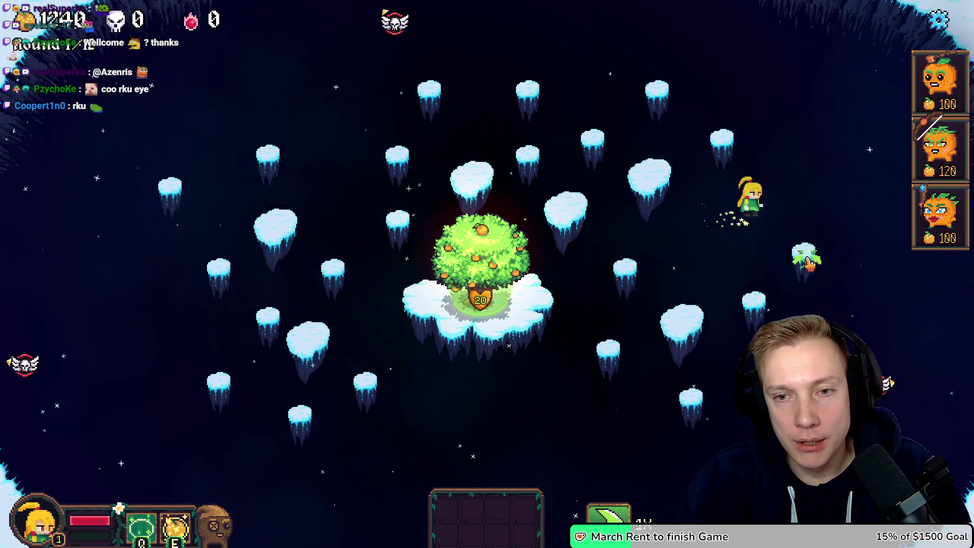
{"action": "right_click", "coordinate": [761, 307]}
{"action": "right_click", "coordinate": [713, 406]}
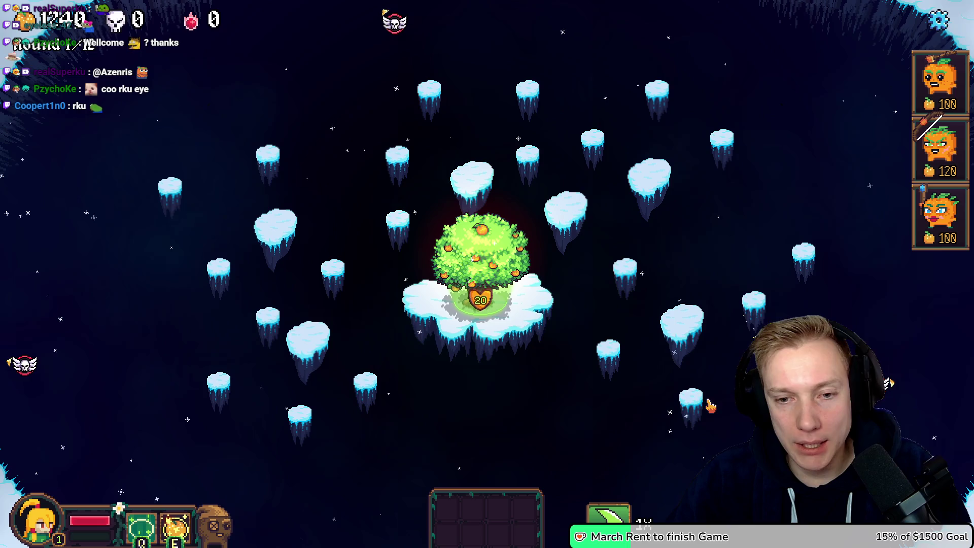
{"action": "right_click", "coordinate": [684, 327]}
{"action": "right_click", "coordinate": [599, 349]}
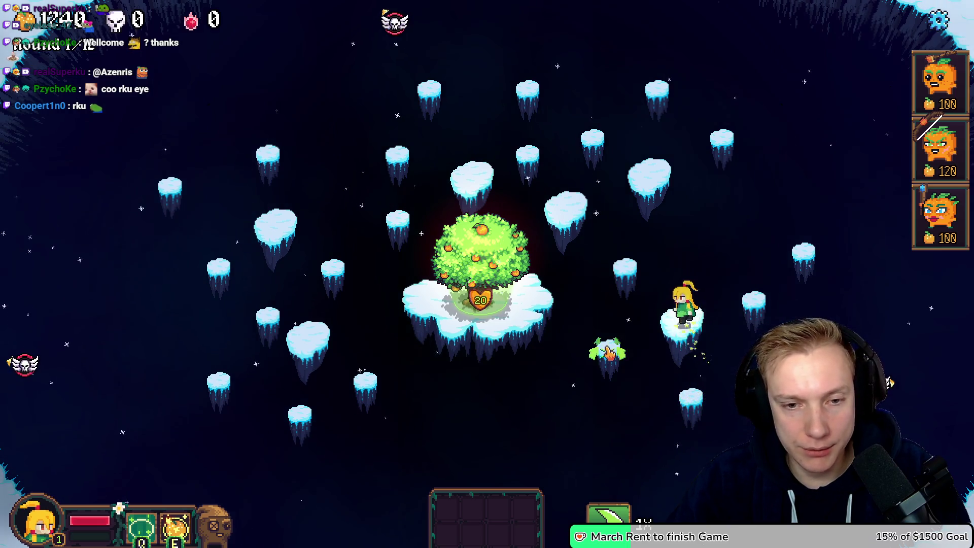
{"action": "right_click", "coordinate": [626, 265]}
{"action": "right_click", "coordinate": [593, 140]}
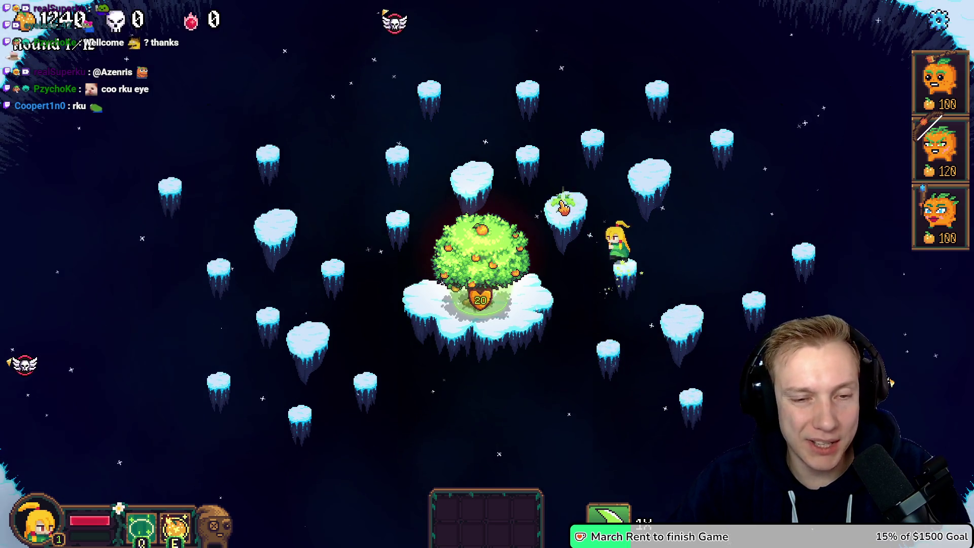
{"action": "right_click", "coordinate": [528, 159]}
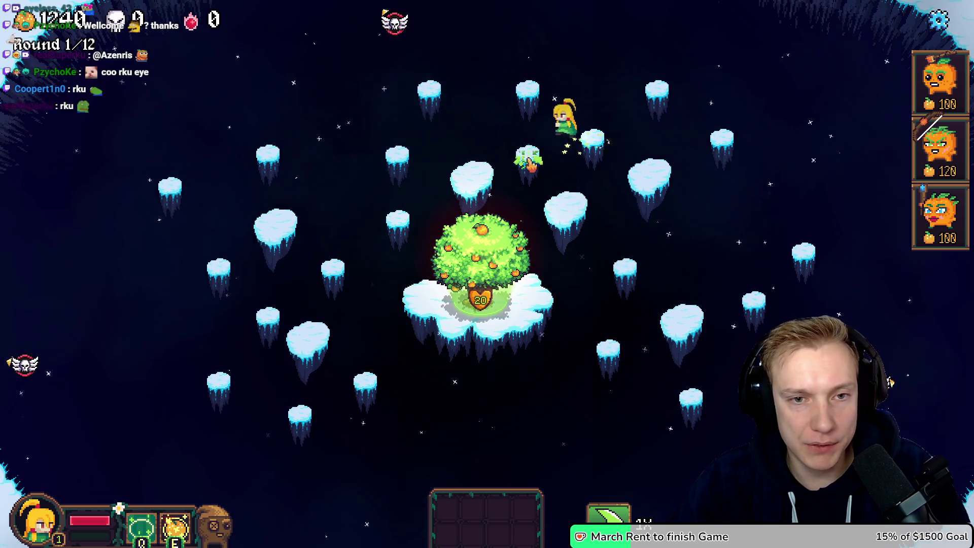
{"action": "right_click", "coordinate": [387, 234]}
{"action": "right_click", "coordinate": [428, 93]}
Send the hero onto the islands up and right of the tree.
{"action": "right_click", "coordinate": [529, 93]}
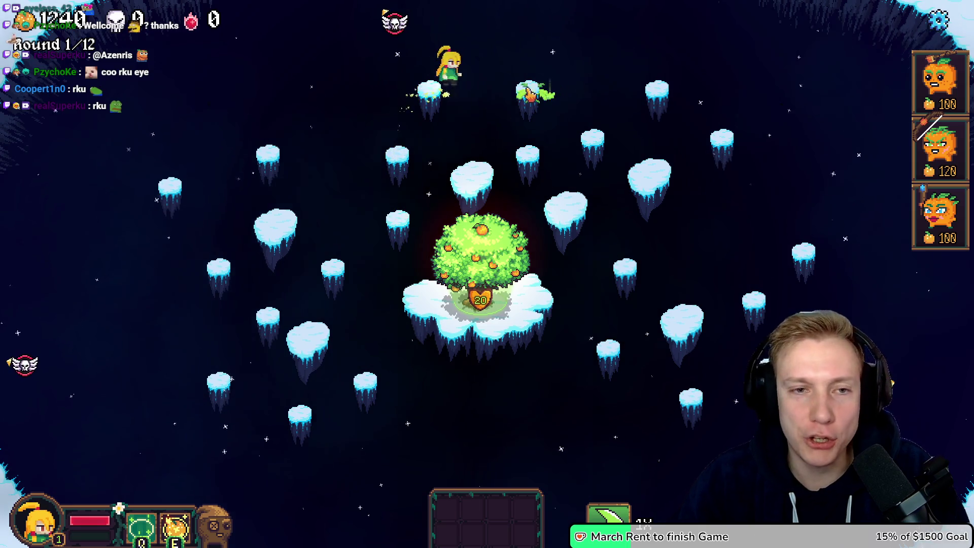
{"action": "right_click", "coordinate": [535, 159]}
{"action": "right_click", "coordinate": [598, 143]}
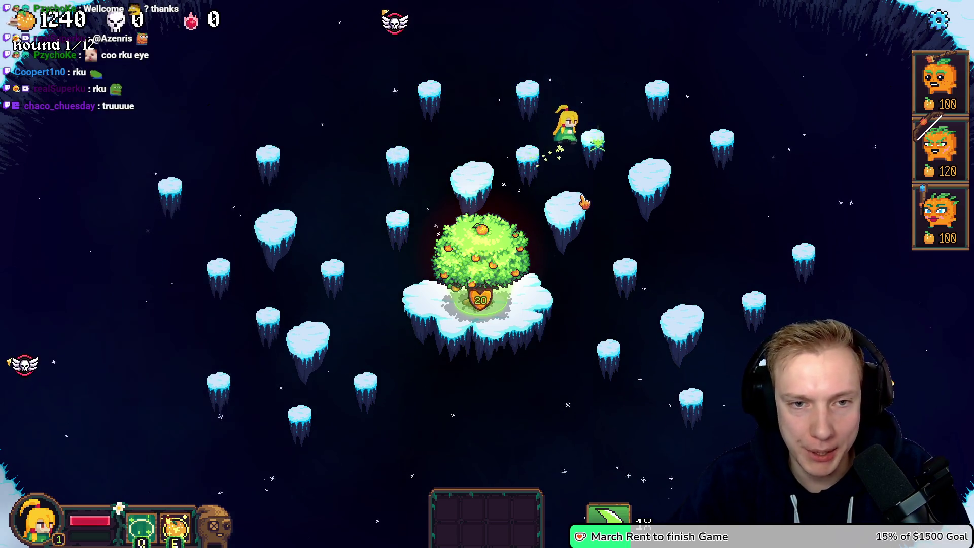
{"action": "right_click", "coordinate": [571, 205]}
{"action": "right_click", "coordinate": [671, 195]}
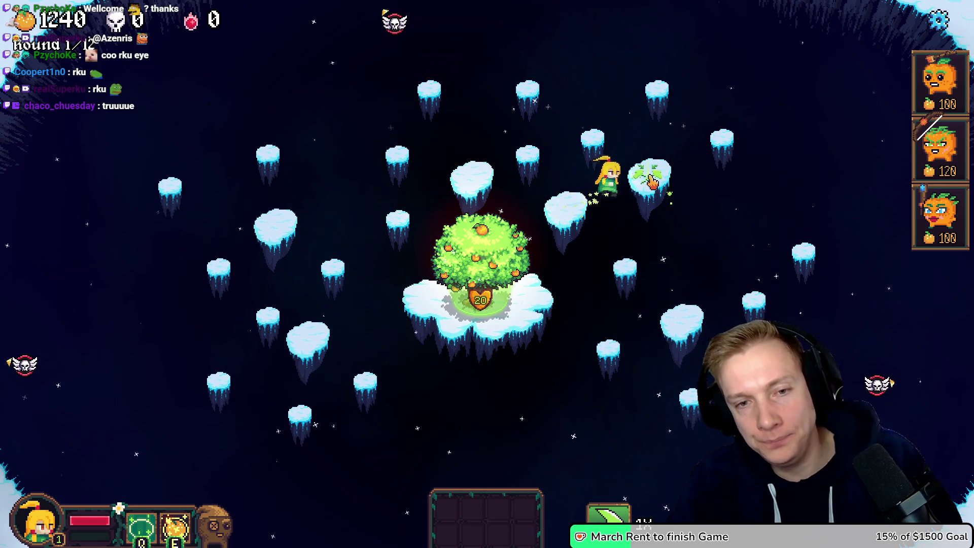
{"action": "right_click", "coordinate": [654, 92]}
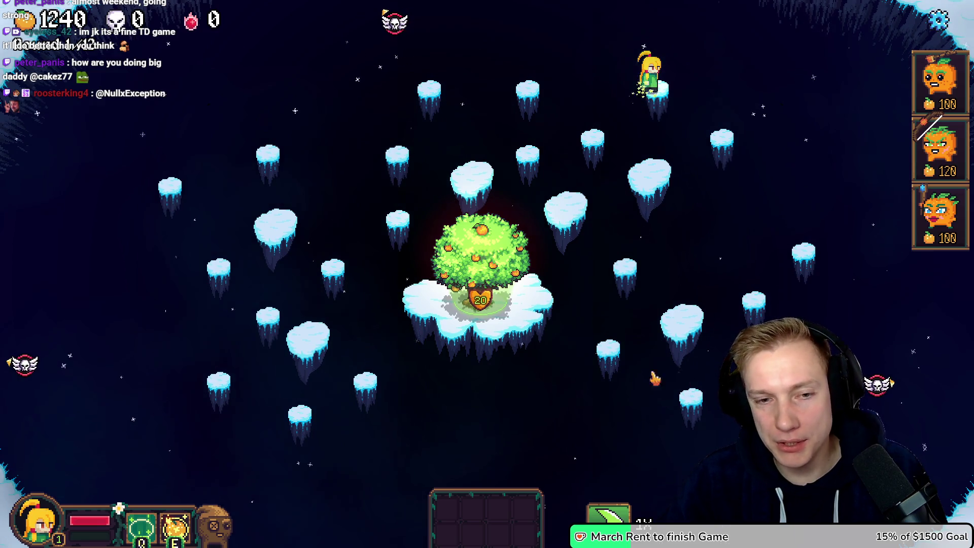
Step the hero down onto the small island beside the tree, then switch to Discord.
{"action": "key", "text": "s"}
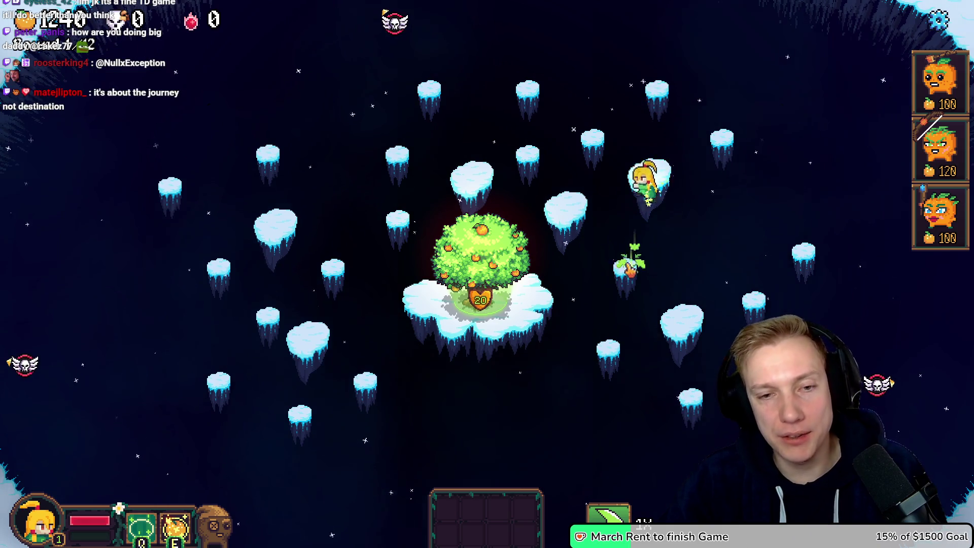
{"action": "key", "text": "s"}
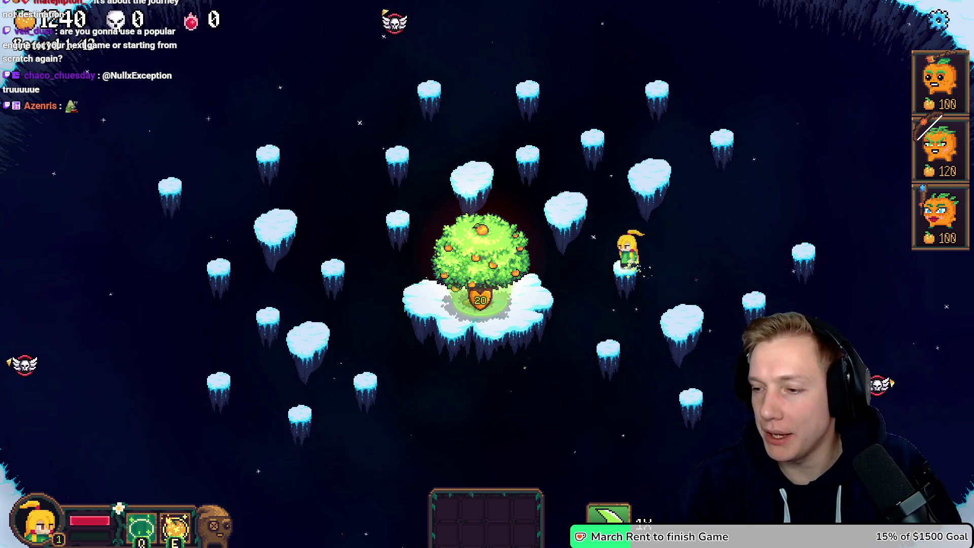
{"action": "key", "text": "alt+Tab"}
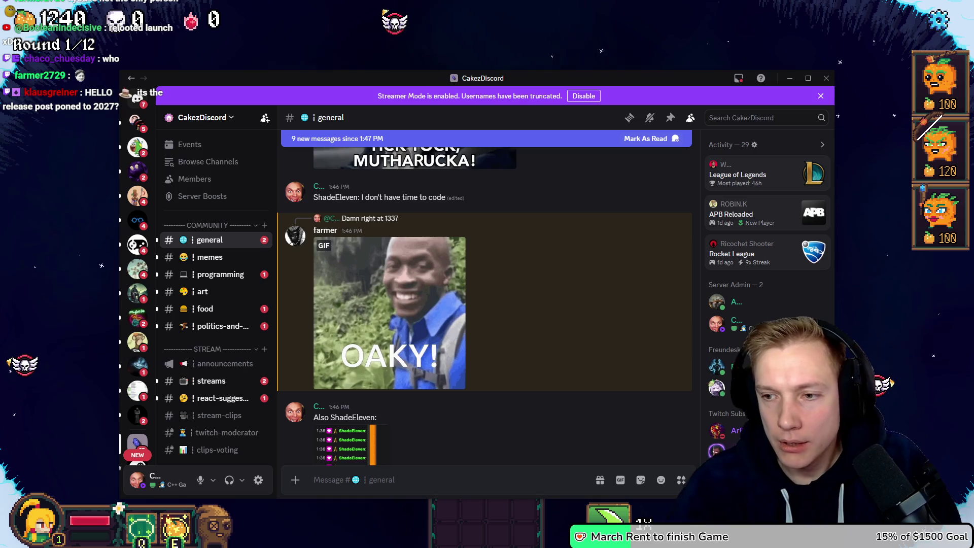
Paste the captured help-request screenshot into a new Paint image.
{"action": "key", "text": "ctrl+v"}
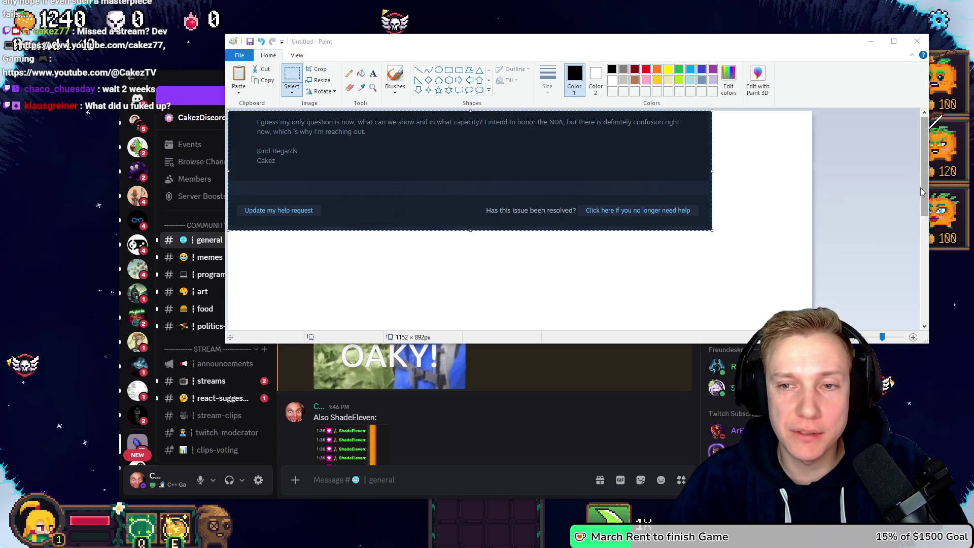
Make the Paint window narrower and shorter, then scroll across the pasted screenshot.
{"action": "left_click_drag", "start_coordinate": [929, 182], "coordinate": [720, 187]}
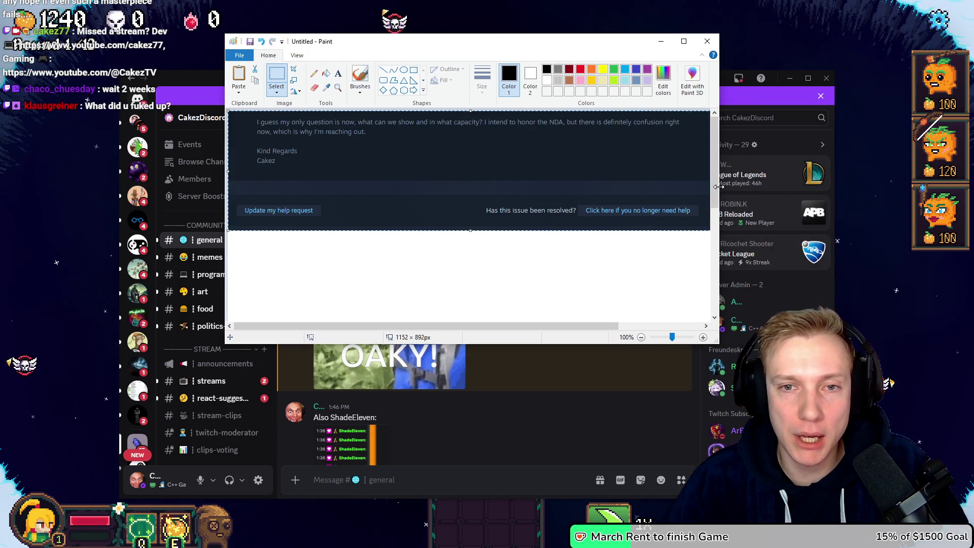
{"action": "mouse_move", "coordinate": [720, 344]}
{"action": "left_mouse_down"}
{"action": "mouse_move", "coordinate": [723, 268]}
{"action": "mouse_move", "coordinate": [698, 254]}
{"action": "left_mouse_up"}
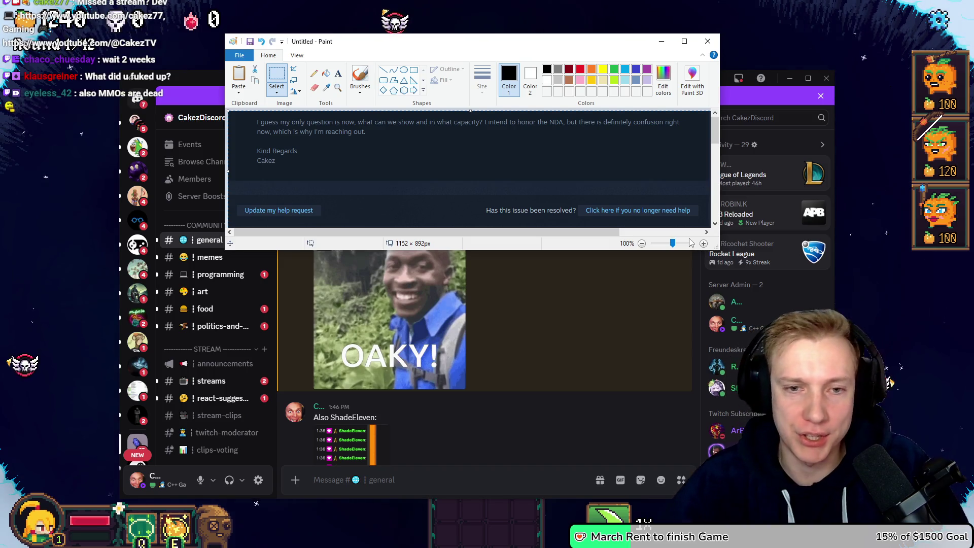
{"action": "left_click_drag", "start_coordinate": [488, 234], "coordinate": [648, 229]}
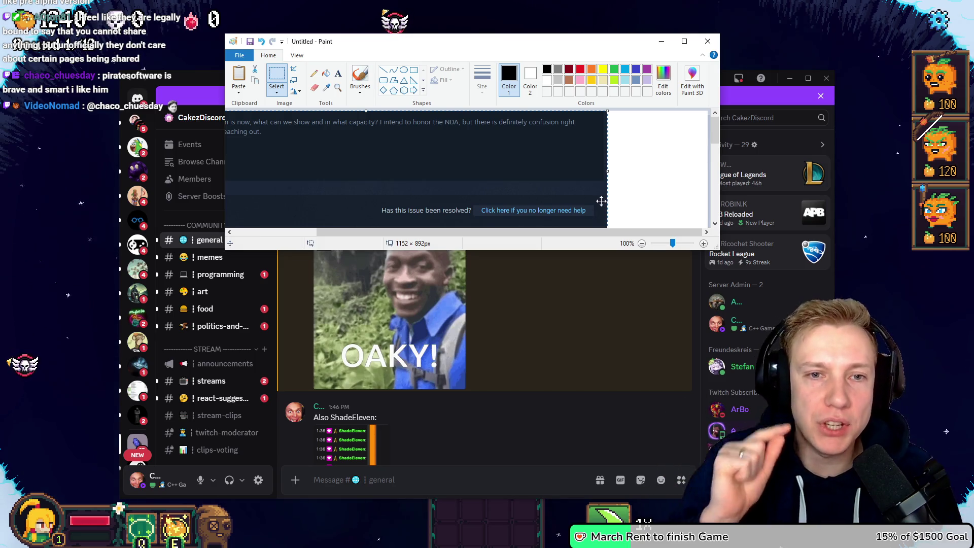
{"action": "left_click_drag", "start_coordinate": [500, 233], "coordinate": [312, 211]}
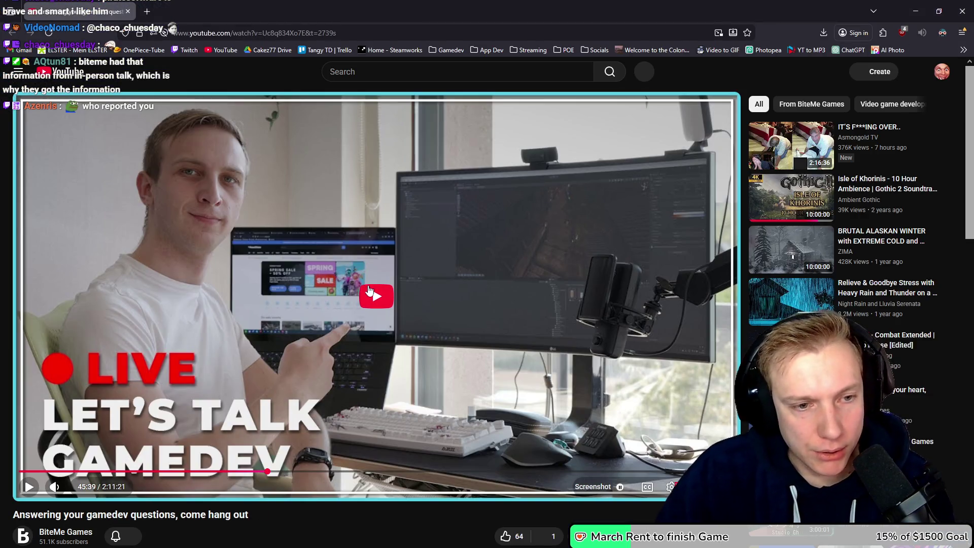
Play the livestream at full volume, jump back slightly, pause at 45:40, and go full screen.
{"action": "left_click", "coordinate": [371, 297]}
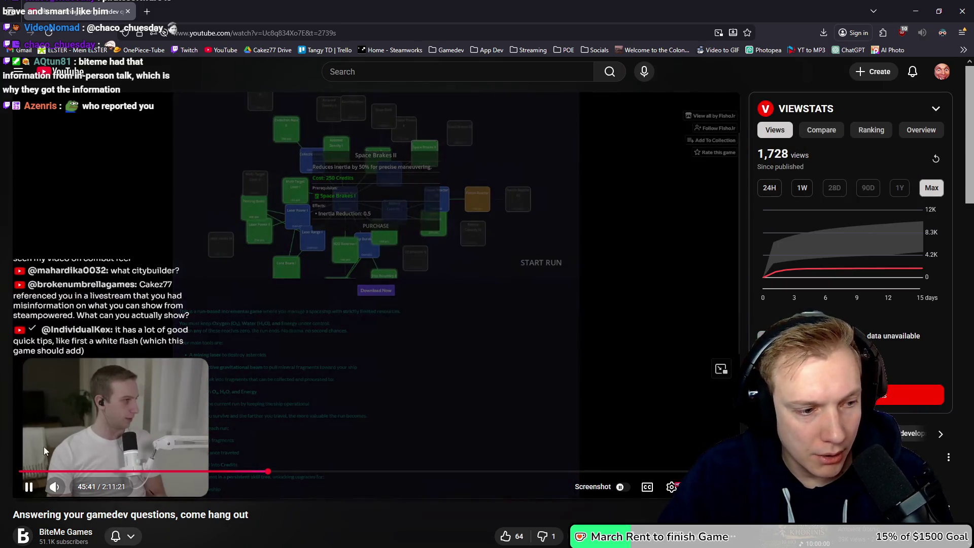
{"action": "mouse_move", "coordinate": [75, 487]}
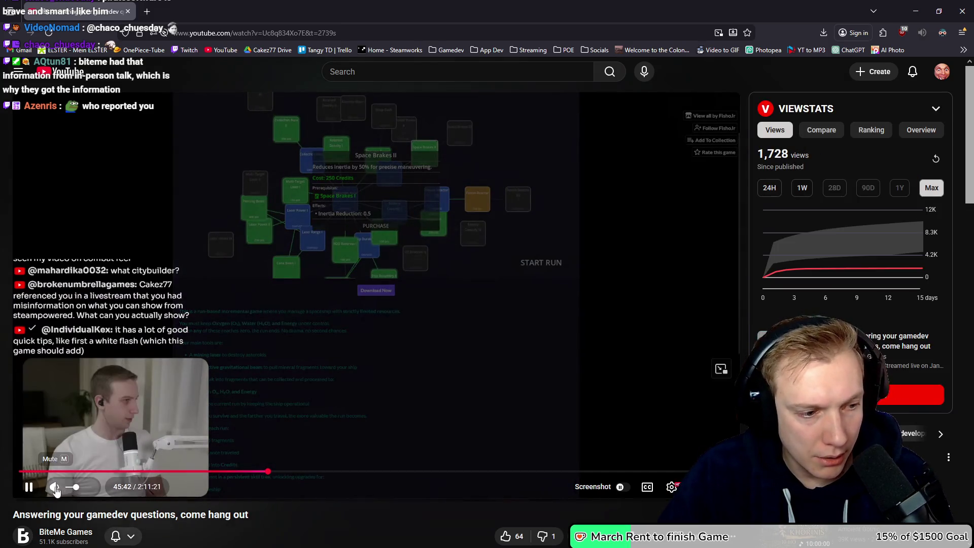
{"action": "left_click_drag", "start_coordinate": [85, 488], "coordinate": [92, 487]}
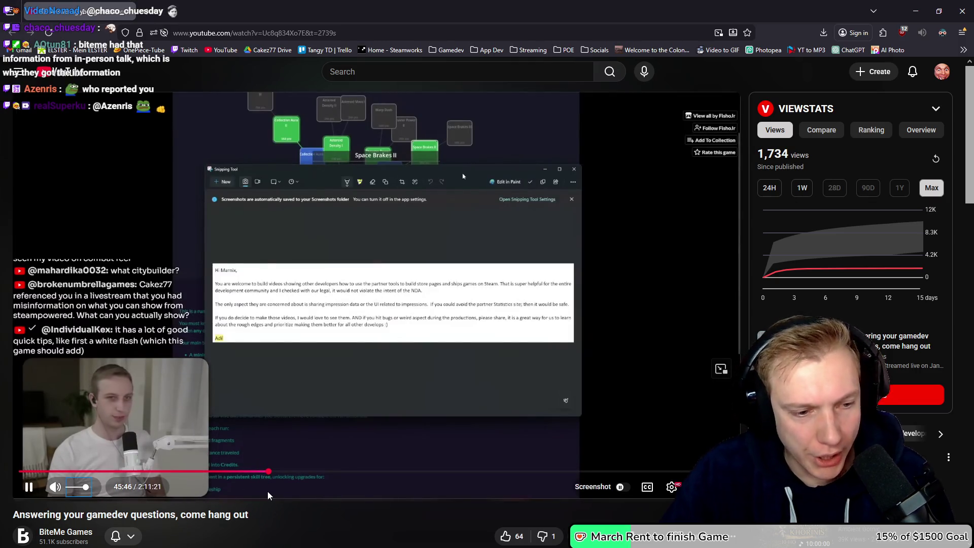
{"action": "key", "text": "Left"}
{"action": "key", "text": "Left"}
{"action": "key", "text": "Left"}
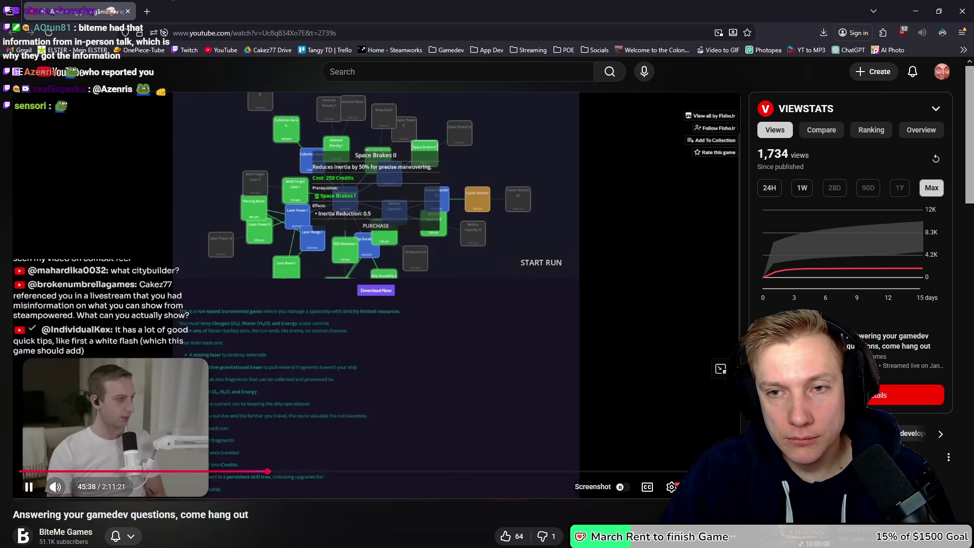
{"action": "left_click", "coordinate": [681, 398]}
{"action": "scroll", "coordinate": [681, 398], "scroll_direction": "down", "scroll_amount": 6}
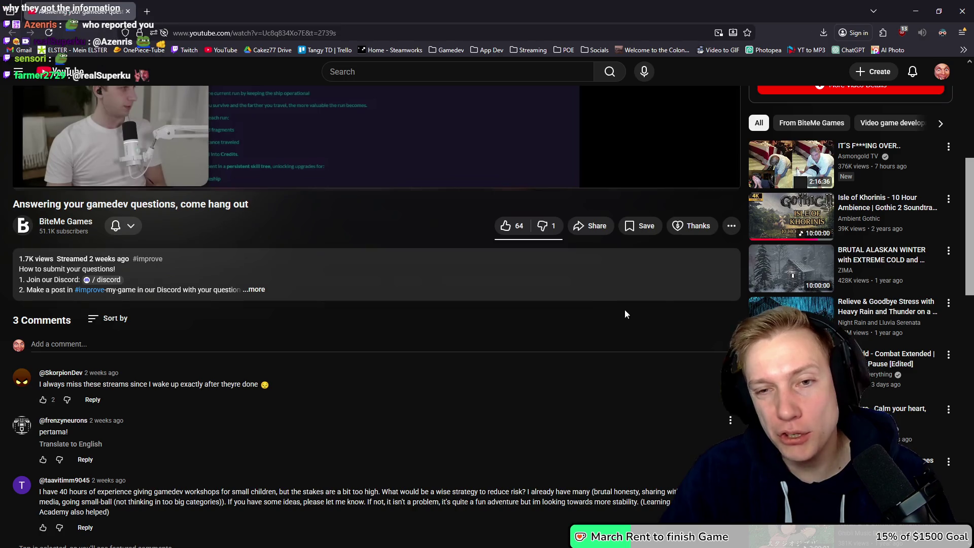
{"action": "scroll", "coordinate": [618, 281], "scroll_direction": "up", "scroll_amount": 6}
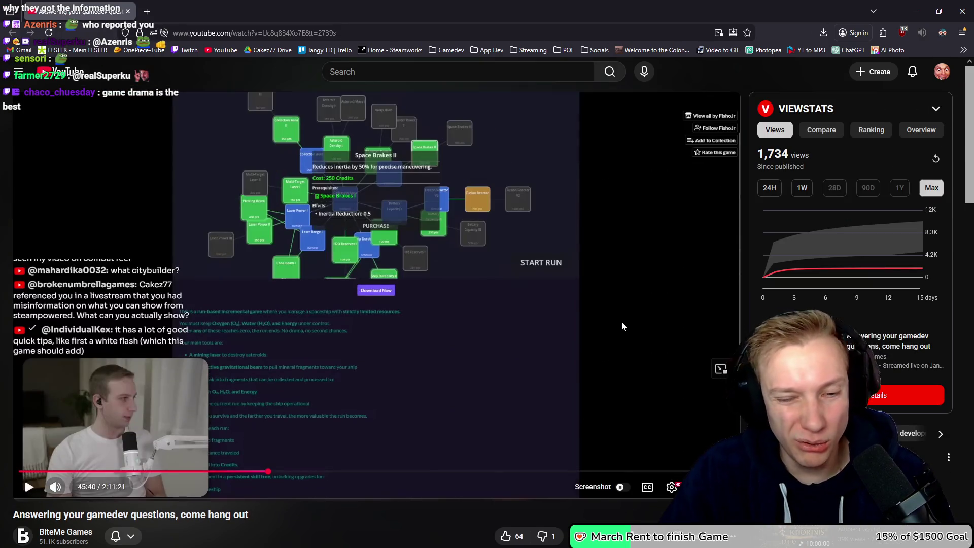
{"action": "left_click", "coordinate": [724, 488]}
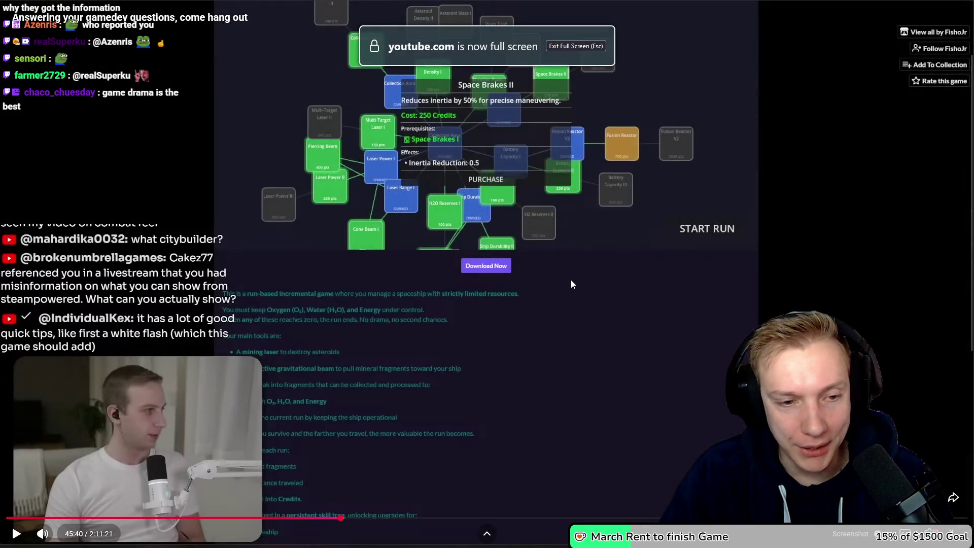
Resume the stream, pause on the Steam partner email near 46:12, and exit full screen.
{"action": "left_click", "coordinate": [573, 279]}
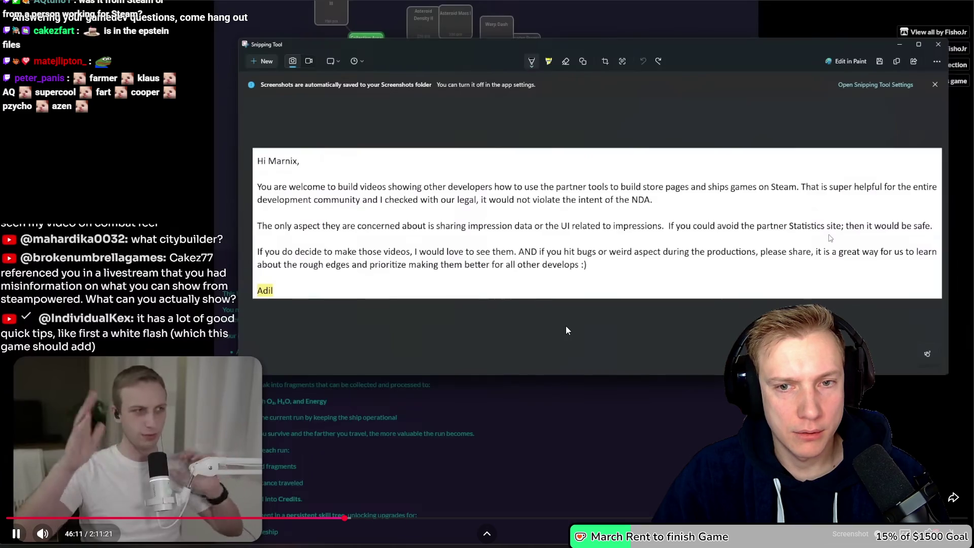
{"action": "left_click", "coordinate": [526, 305]}
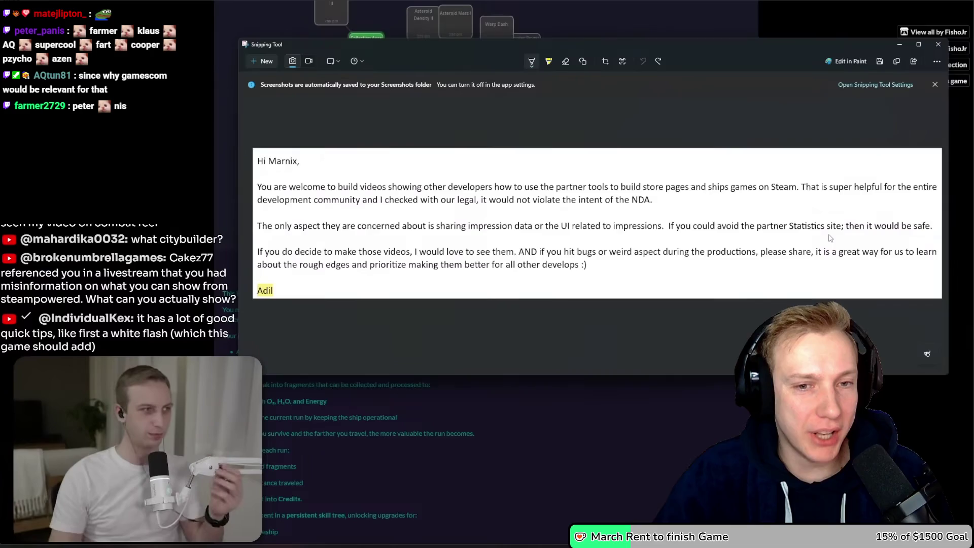
{"action": "left_click", "coordinate": [266, 237]}
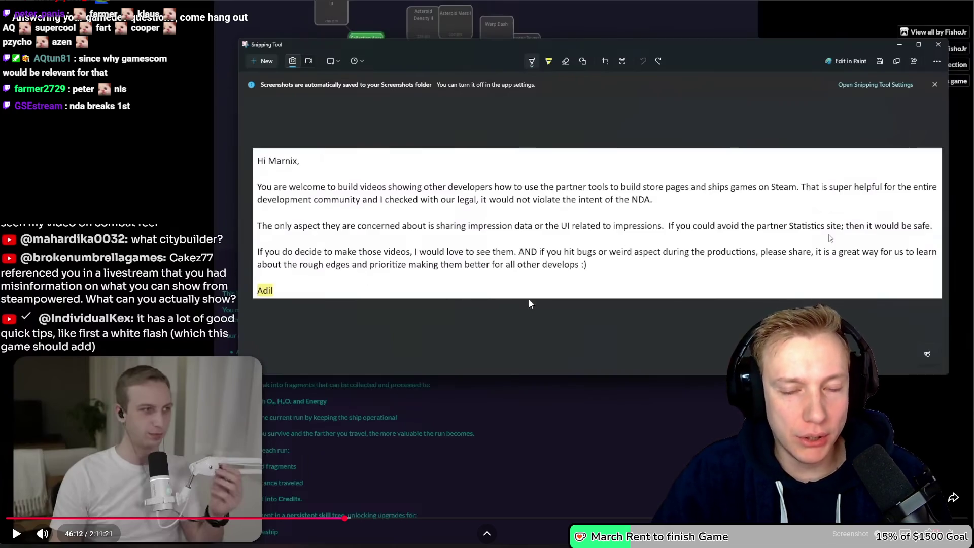
{"action": "key", "text": "Escape"}
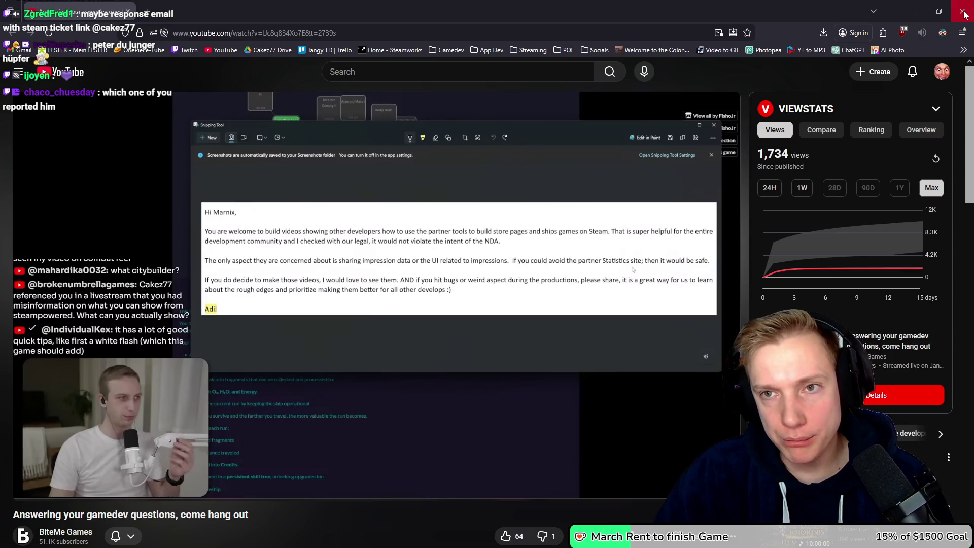
Close the browser, discard the unsaved Paint image, and close Discord.
{"action": "left_click", "coordinate": [964, 14]}
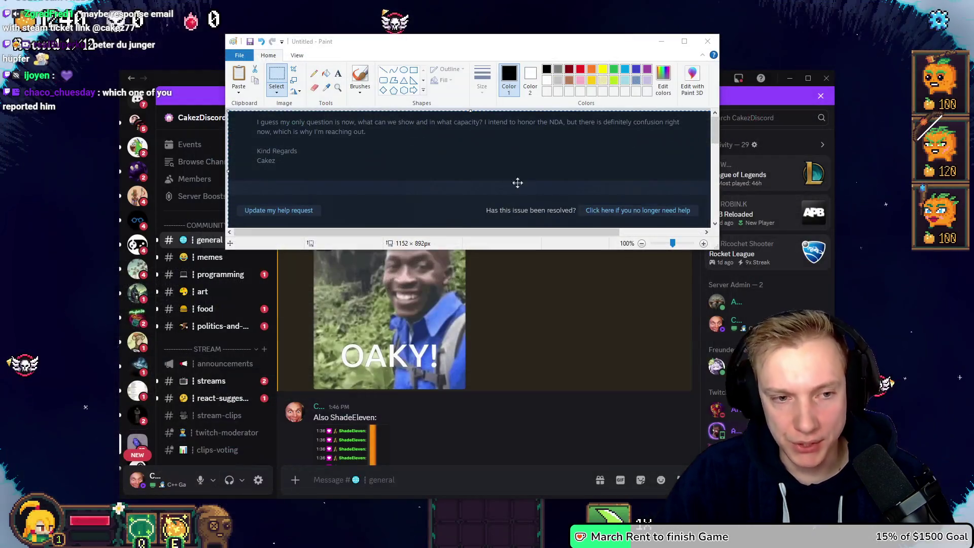
{"action": "left_click", "coordinate": [708, 41]}
{"action": "left_click", "coordinate": [489, 149]}
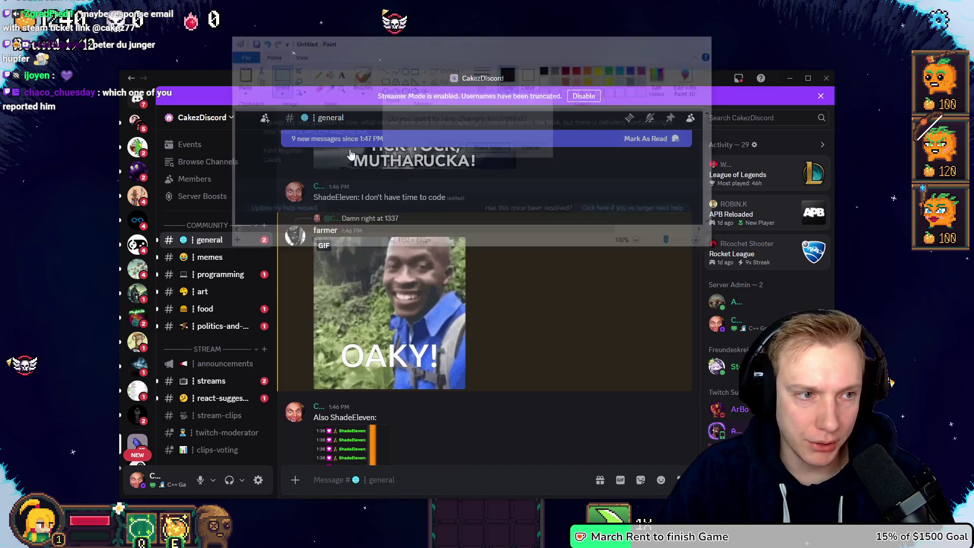
{"action": "left_click", "coordinate": [827, 78]}
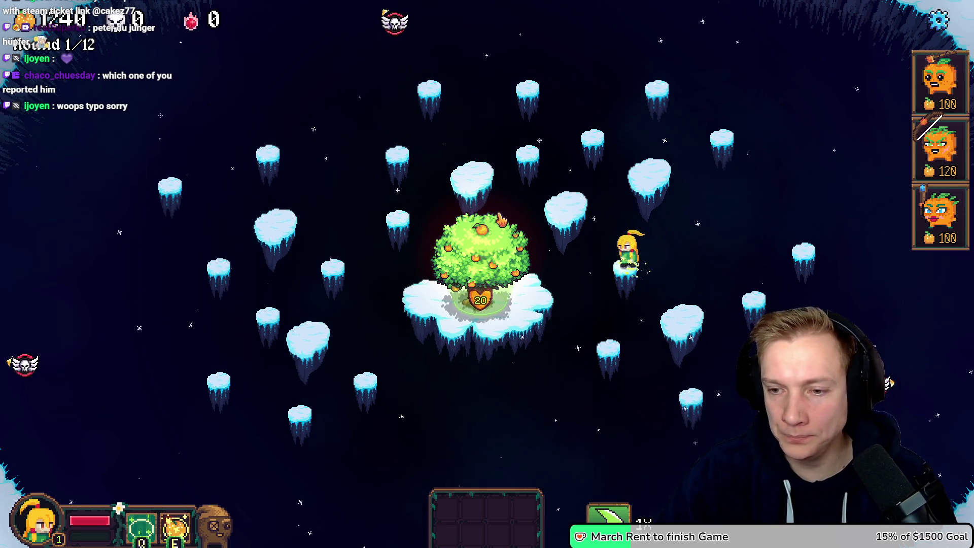
Walk the heroine around the central tree's base with WASD.
{"action": "key", "text": "a"}
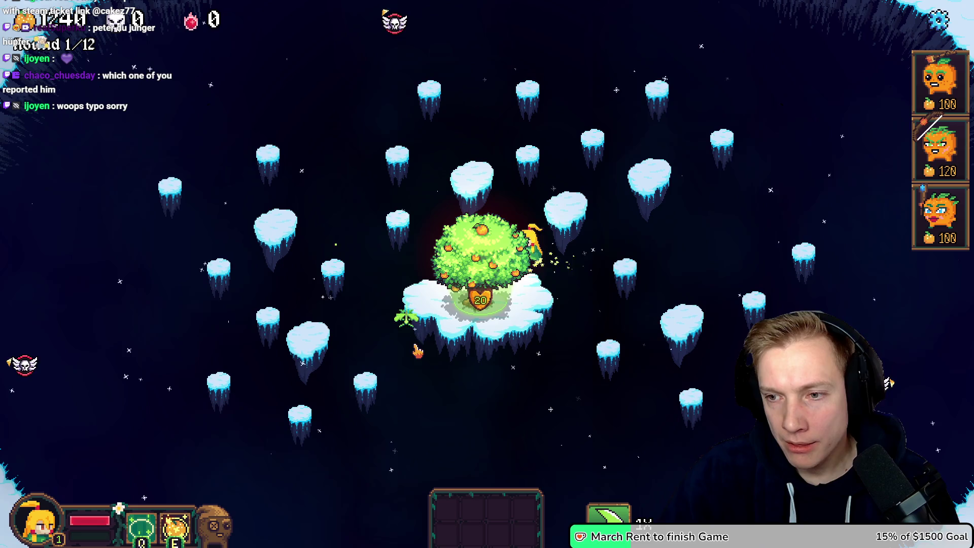
{"action": "key", "text": "s"}
{"action": "key", "text": "d"}
{"action": "key", "text": "w"}
{"action": "key", "text": "s"}
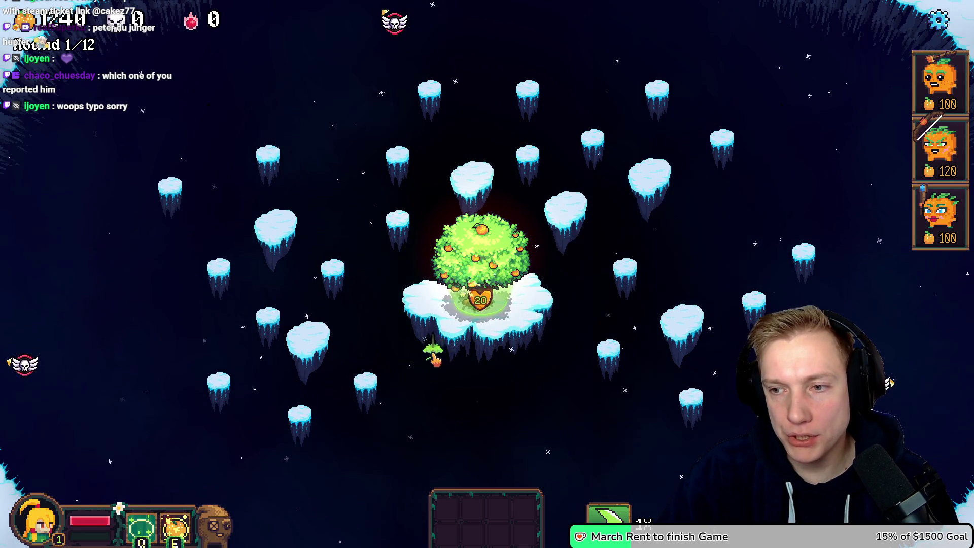
{"action": "key", "text": "a"}
{"action": "key", "text": "w"}
{"action": "key", "text": "a"}
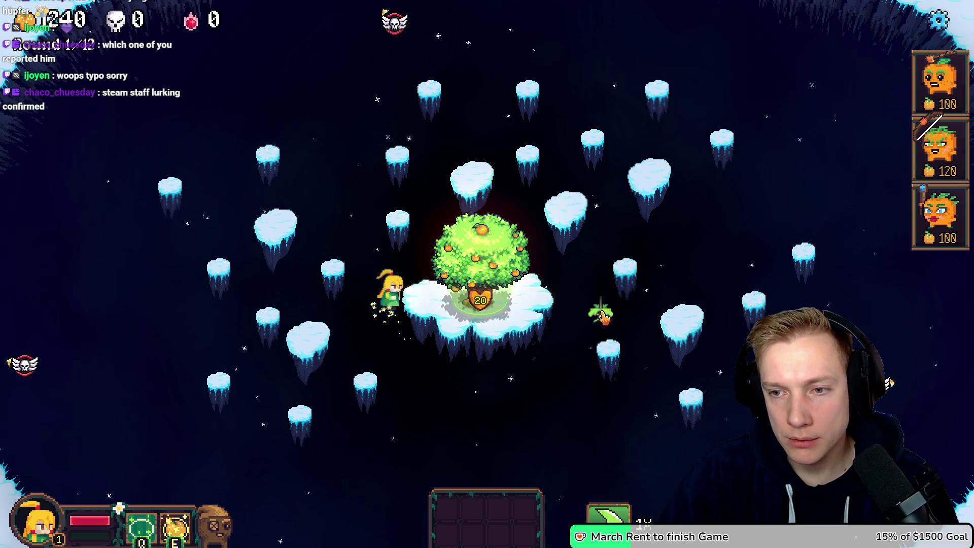
{"action": "key", "text": "d"}
{"action": "key", "text": "d"}
{"action": "key", "text": "w"}
{"action": "key", "text": "a"}
{"action": "key", "text": "s"}
{"action": "key", "text": "a"}
{"action": "key", "text": "d"}
{"action": "key", "text": "w"}
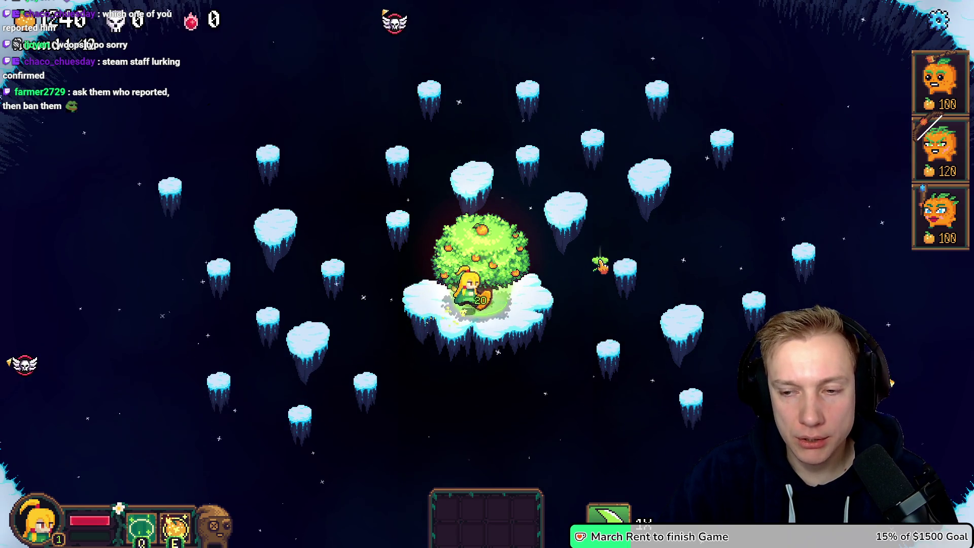
Move the heroine to the upper-right island and back beside the tree, then open the Options pause menu.
{"action": "left_click", "coordinate": [378, 344]}
{"action": "key", "text": "a"}
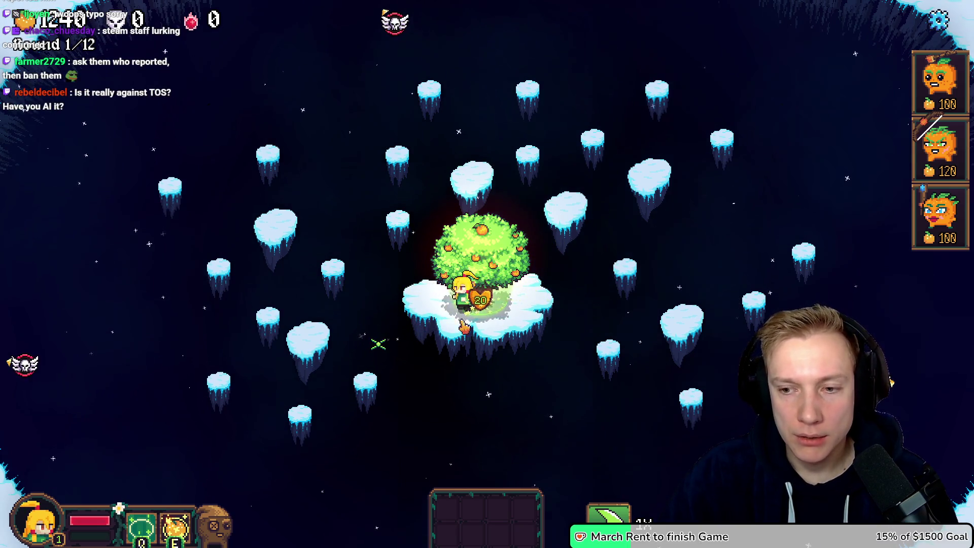
{"action": "key", "text": "d"}
{"action": "key", "text": "d"}
{"action": "key", "text": "w"}
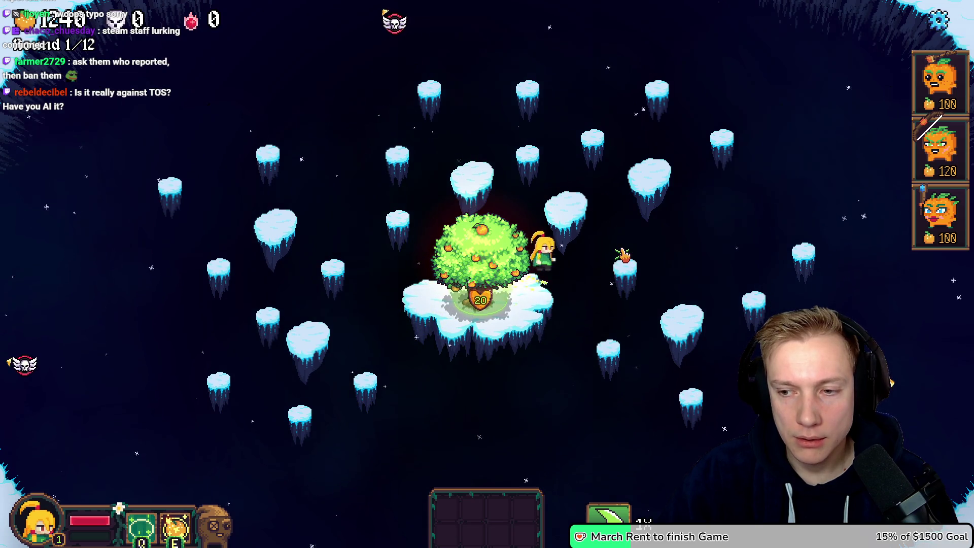
{"action": "key", "text": "a"}
{"action": "key", "text": "s"}
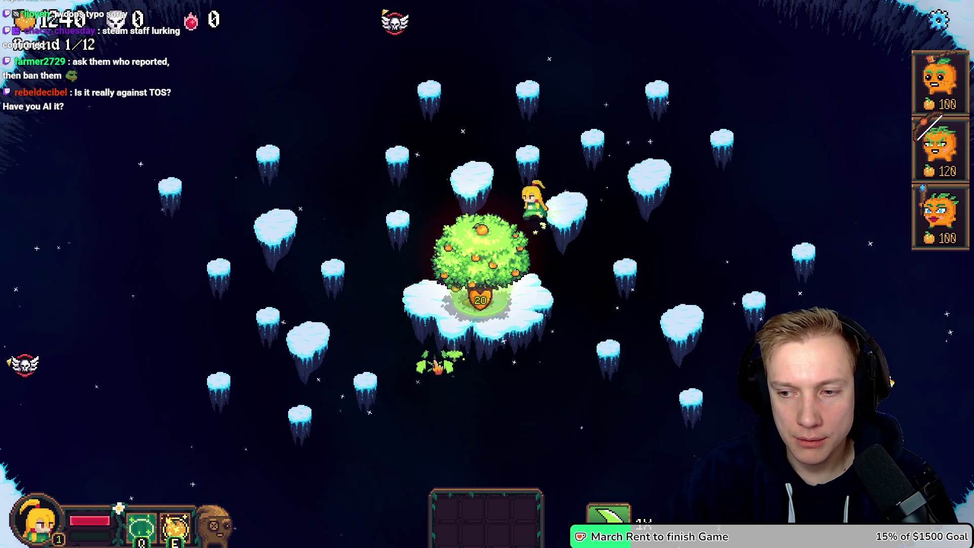
{"action": "key", "text": "s"}
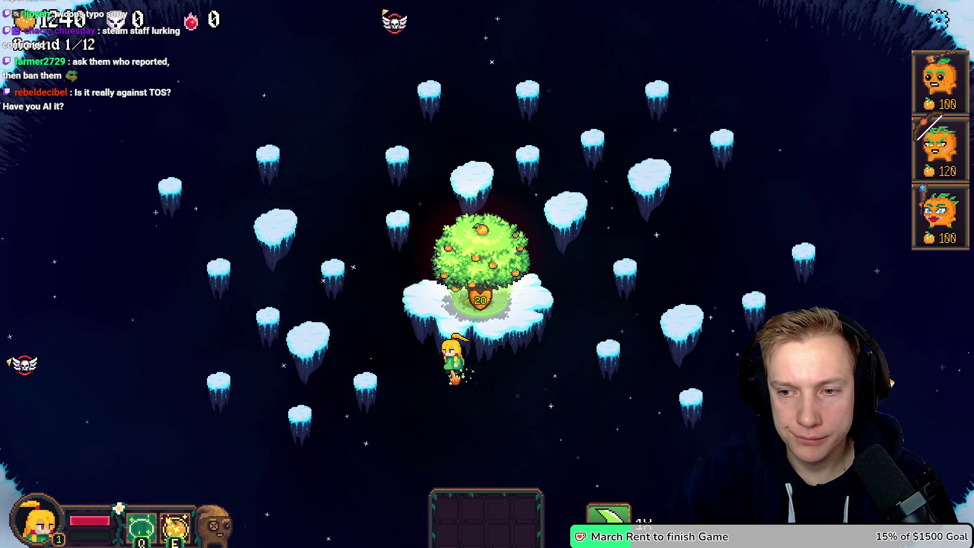
{"action": "key", "text": "w"}
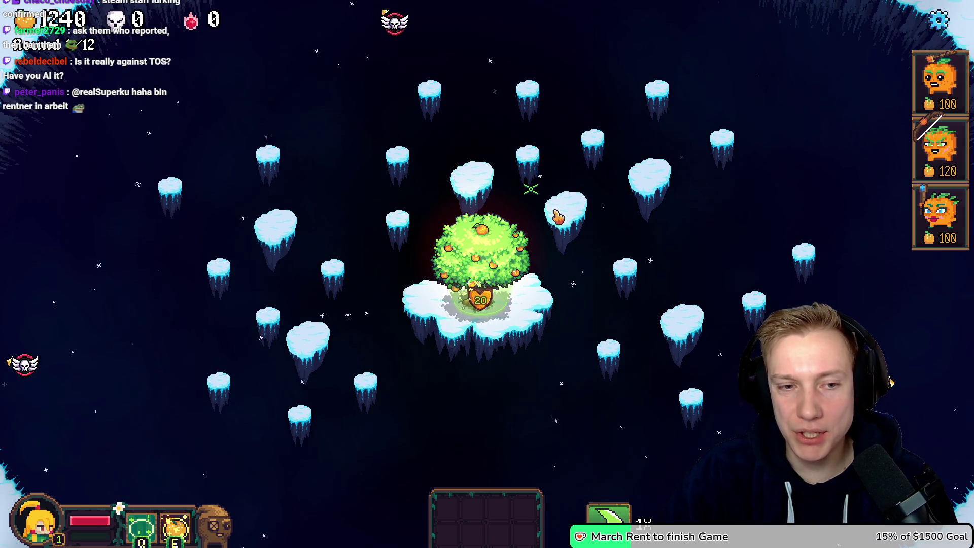
{"action": "key", "text": "s"}
{"action": "key", "text": "a"}
{"action": "right_click", "coordinate": [561, 174]}
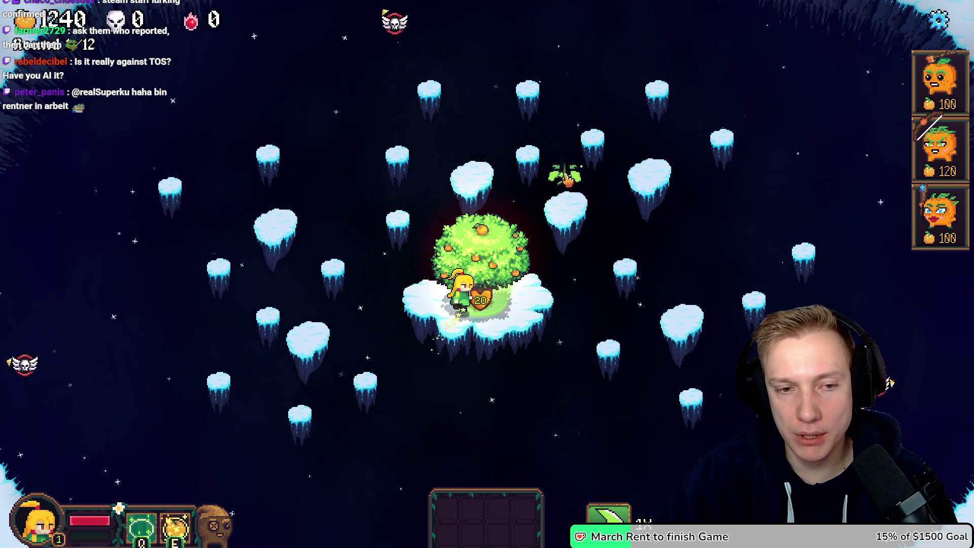
{"action": "right_click", "coordinate": [481, 318]}
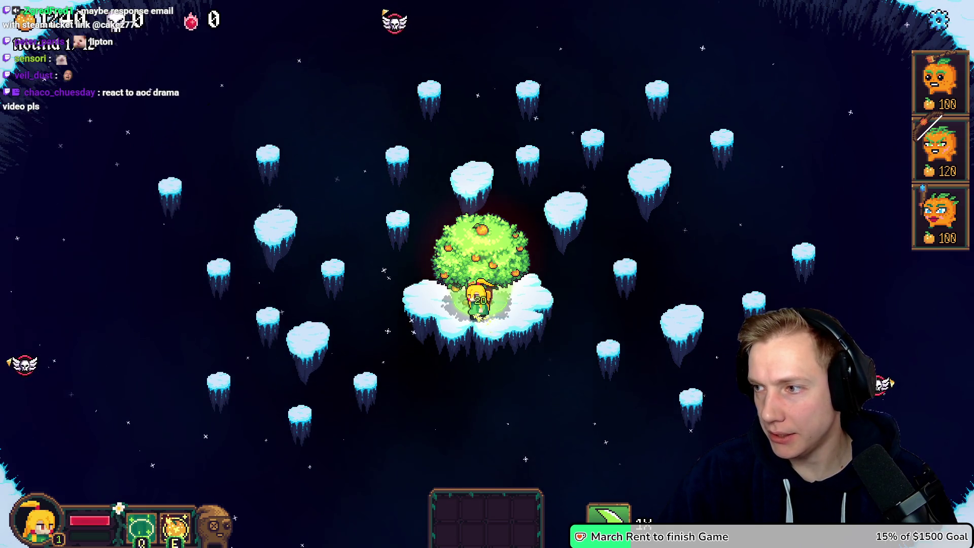
{"action": "key", "text": "Escape"}
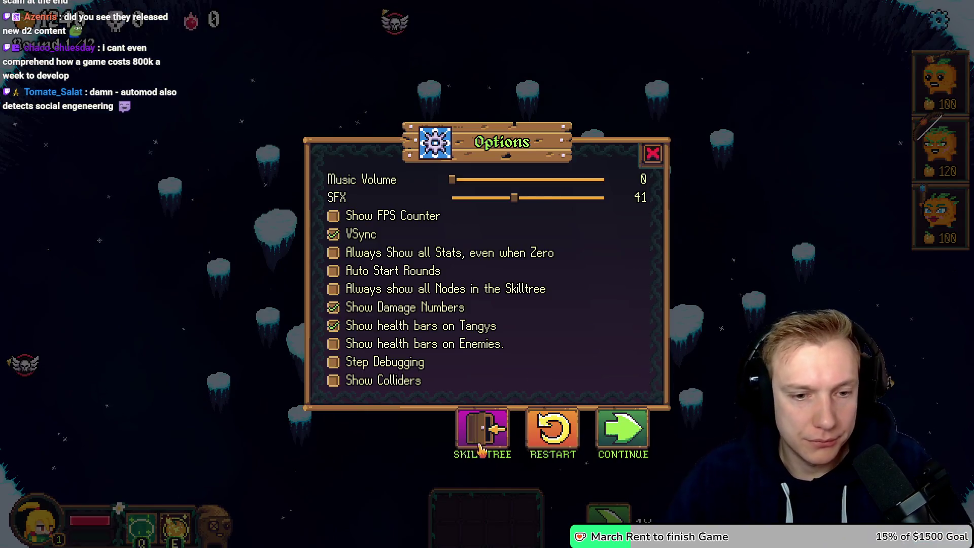
Leave the level for the skill tree, select the 'Better button for Endless Mode' note, then open Missions.
{"action": "left_click", "coordinate": [481, 438]}
{"action": "left_click", "coordinate": [550, 348]}
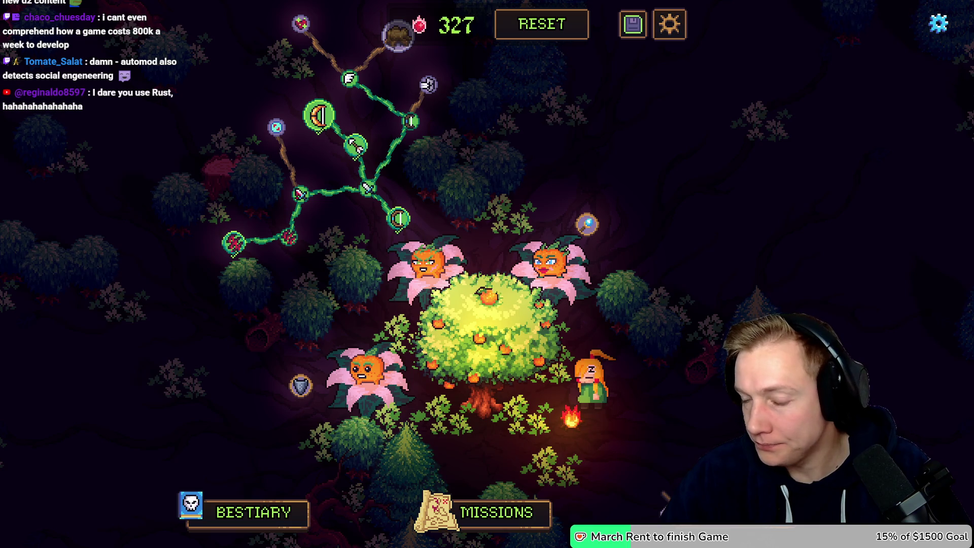
{"action": "key", "text": "alt+Tab"}
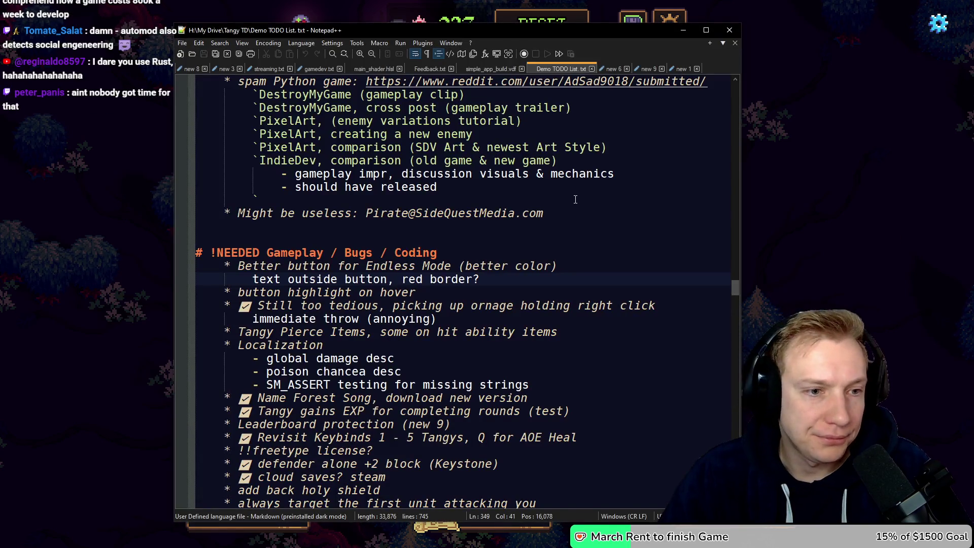
{"action": "mouse_move", "coordinate": [239, 266]}
{"action": "left_mouse_down"}
{"action": "mouse_move", "coordinate": [337, 279]}
{"action": "mouse_move", "coordinate": [513, 279]}
{"action": "left_mouse_up"}
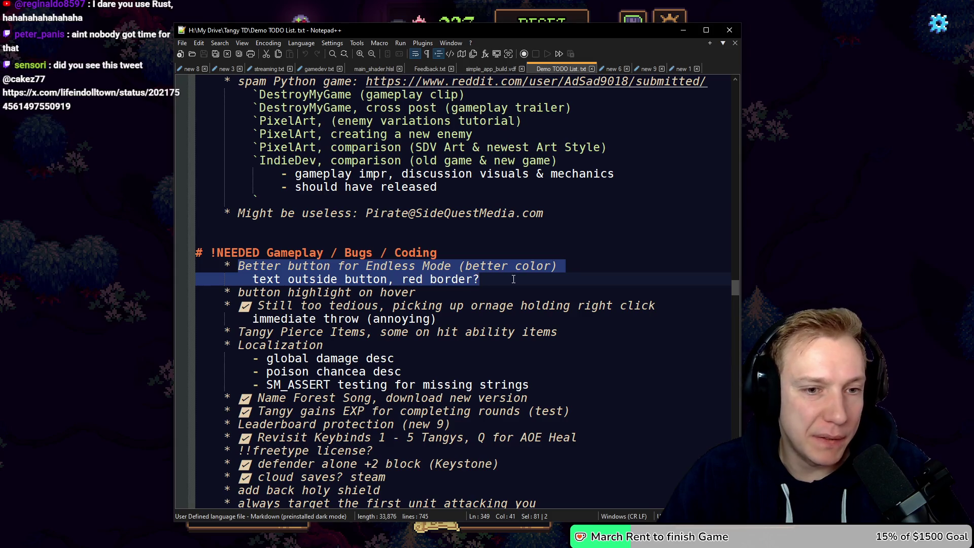
{"action": "key", "text": "alt+Tab"}
{"action": "left_click", "coordinate": [487, 512]}
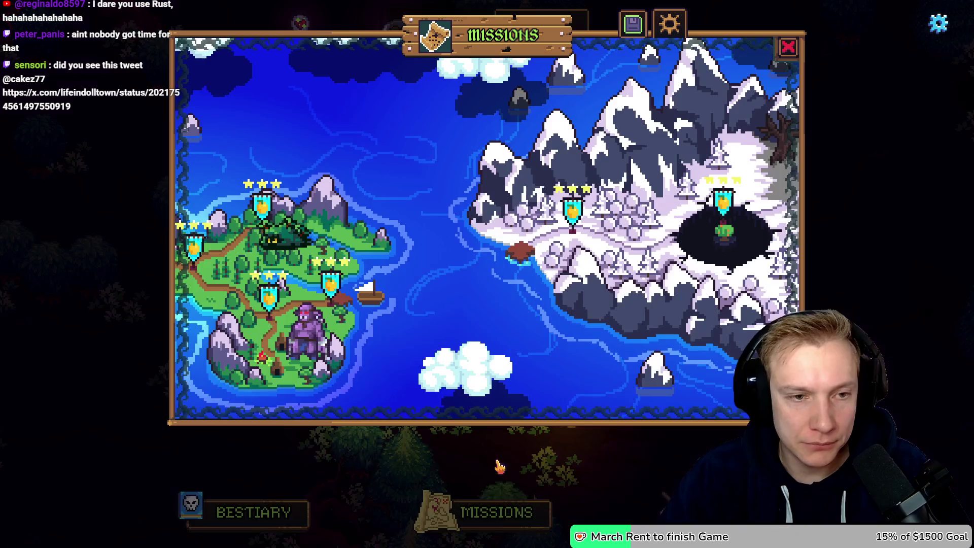
Preview the Mountain Trail mission details twice, closing the map in between.
{"action": "left_click", "coordinate": [573, 210]}
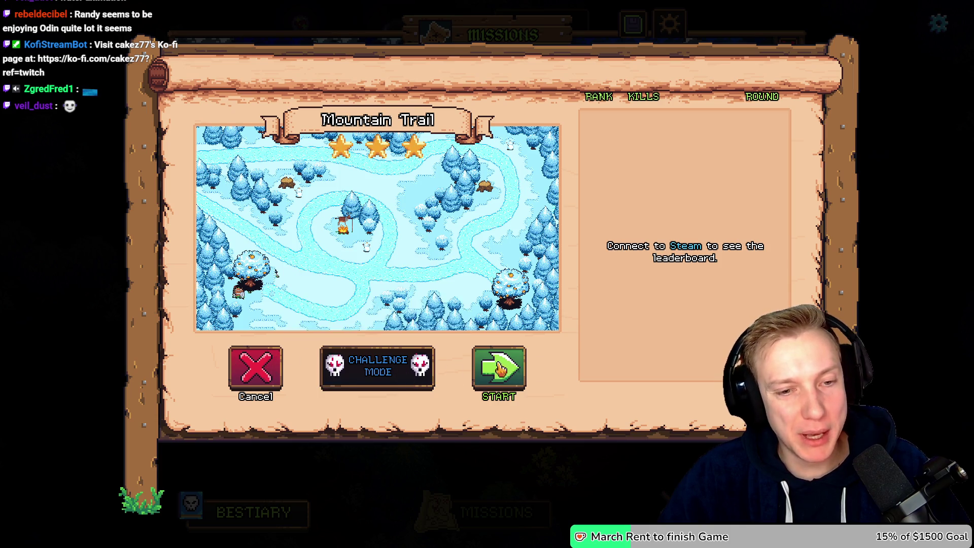
{"action": "left_click", "coordinate": [575, 489]}
{"action": "left_click", "coordinate": [503, 524]}
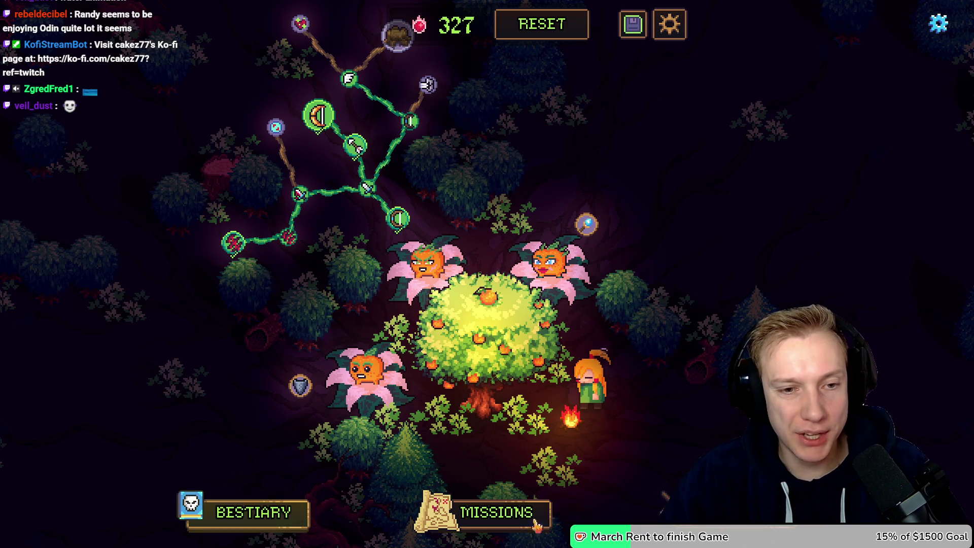
{"action": "left_click", "coordinate": [477, 523]}
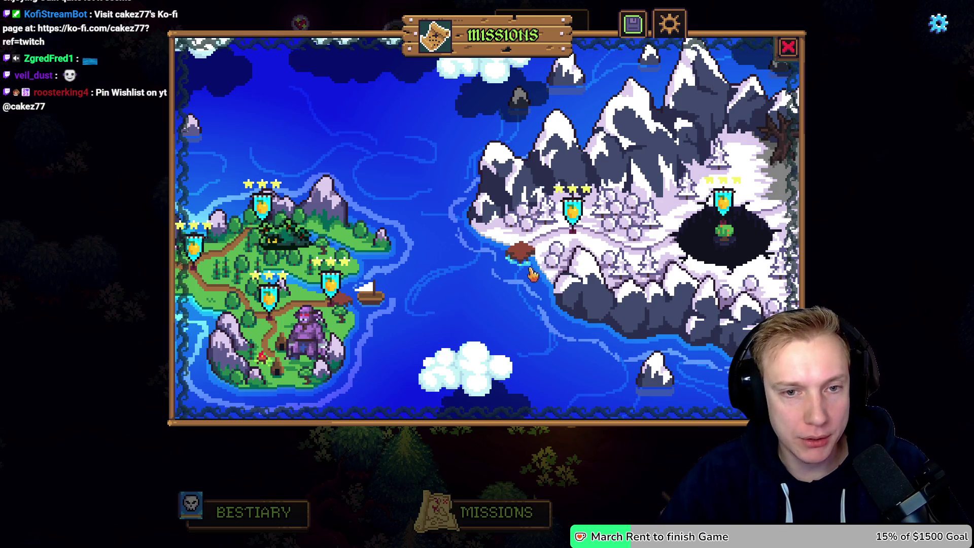
{"action": "left_click", "coordinate": [572, 208]}
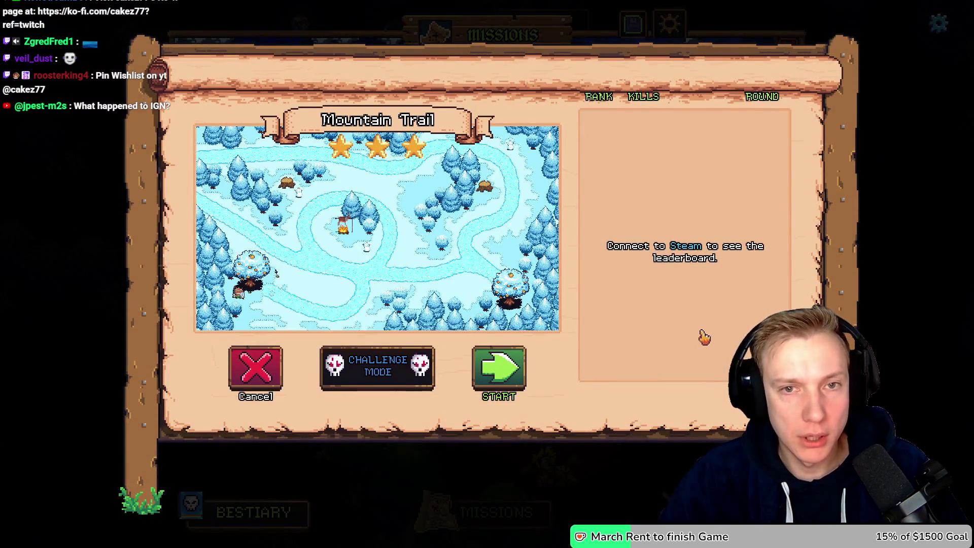
{"action": "key", "text": "Escape"}
{"action": "key", "text": "Escape"}
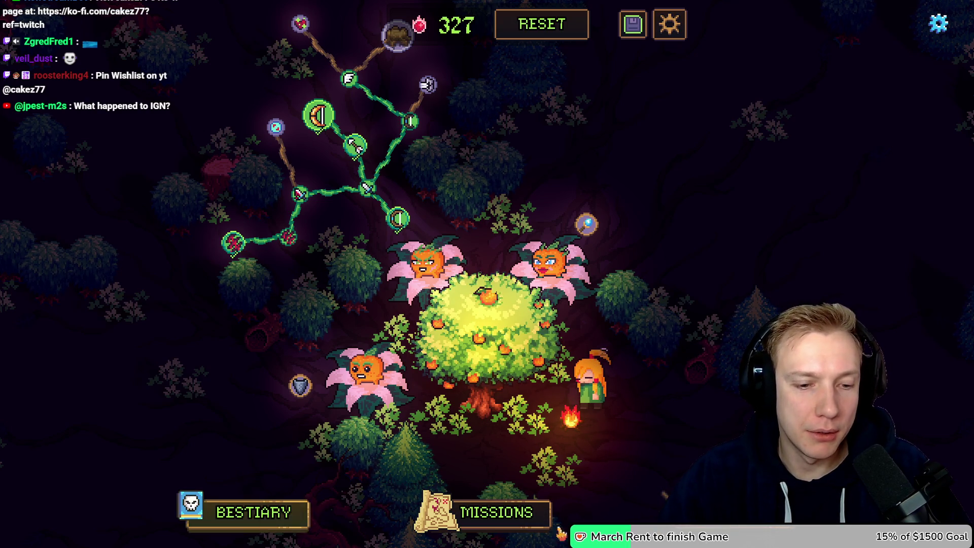
Reopen the Missions map, then bring the Demo TODO List notes to the front.
{"action": "left_click", "coordinate": [490, 510]}
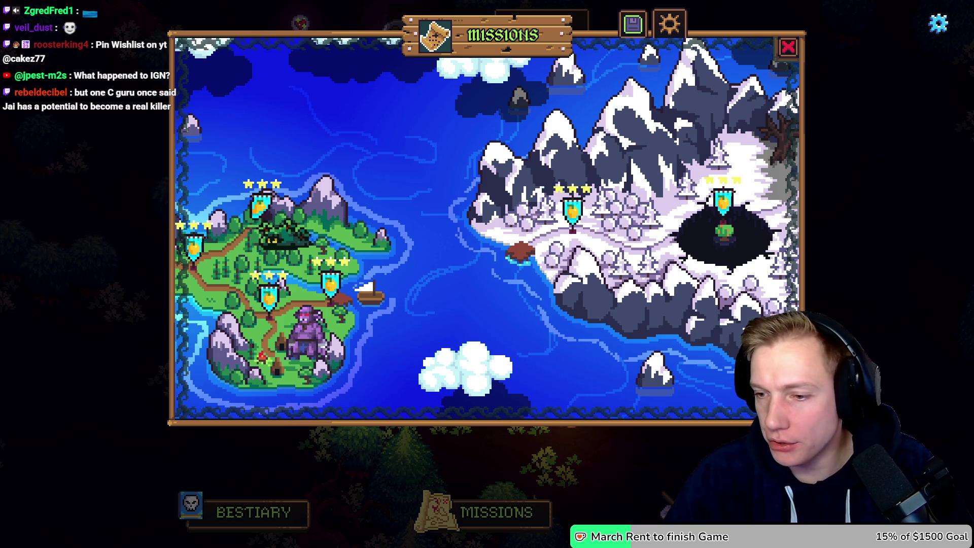
{"action": "key", "text": "alt+Tab"}
{"action": "scroll", "coordinate": [514, 289], "scroll_direction": "up", "scroll_amount": 20}
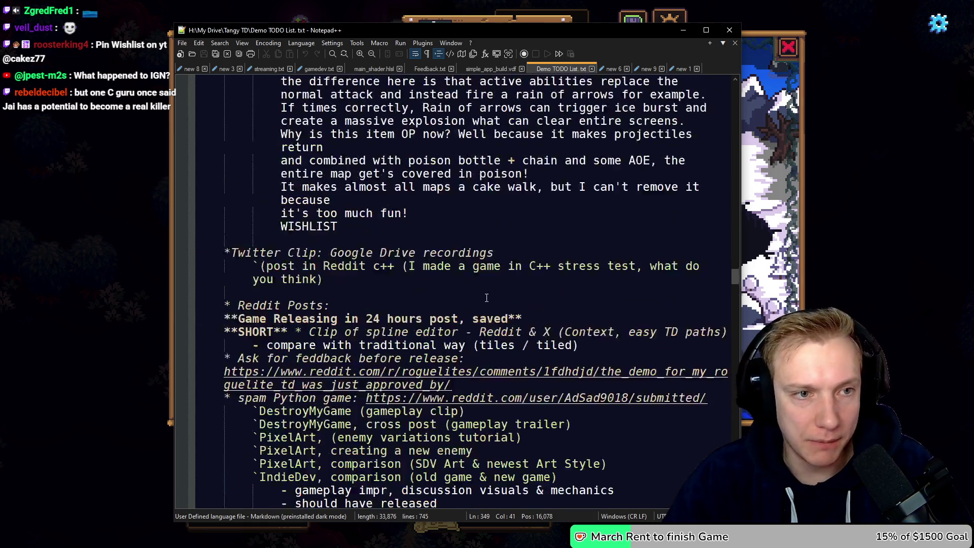
Scroll up to the Release Marketing Schedule/Strategy heading, then switch to the Steamworks stats page.
{"action": "scroll", "coordinate": [439, 295], "scroll_direction": "up", "scroll_amount": 20}
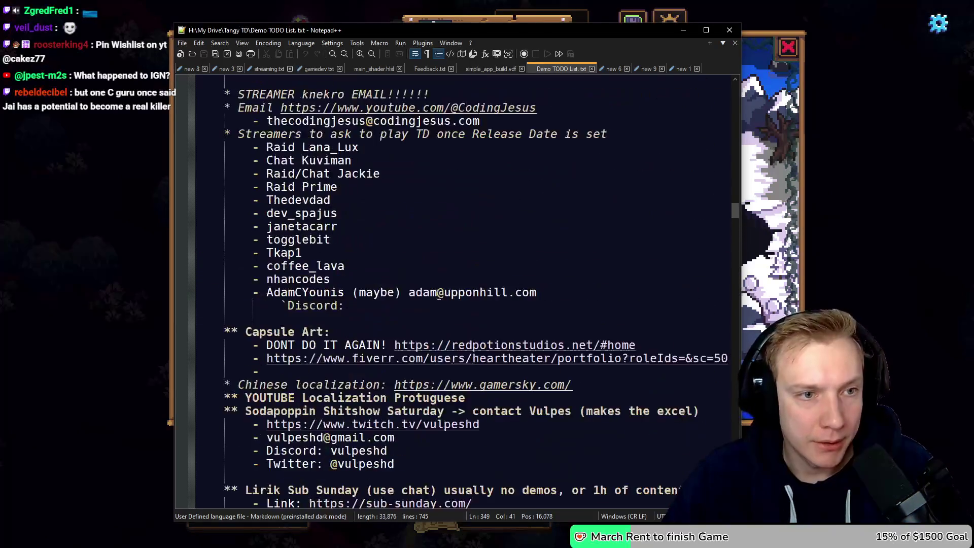
{"action": "scroll", "coordinate": [436, 295], "scroll_direction": "up", "scroll_amount": 4}
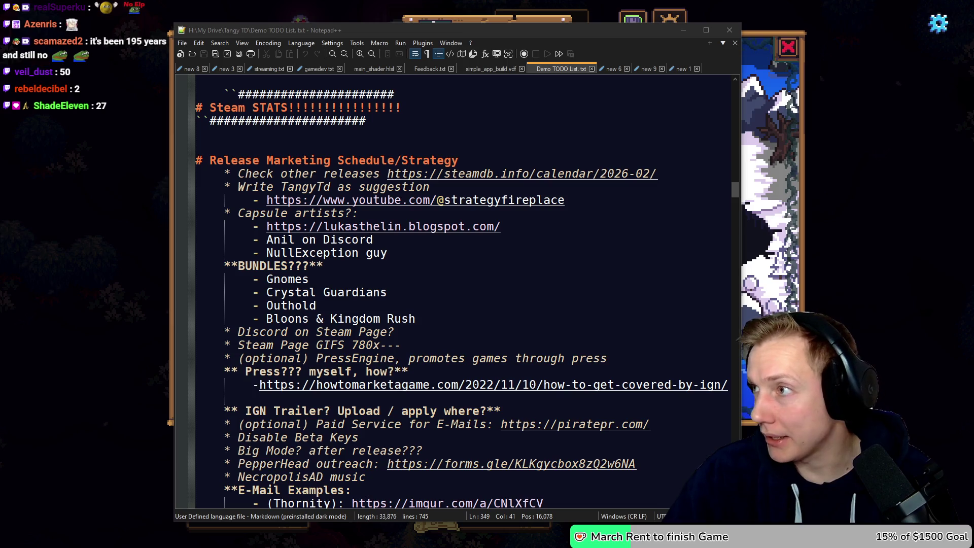
{"action": "key", "text": "alt+Tab"}
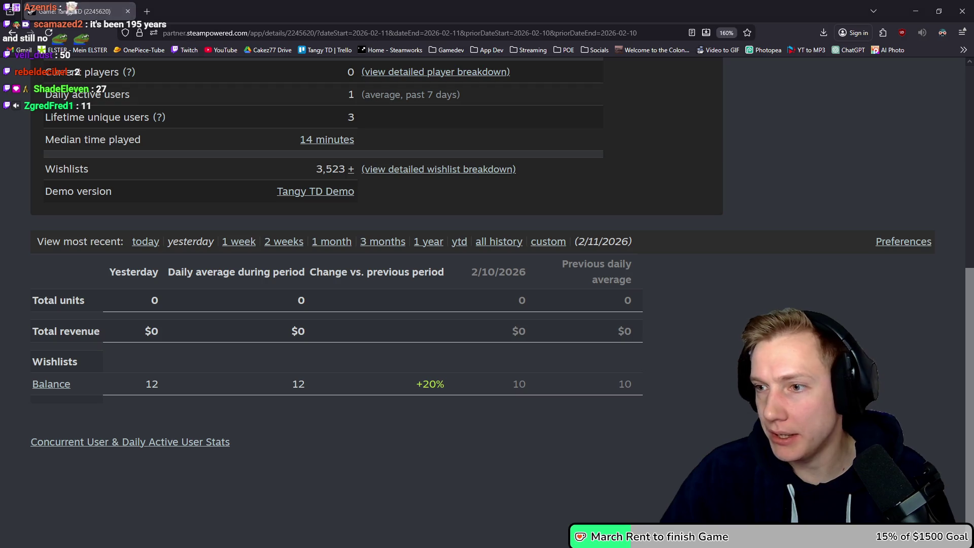
{"action": "scroll", "coordinate": [615, 290], "scroll_direction": "up", "scroll_amount": 1}
{"action": "scroll", "coordinate": [584, 285], "scroll_direction": "up", "scroll_amount": 3}
{"action": "mouse_move", "coordinate": [318, 340]}
{"action": "left_mouse_down"}
{"action": "mouse_move", "coordinate": [354, 340]}
{"action": "mouse_move", "coordinate": [345, 339]}
{"action": "left_mouse_up"}
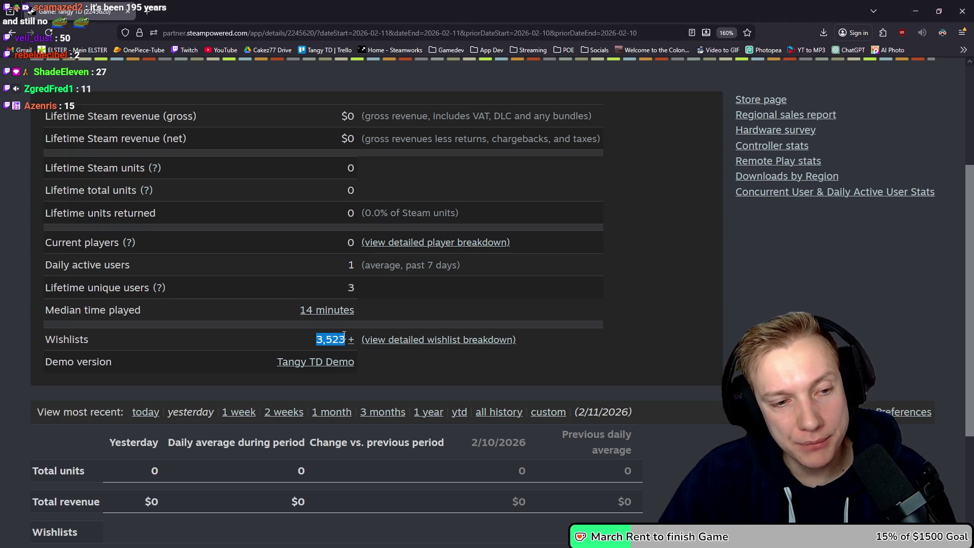
{"action": "left_click", "coordinate": [346, 340]}
{"action": "left_click_drag", "start_coordinate": [347, 339], "coordinate": [306, 339]}
{"action": "left_click", "coordinate": [316, 339]}
{"action": "left_click_drag", "start_coordinate": [316, 339], "coordinate": [346, 339]}
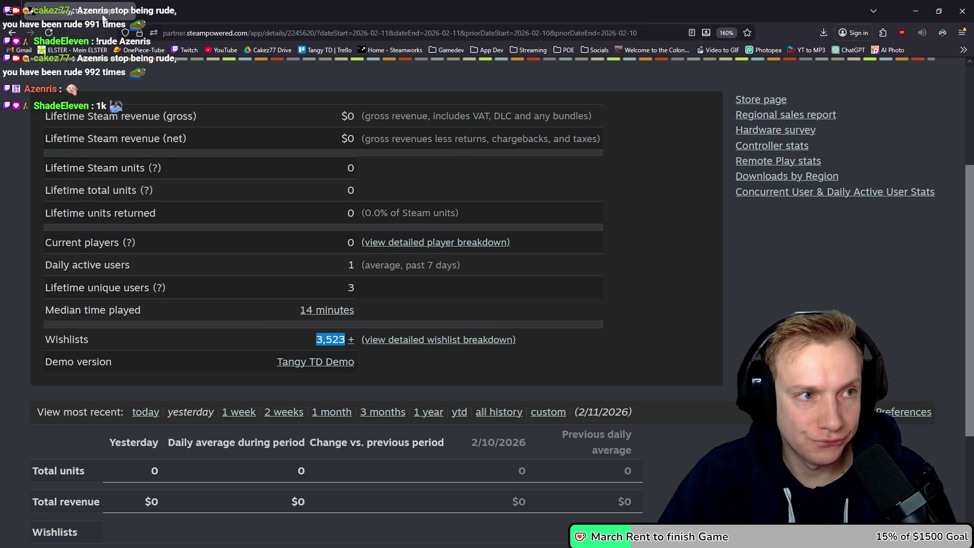
{"action": "key", "text": "alt+Tab"}
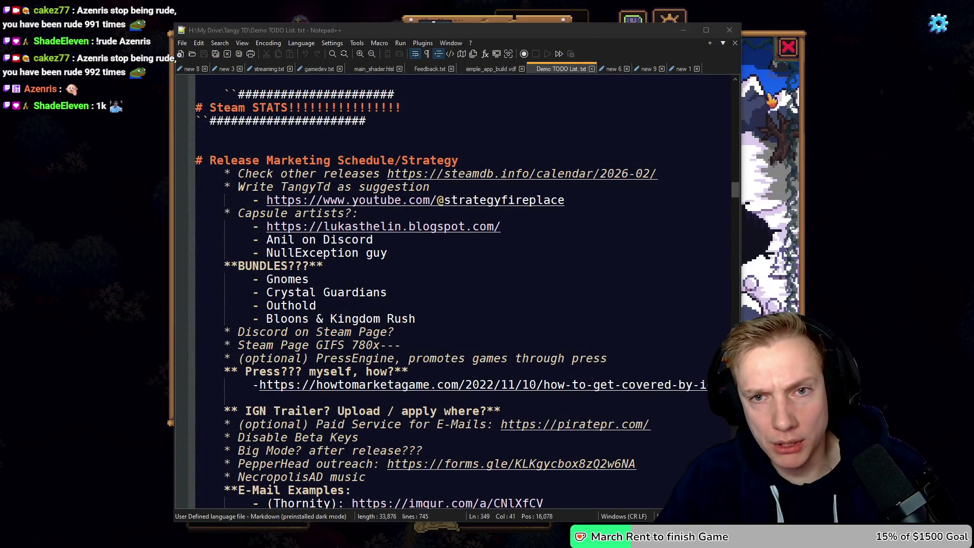
Glance at the missions map, then select the YouTube wishlist link block in the TODO notes.
{"action": "key", "text": "alt+Tab"}
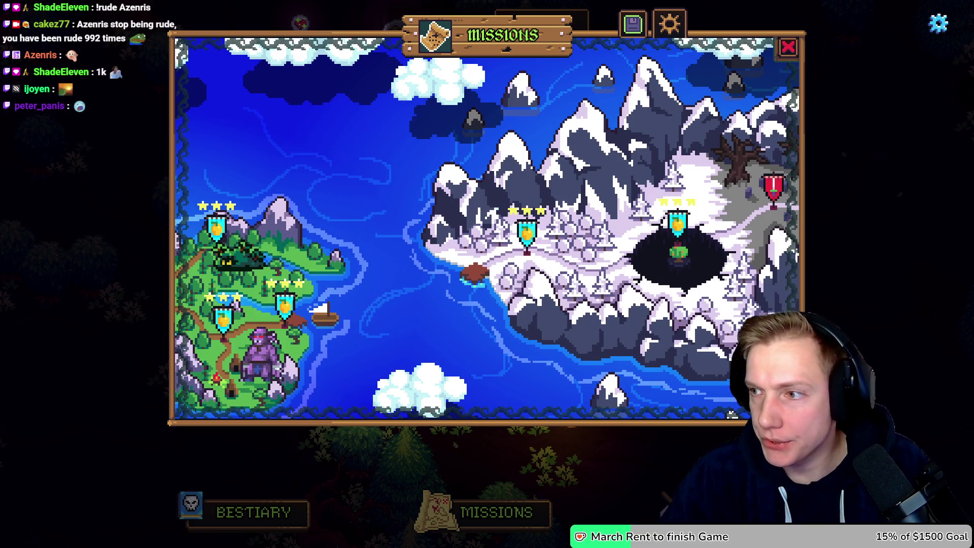
{"action": "key", "text": "alt+Tab"}
{"action": "scroll", "coordinate": [502, 252], "scroll_direction": "up", "scroll_amount": 9}
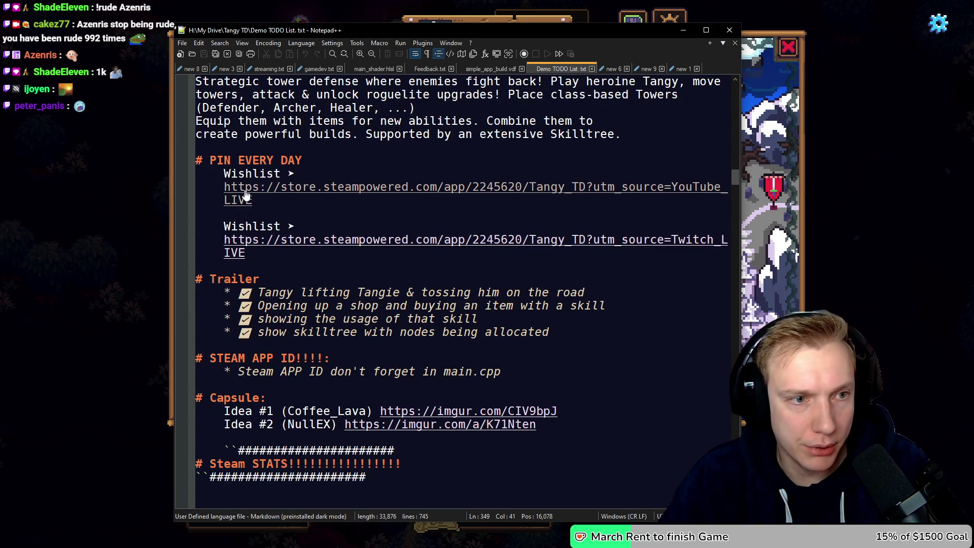
{"action": "left_click_drag", "start_coordinate": [253, 200], "coordinate": [227, 177]}
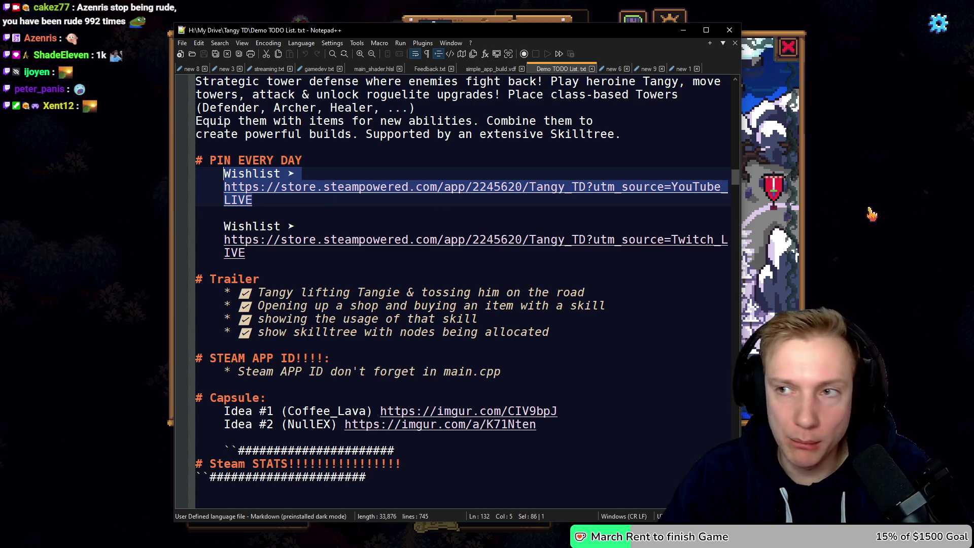
{"action": "key", "text": "alt+Tab"}
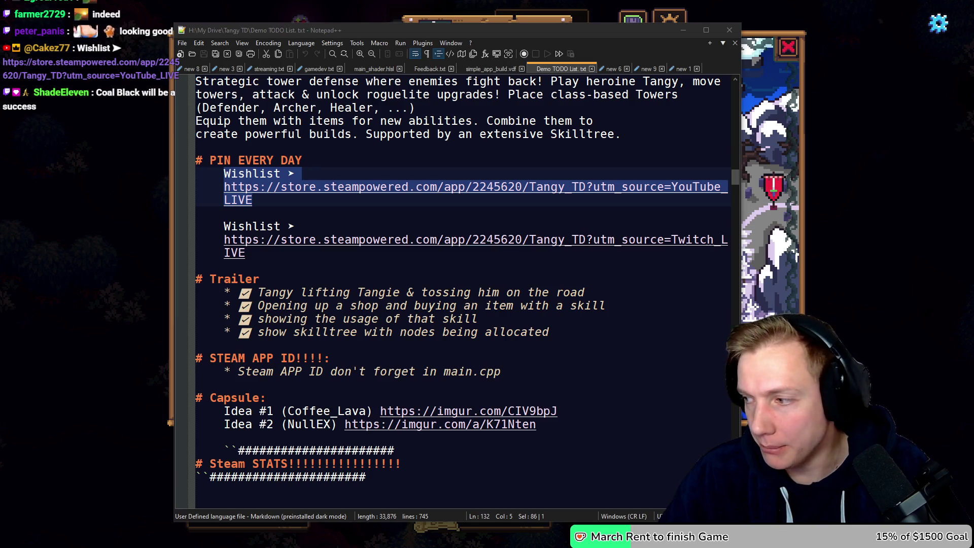
Show the desktop, restore the windows, and bring the game's Missions map forward.
{"action": "key", "text": "super+d"}
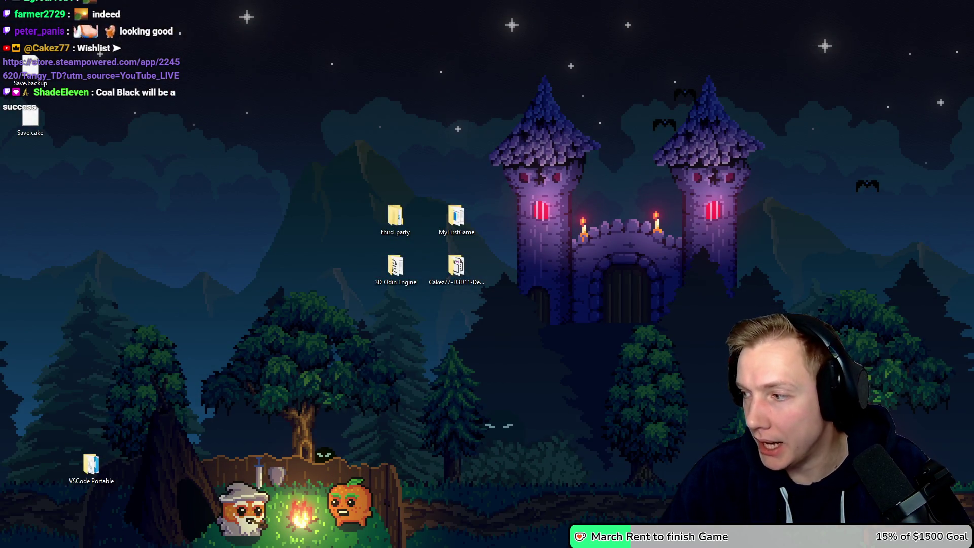
{"action": "key", "text": "super+d"}
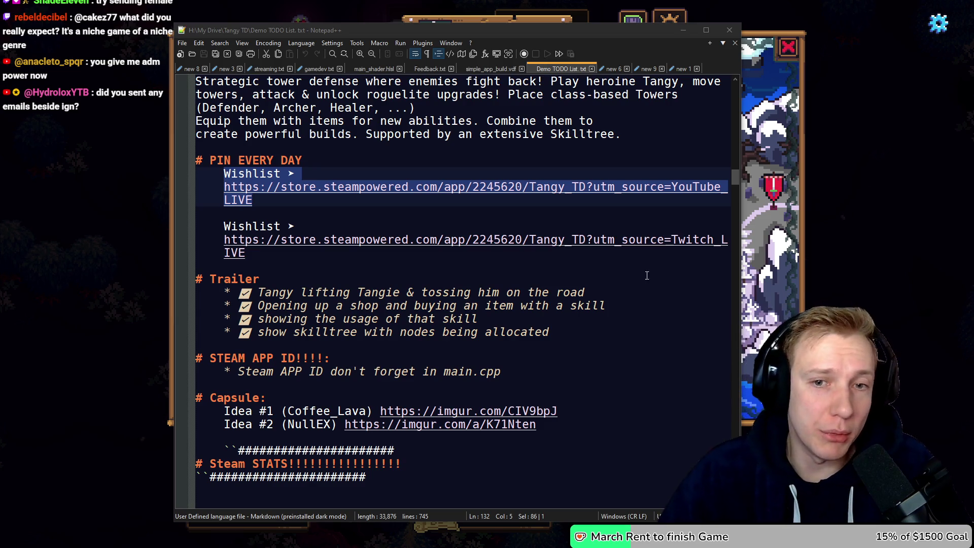
{"action": "left_click", "coordinate": [843, 233]}
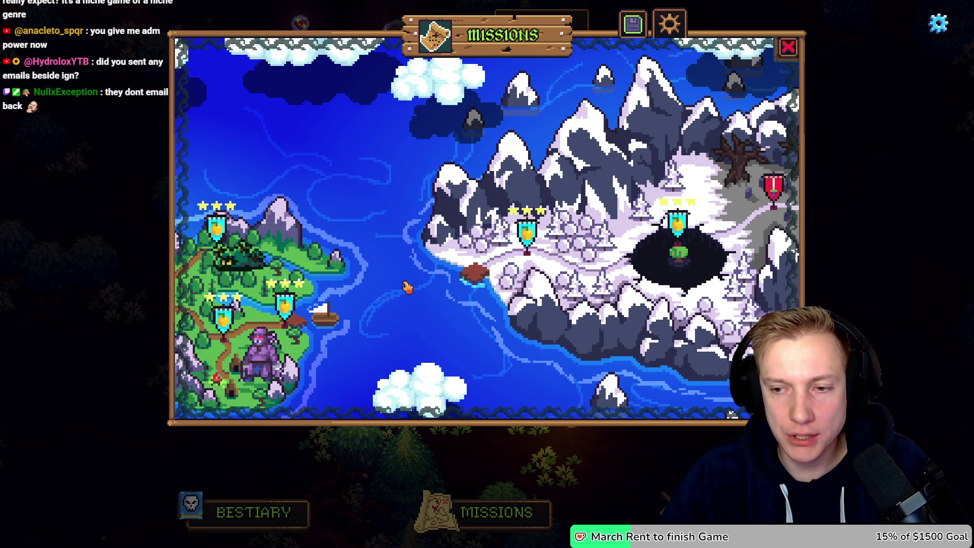
Pan across the green starting island and snowy lands, then open the Crossroads mission details.
{"action": "key", "text": "Left"}
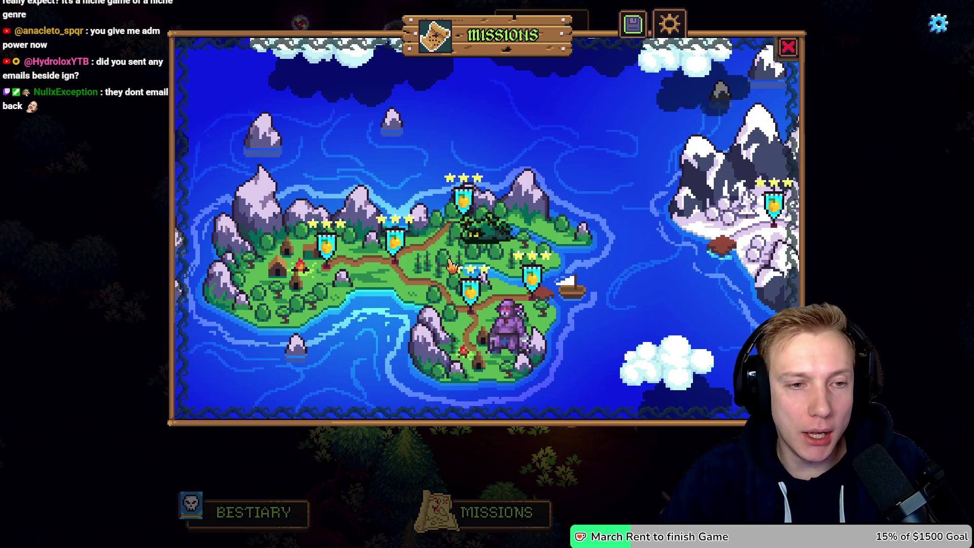
{"action": "key", "text": "Right"}
{"action": "left_click_drag", "start_coordinate": [563, 273], "coordinate": [512, 241]}
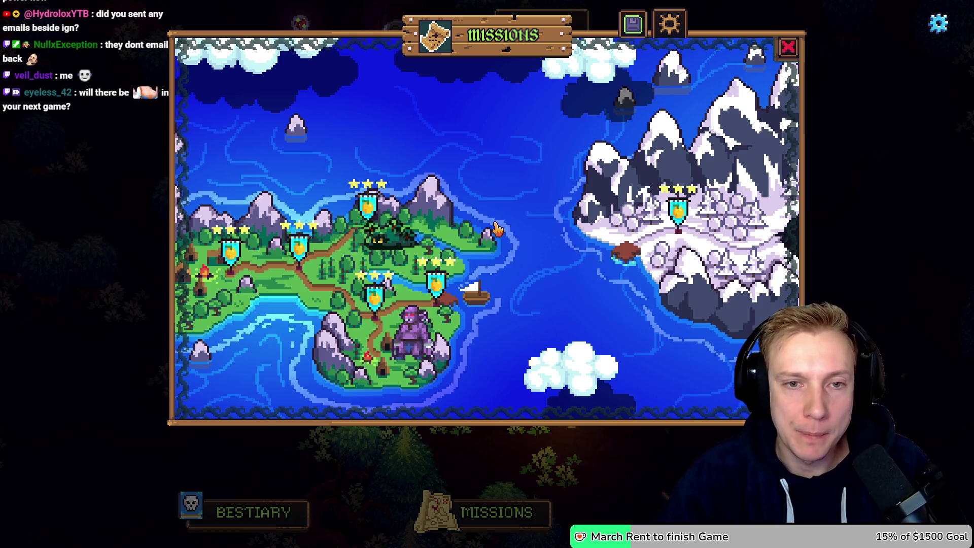
{"action": "mouse_move", "coordinate": [528, 168]}
{"action": "left_mouse_down"}
{"action": "mouse_move", "coordinate": [398, 272]}
{"action": "mouse_move", "coordinate": [655, 216]}
{"action": "left_mouse_up"}
{"action": "left_click_drag", "start_coordinate": [647, 155], "coordinate": [302, 177]}
{"action": "mouse_move", "coordinate": [514, 279]}
{"action": "left_mouse_down"}
{"action": "mouse_move", "coordinate": [533, 264]}
{"action": "mouse_move", "coordinate": [444, 259]}
{"action": "mouse_move", "coordinate": [498, 220]}
{"action": "left_mouse_up"}
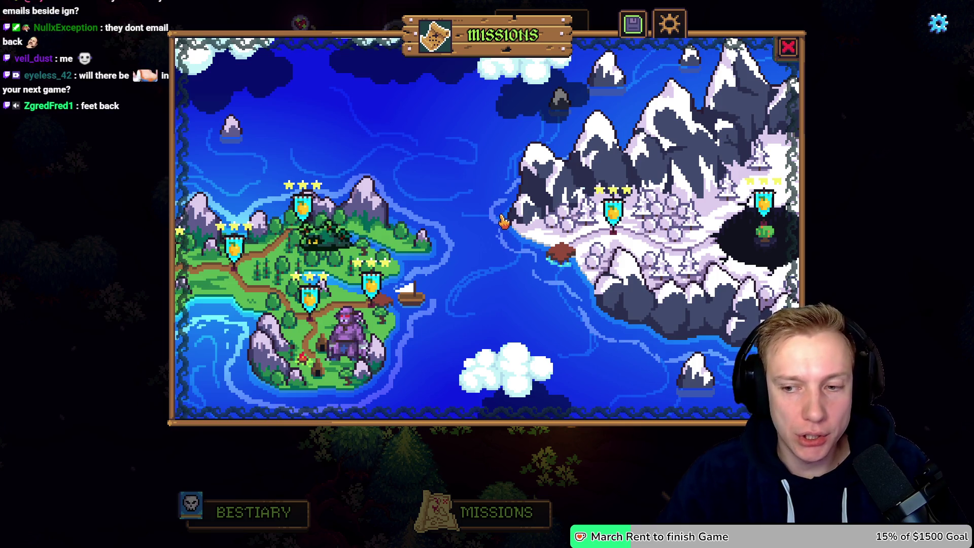
{"action": "left_click_drag", "start_coordinate": [416, 167], "coordinate": [433, 215]}
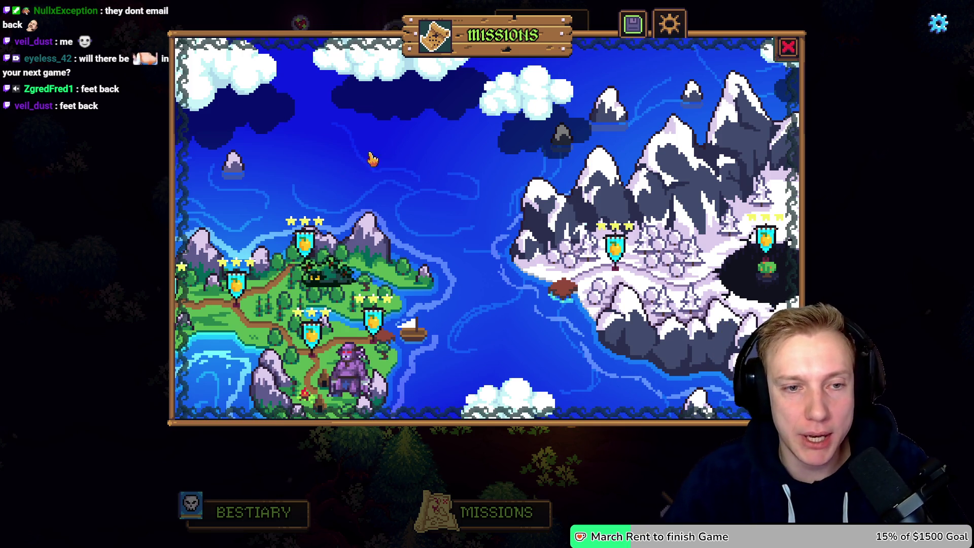
{"action": "mouse_move", "coordinate": [464, 233]}
{"action": "left_mouse_down"}
{"action": "mouse_move", "coordinate": [557, 152]}
{"action": "mouse_move", "coordinate": [603, 192]}
{"action": "left_mouse_up"}
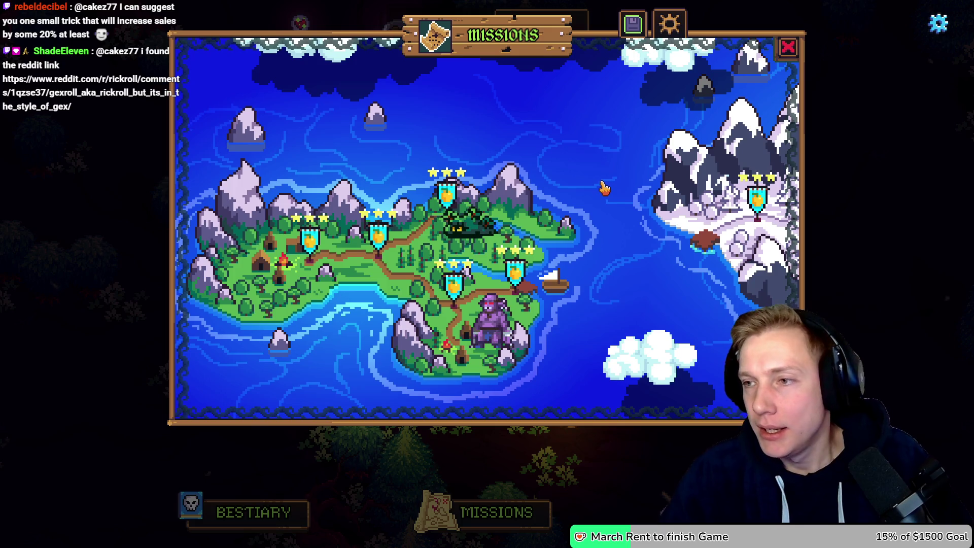
{"action": "mouse_move", "coordinate": [587, 246]}
{"action": "left_mouse_down"}
{"action": "mouse_move", "coordinate": [566, 244]}
{"action": "mouse_move", "coordinate": [549, 274]}
{"action": "left_mouse_up"}
{"action": "left_click", "coordinate": [342, 271]}
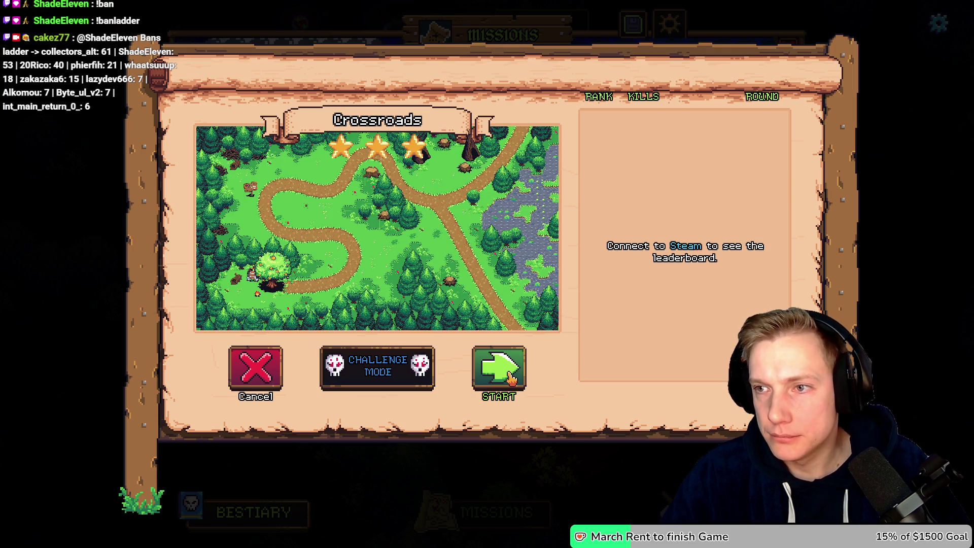
Close Crossroads, reopen Missions, pan to the snowy region and open Mountain Trail.
{"action": "key", "text": "Escape"}
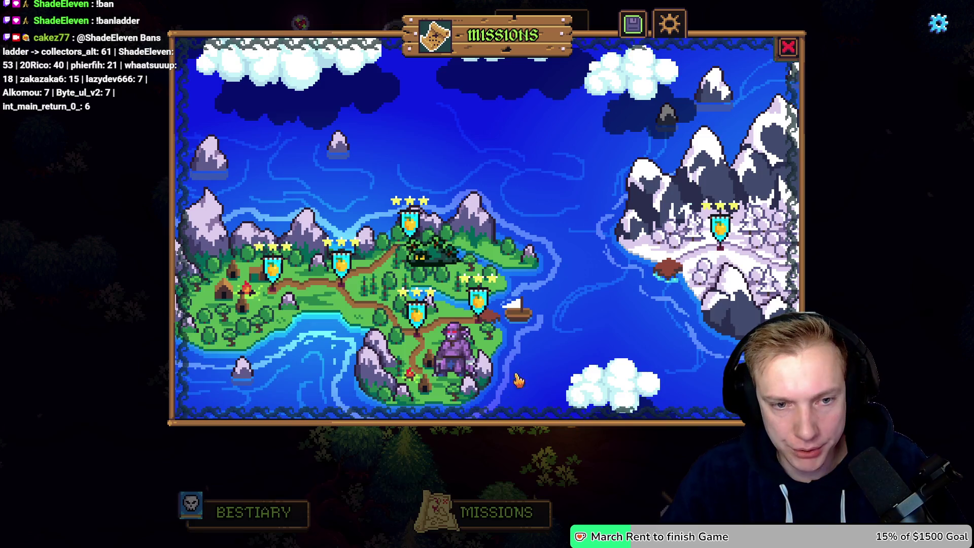
{"action": "key", "text": "Escape"}
{"action": "left_click", "coordinate": [497, 512]}
{"action": "left_click_drag", "start_coordinate": [720, 244], "coordinate": [558, 258]}
{"action": "left_click", "coordinate": [559, 258]}
Start the Mountain Trail level, send the hero onto the path, then switch to Aseprite.
{"action": "left_click", "coordinate": [500, 370]}
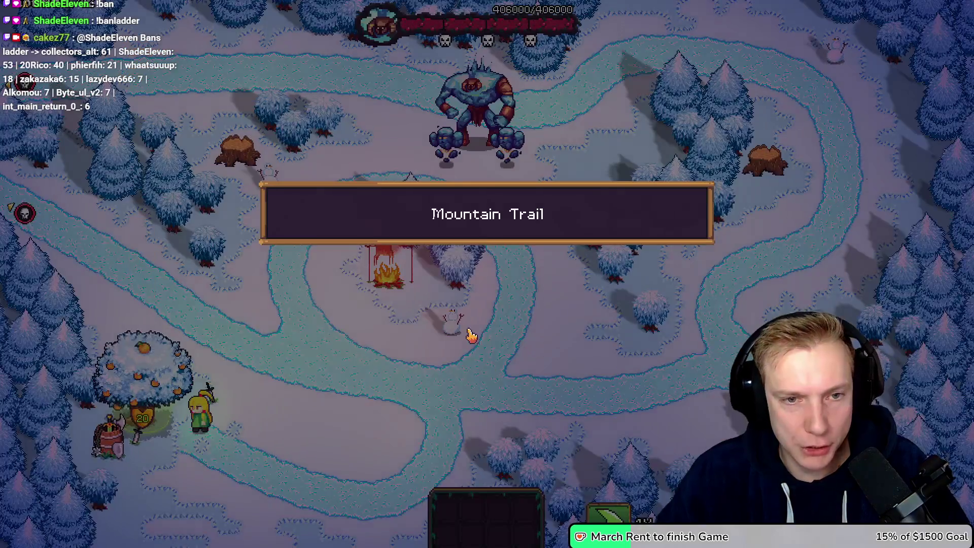
{"action": "left_click", "coordinate": [358, 413]}
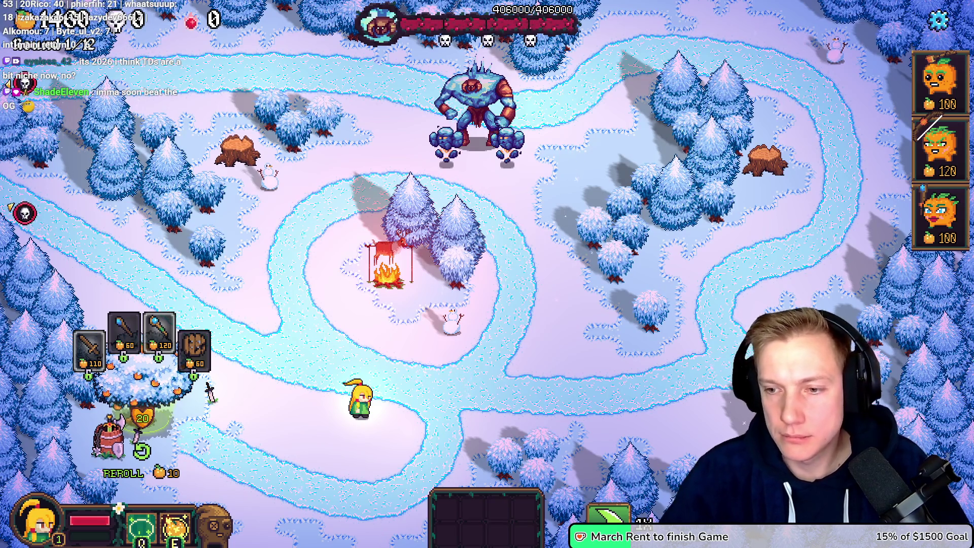
{"action": "key", "text": "alt+Tab"}
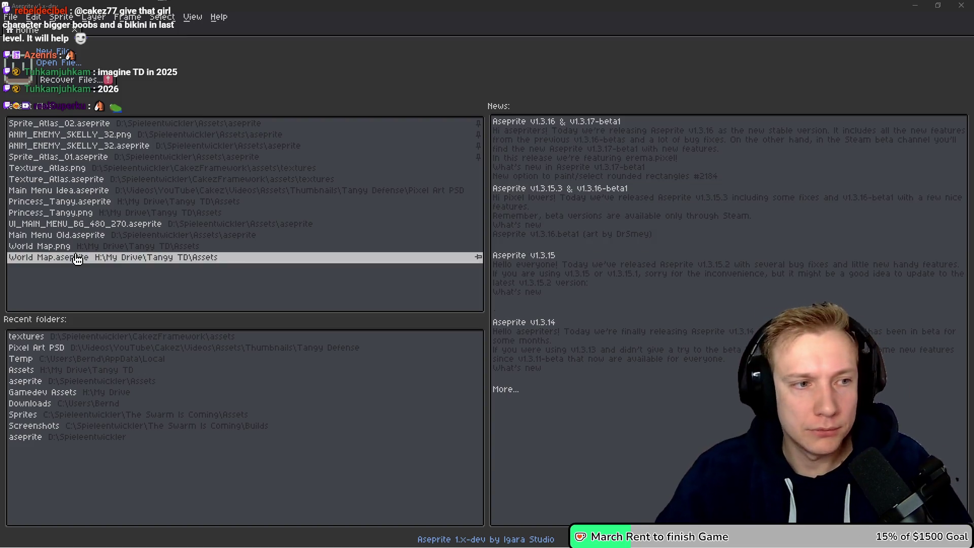
Open Texture_Atlas from Recent files and zoom through its sprites to the NEW ENEMY icons.
{"action": "left_click", "coordinate": [17, 169]}
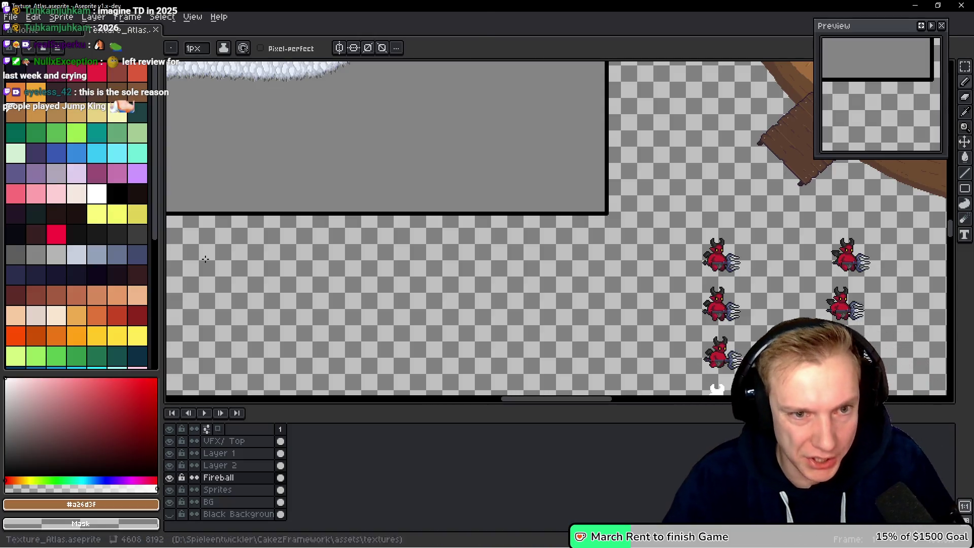
{"action": "scroll", "coordinate": [457, 278], "scroll_direction": "up", "scroll_amount": 3}
{"action": "scroll", "coordinate": [428, 208], "scroll_direction": "up", "scroll_amount": 10}
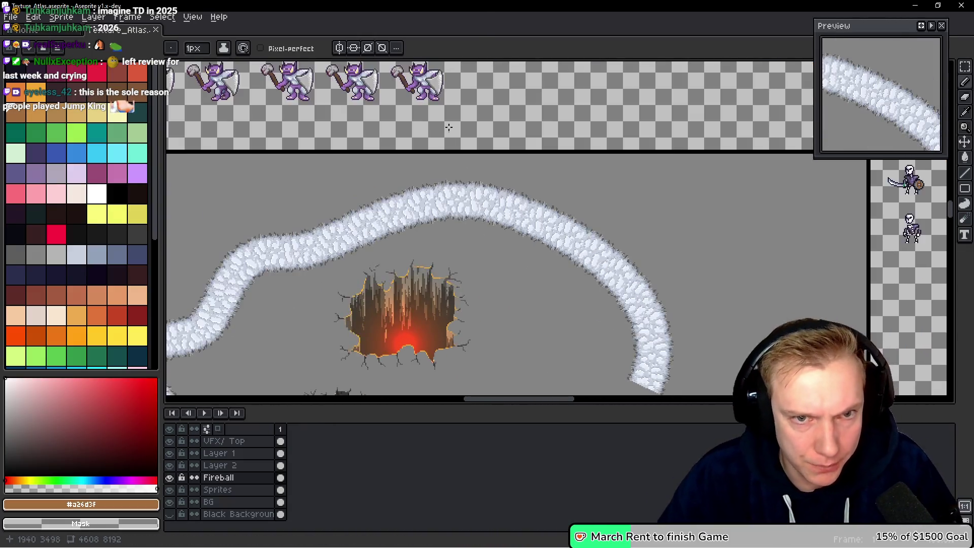
{"action": "scroll", "coordinate": [425, 287], "scroll_direction": "up", "scroll_amount": 6}
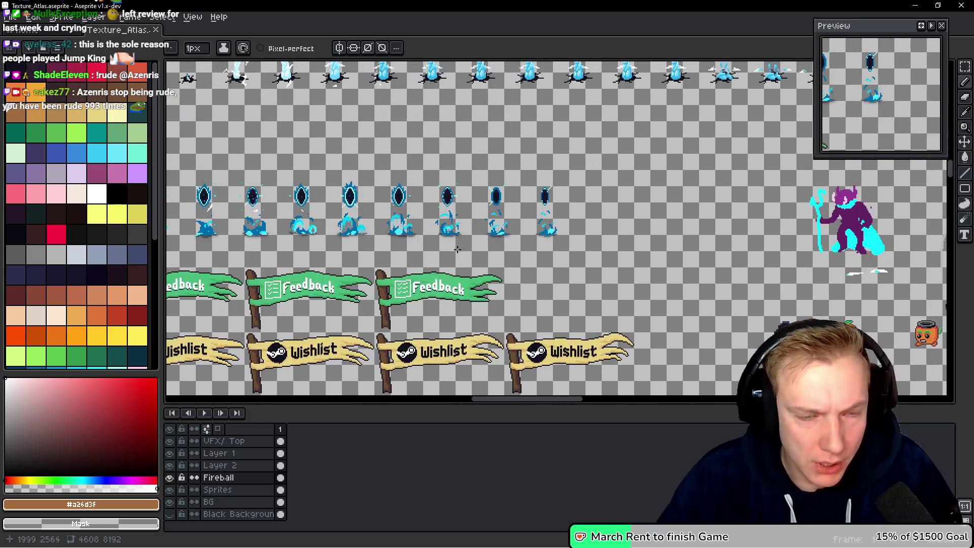
{"action": "scroll", "coordinate": [424, 287], "scroll_direction": "up", "scroll_amount": 3}
{"action": "scroll", "coordinate": [425, 287], "scroll_direction": "up", "scroll_amount": 10}
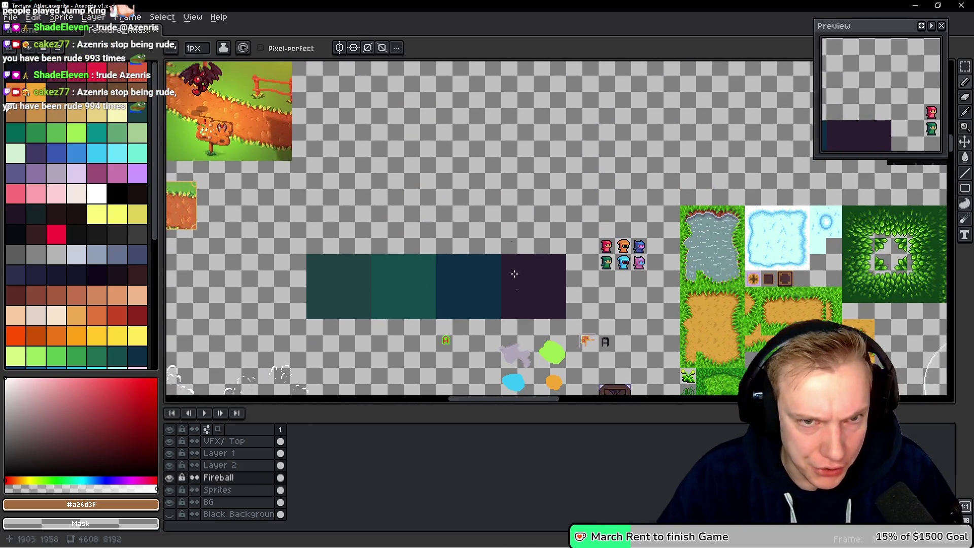
{"action": "scroll", "coordinate": [476, 263], "scroll_direction": "down", "scroll_amount": 5}
{"action": "scroll", "coordinate": [515, 189], "scroll_direction": "up", "scroll_amount": 6}
{"action": "scroll", "coordinate": [503, 163], "scroll_direction": "up", "scroll_amount": 5}
{"action": "scroll", "coordinate": [533, 262], "scroll_direction": "up", "scroll_amount": 3}
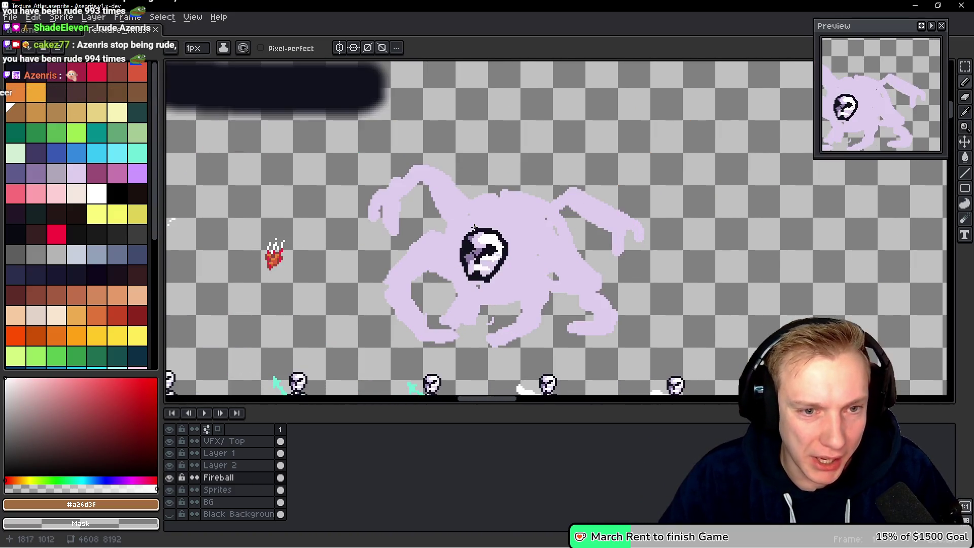
{"action": "scroll", "coordinate": [575, 180], "scroll_direction": "up", "scroll_amount": 1}
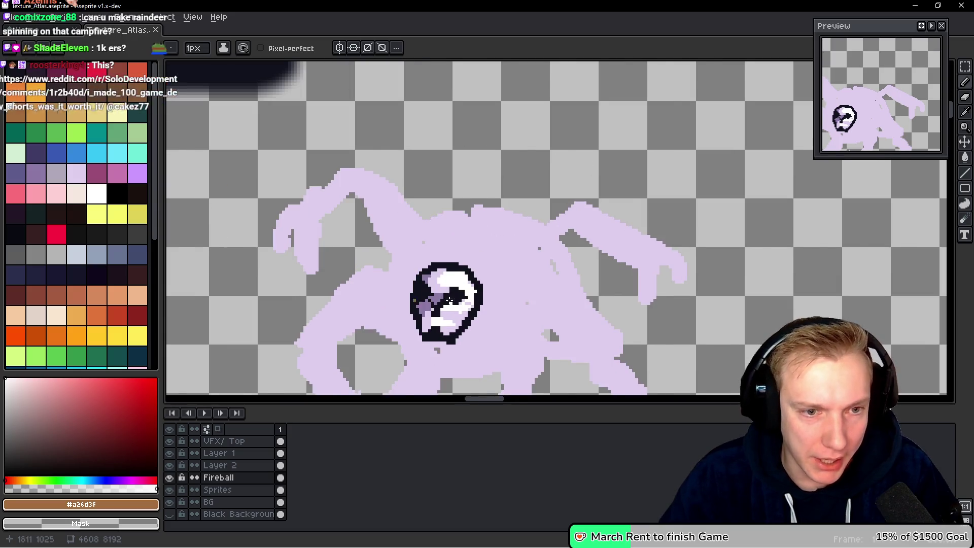
{"action": "scroll", "coordinate": [515, 244], "scroll_direction": "down", "scroll_amount": 1}
{"action": "scroll", "coordinate": [457, 170], "scroll_direction": "up", "scroll_amount": 10}
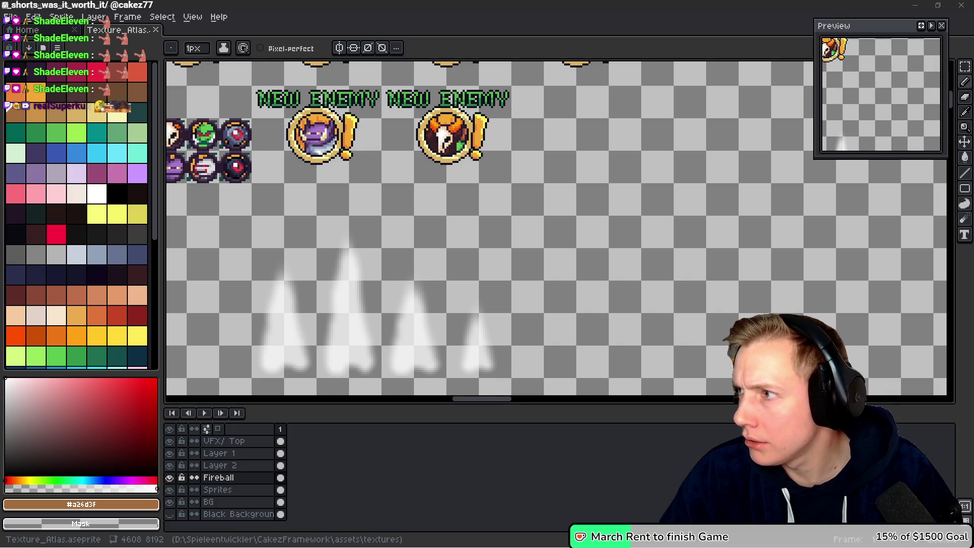
{"action": "key", "text": "alt+Tab"}
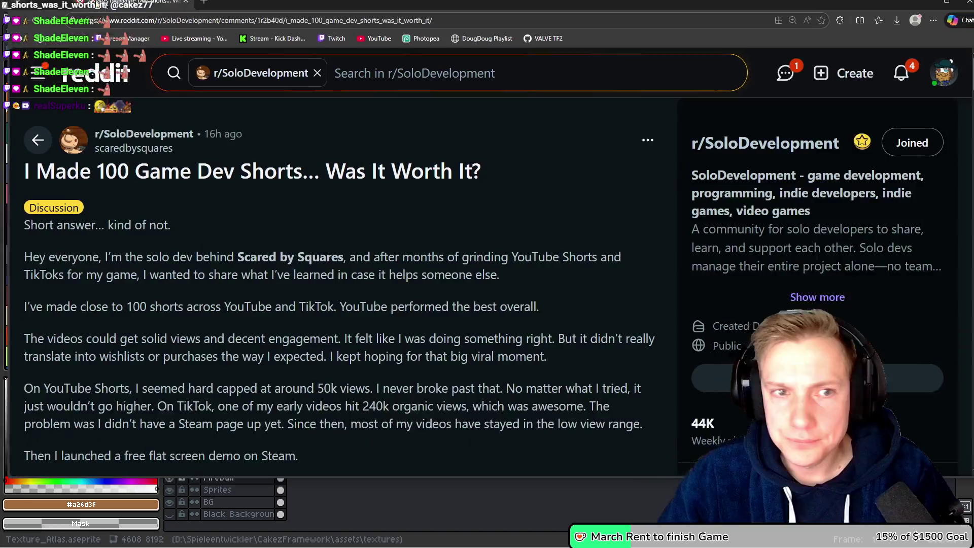
Enlarge the page and highlight the lines about nearly 100 shorts, views, and wishlists.
{"action": "scroll", "coordinate": [431, 233], "scroll_direction": "down", "scroll_amount": 3}
{"action": "key", "text": "ctrl+plus"}
{"action": "scroll", "coordinate": [431, 233], "scroll_direction": "up", "scroll_amount": 2}
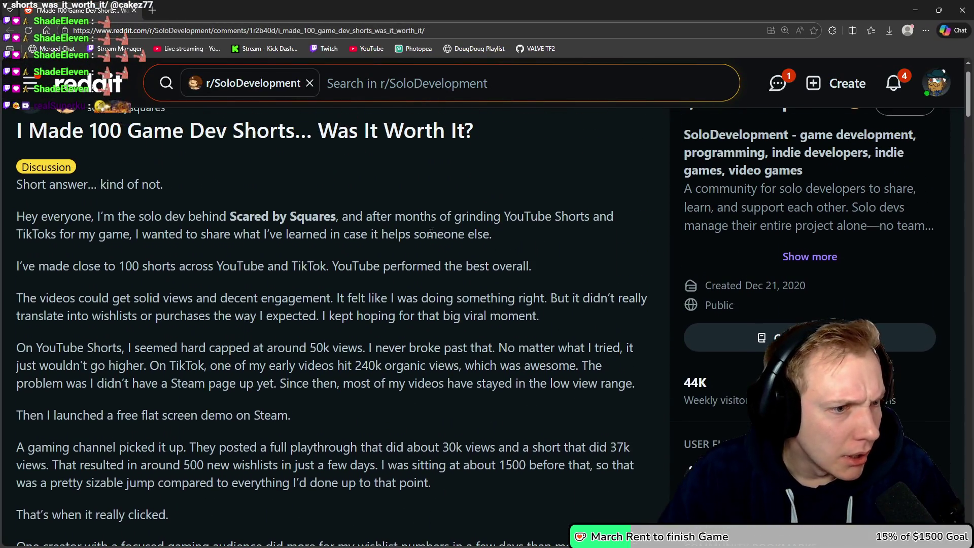
{"action": "left_click_drag", "start_coordinate": [55, 267], "coordinate": [536, 263]}
{"action": "left_click_drag", "start_coordinate": [351, 266], "coordinate": [472, 266]}
{"action": "left_click", "coordinate": [40, 295]}
{"action": "left_click_drag", "start_coordinate": [40, 294], "coordinate": [632, 299]}
{"action": "left_click", "coordinate": [348, 299]}
{"action": "mouse_move", "coordinate": [15, 327]}
{"action": "left_mouse_down"}
{"action": "mouse_move", "coordinate": [79, 317]}
{"action": "mouse_move", "coordinate": [254, 317]}
{"action": "mouse_move", "coordinate": [274, 299]}
{"action": "mouse_move", "coordinate": [547, 318]}
{"action": "left_mouse_up"}
Highlight the passages about early TikTok videos, lacking a Steam page, and 240k views.
{"action": "scroll", "coordinate": [220, 310], "scroll_direction": "down", "scroll_amount": 2}
{"action": "mouse_move", "coordinate": [15, 247]}
{"action": "left_mouse_down"}
{"action": "mouse_move", "coordinate": [300, 260]}
{"action": "mouse_move", "coordinate": [486, 246]}
{"action": "mouse_move", "coordinate": [486, 194]}
{"action": "mouse_move", "coordinate": [588, 193]}
{"action": "left_mouse_up"}
{"action": "scroll", "coordinate": [486, 245], "scroll_direction": "down", "scroll_amount": 1}
{"action": "left_click_drag", "start_coordinate": [69, 215], "coordinate": [534, 213]}
{"action": "mouse_move", "coordinate": [43, 231]}
{"action": "left_mouse_down"}
{"action": "mouse_move", "coordinate": [258, 233]}
{"action": "mouse_move", "coordinate": [154, 216]}
{"action": "left_mouse_up"}
{"action": "left_click", "coordinate": [253, 232]}
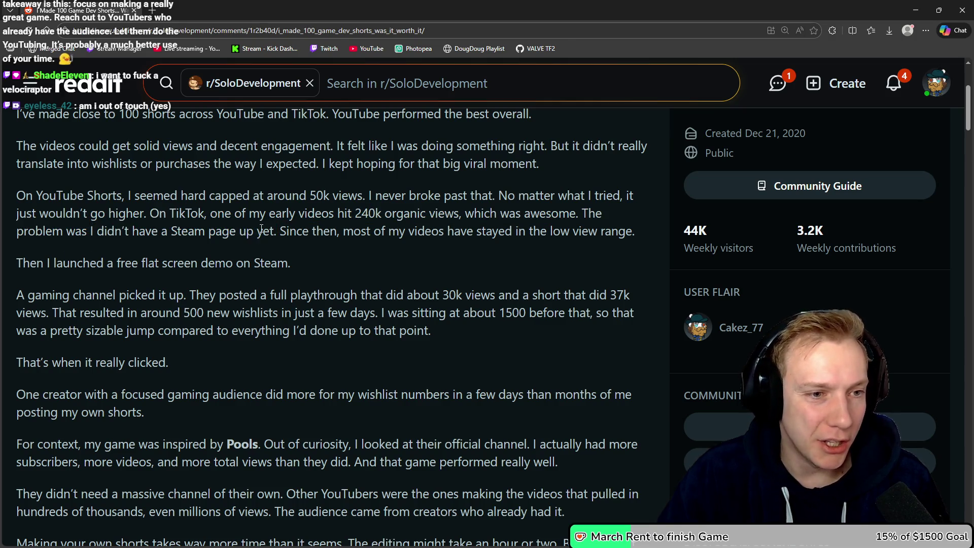
{"action": "left_click_drag", "start_coordinate": [274, 232], "coordinate": [150, 213]}
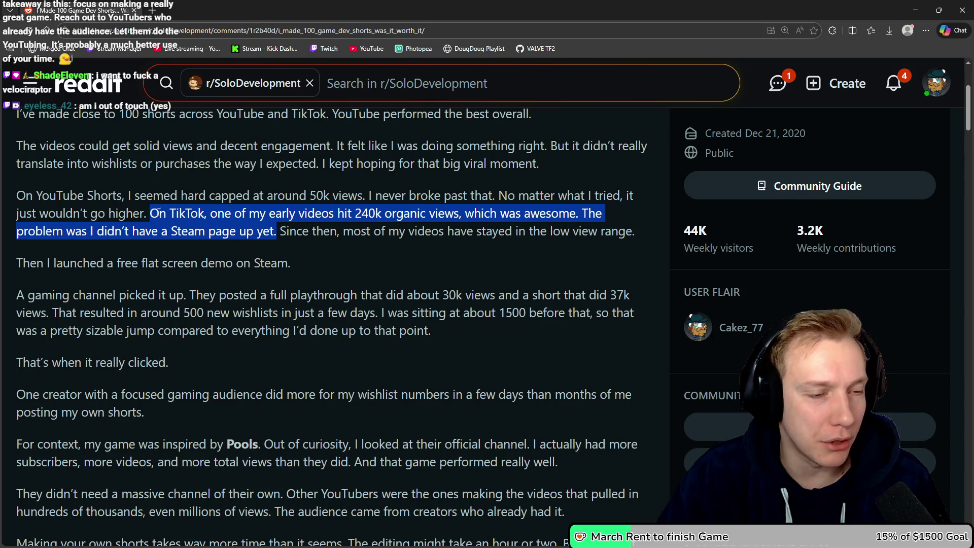
{"action": "left_click", "coordinate": [292, 229]}
{"action": "mouse_move", "coordinate": [281, 231]}
{"action": "left_mouse_down"}
{"action": "mouse_move", "coordinate": [365, 264]}
{"action": "mouse_move", "coordinate": [635, 232]}
{"action": "left_mouse_up"}
Highlight the passage about the sizable jump in wishlists.
{"action": "scroll", "coordinate": [257, 271], "scroll_direction": "down", "scroll_amount": 1}
{"action": "mouse_move", "coordinate": [18, 212]}
{"action": "left_mouse_down"}
{"action": "mouse_move", "coordinate": [236, 213]}
{"action": "mouse_move", "coordinate": [33, 209]}
{"action": "mouse_move", "coordinate": [189, 244]}
{"action": "mouse_move", "coordinate": [559, 244]}
{"action": "mouse_move", "coordinate": [63, 268]}
{"action": "mouse_move", "coordinate": [614, 258]}
{"action": "left_mouse_up"}
{"action": "left_click", "coordinate": [291, 221]}
{"action": "mouse_move", "coordinate": [17, 279]}
{"action": "left_mouse_down"}
{"action": "mouse_move", "coordinate": [292, 280]}
{"action": "mouse_move", "coordinate": [167, 311]}
{"action": "mouse_move", "coordinate": [45, 311]}
{"action": "mouse_move", "coordinate": [172, 312]}
{"action": "left_mouse_up"}
{"action": "left_click", "coordinate": [45, 311]}
{"action": "mouse_move", "coordinate": [32, 343]}
{"action": "left_mouse_down"}
{"action": "mouse_move", "coordinate": [386, 344]}
{"action": "mouse_move", "coordinate": [559, 528]}
{"action": "mouse_move", "coordinate": [355, 345]}
{"action": "mouse_move", "coordinate": [446, 345]}
{"action": "left_mouse_up"}
{"action": "scroll", "coordinate": [443, 317], "scroll_direction": "down", "scroll_amount": 1}
{"action": "mouse_move", "coordinate": [498, 293]}
{"action": "left_mouse_down"}
{"action": "mouse_move", "coordinate": [91, 294]}
{"action": "mouse_move", "coordinate": [149, 315]}
{"action": "mouse_move", "coordinate": [15, 294]}
{"action": "left_mouse_up"}
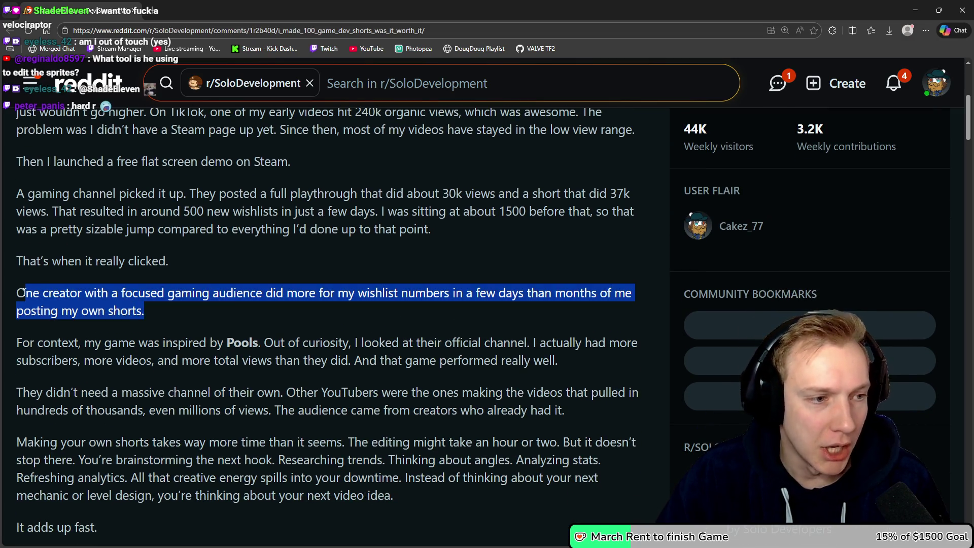
{"action": "scroll", "coordinate": [241, 257], "scroll_direction": "down", "scroll_amount": 1}
{"action": "mouse_move", "coordinate": [18, 205]}
{"action": "left_mouse_down"}
{"action": "mouse_move", "coordinate": [157, 242]}
{"action": "mouse_move", "coordinate": [157, 251]}
{"action": "mouse_move", "coordinate": [1, 173]}
{"action": "mouse_move", "coordinate": [8, 155]}
{"action": "left_mouse_up"}
{"action": "left_click", "coordinate": [147, 261]}
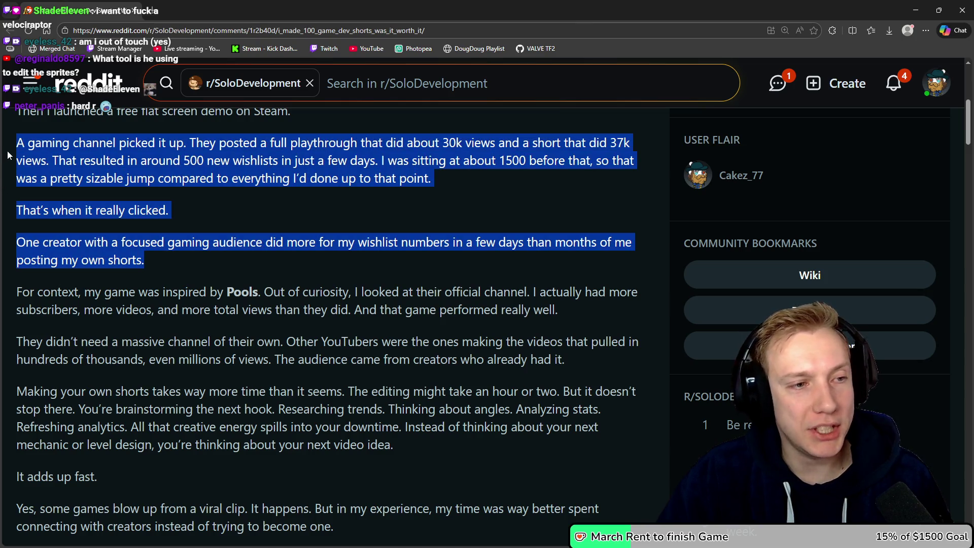
{"action": "left_click", "coordinate": [171, 212]}
{"action": "mouse_move", "coordinate": [178, 216]}
{"action": "left_mouse_down"}
{"action": "mouse_move", "coordinate": [137, 178]}
{"action": "mouse_move", "coordinate": [16, 145]}
{"action": "left_mouse_up"}
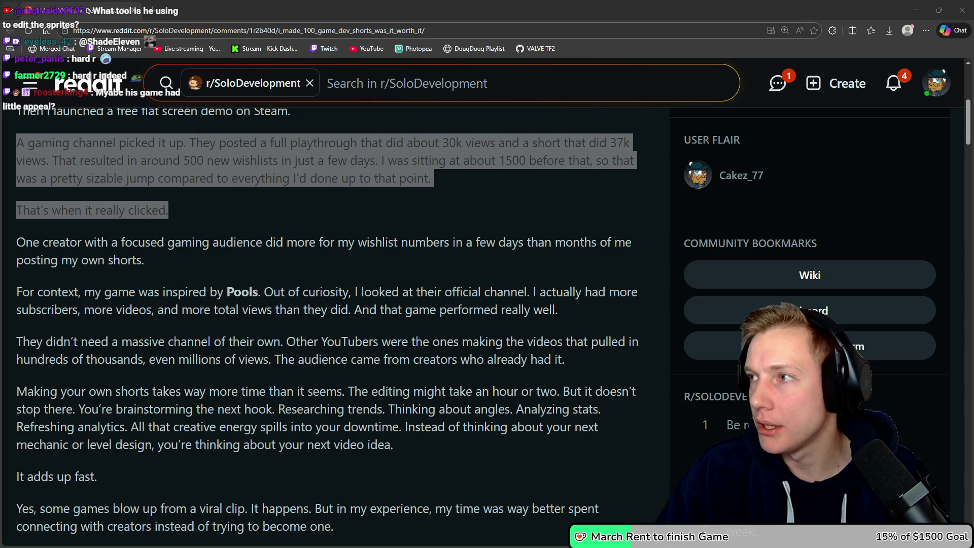
{"action": "key", "text": "alt+Tab"}
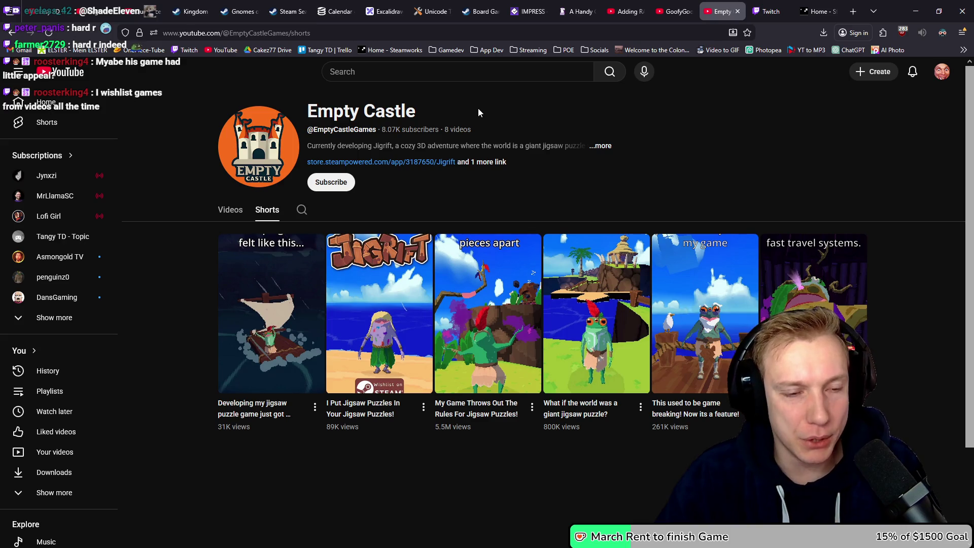
Switch to the GoofyGooseDev browser tab showing that channel's Shorts.
{"action": "scroll", "coordinate": [528, 137], "scroll_direction": "down", "scroll_amount": 2}
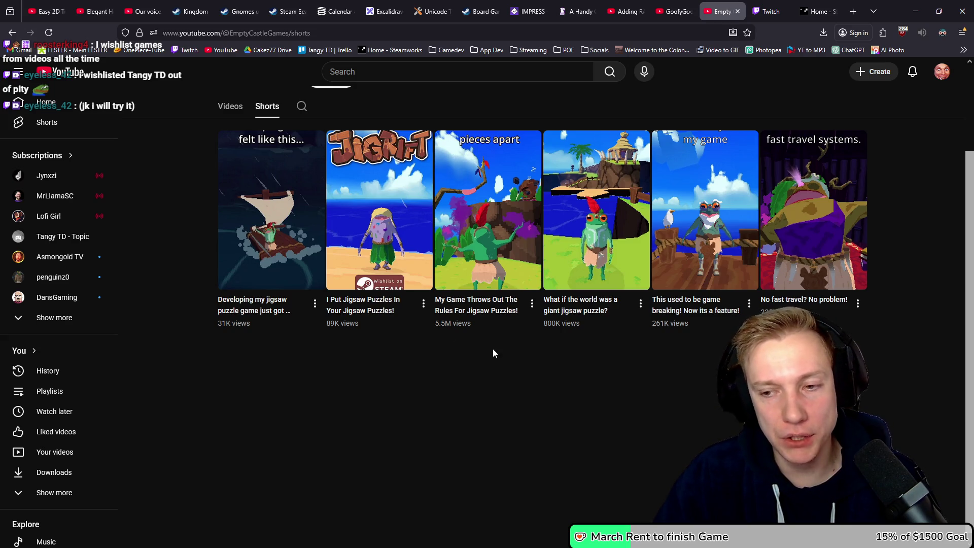
{"action": "left_click", "coordinate": [674, 5]}
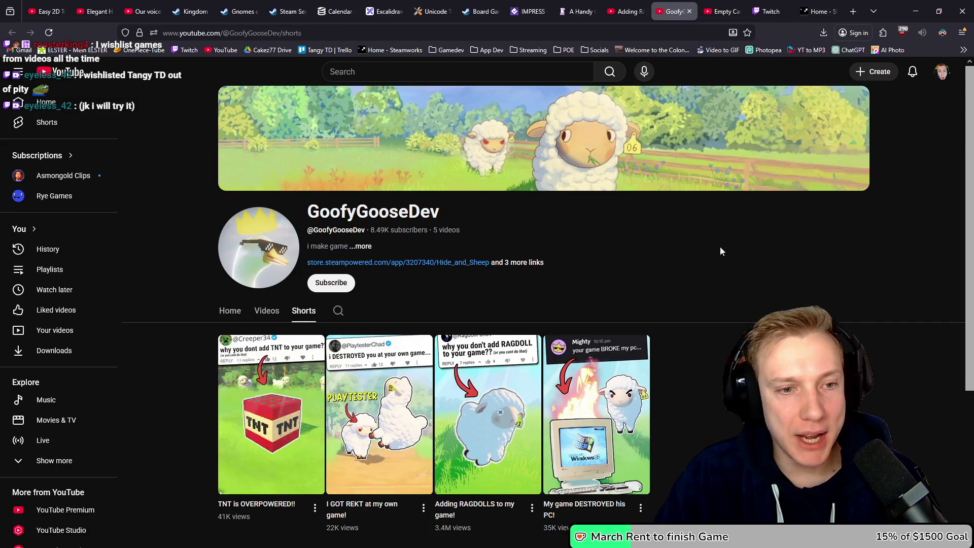
Check the EmptyCastleGames Shorts tab, then return to the GoofyGooseDev channel tab.
{"action": "scroll", "coordinate": [742, 218], "scroll_direction": "down", "scroll_amount": 2}
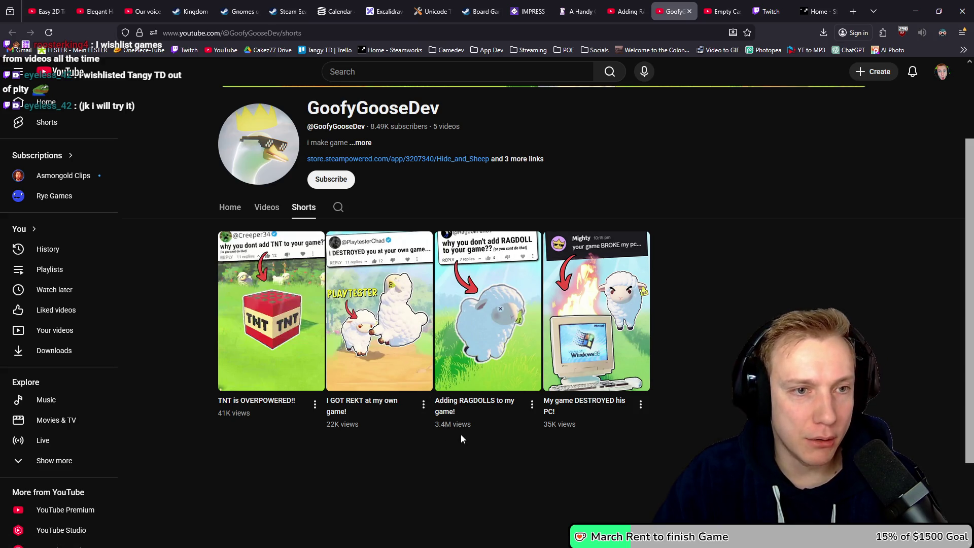
{"action": "scroll", "coordinate": [471, 431], "scroll_direction": "up", "scroll_amount": 3}
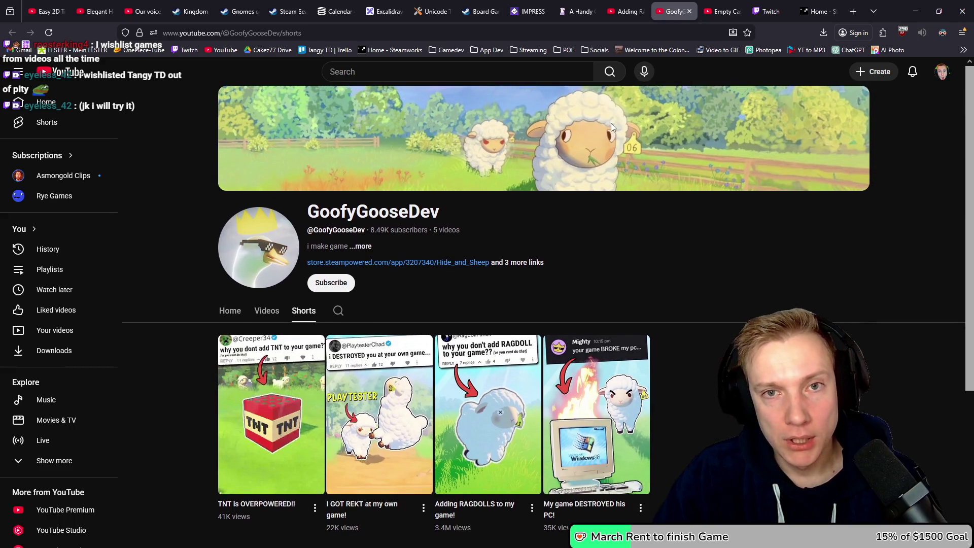
{"action": "left_click", "coordinate": [721, 12]}
{"action": "left_click", "coordinate": [675, 11]}
{"action": "left_click", "coordinate": [721, 11]}
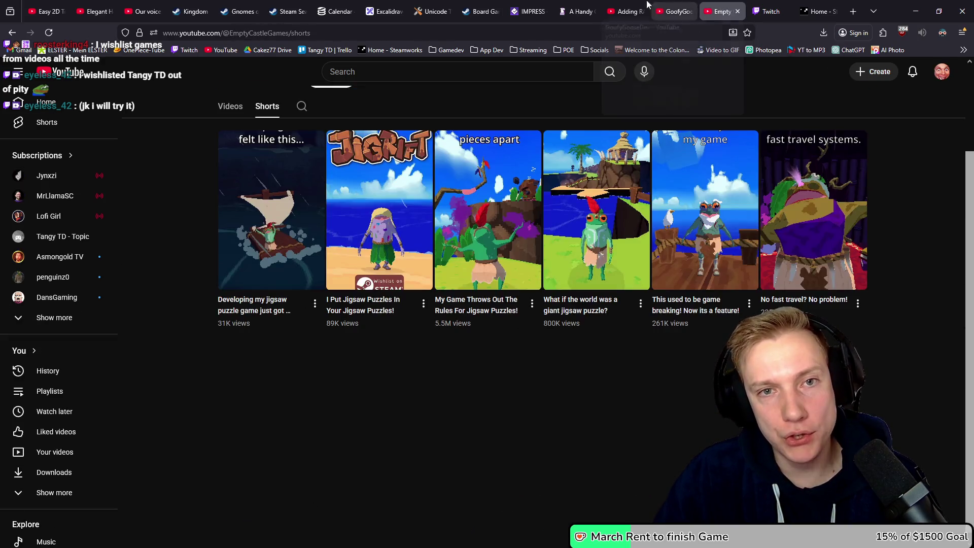
{"action": "left_click", "coordinate": [627, 11]}
{"action": "left_click", "coordinate": [683, 11]}
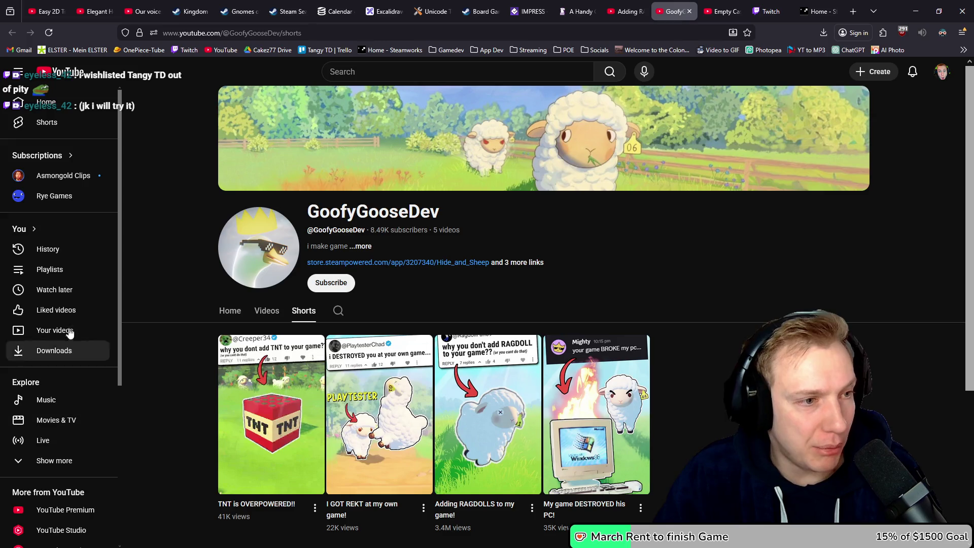
Open the YouTube account menu from the avatar on GoofyGooseDev's Shorts page.
{"action": "scroll", "coordinate": [72, 292], "scroll_direction": "down", "scroll_amount": 3}
{"action": "scroll", "coordinate": [81, 228], "scroll_direction": "up", "scroll_amount": 3}
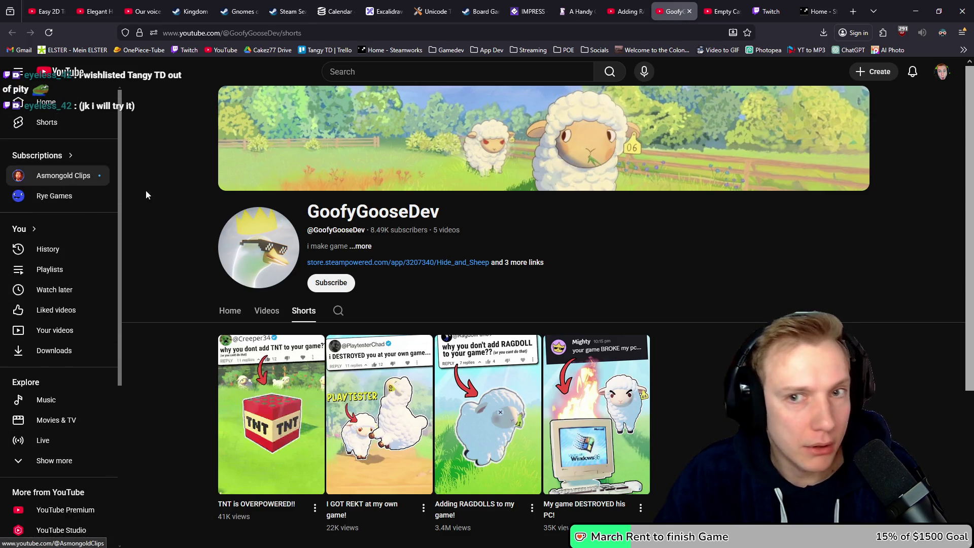
{"action": "left_click", "coordinate": [940, 72]}
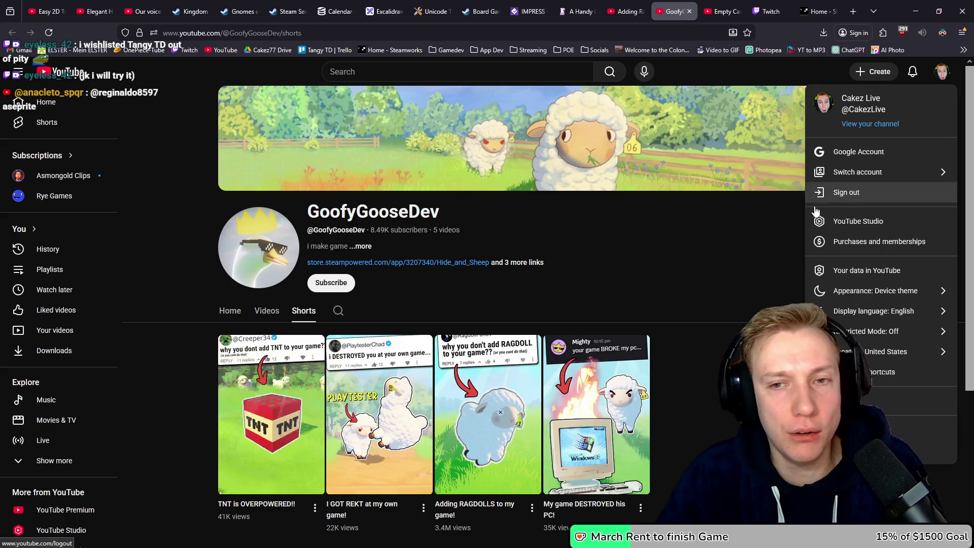
Switch to the other channel account via Switch account, then expand its subscriptions list.
{"action": "left_click", "coordinate": [891, 172]}
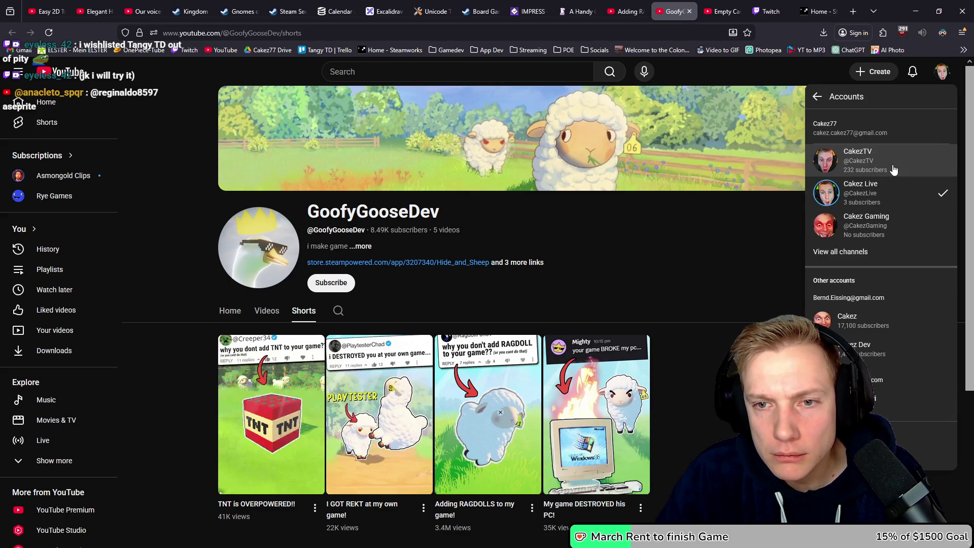
{"action": "left_click", "coordinate": [902, 318]}
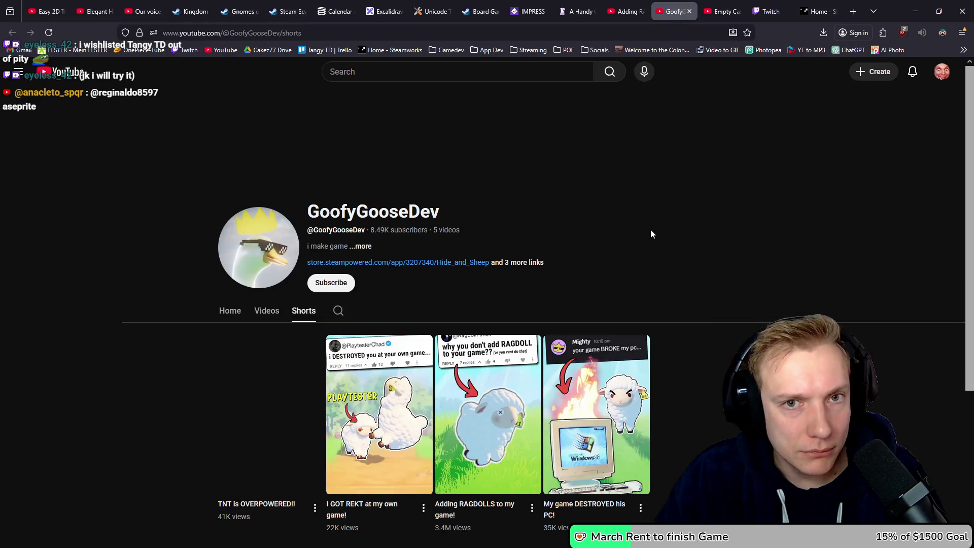
{"action": "left_click", "coordinate": [49, 328]}
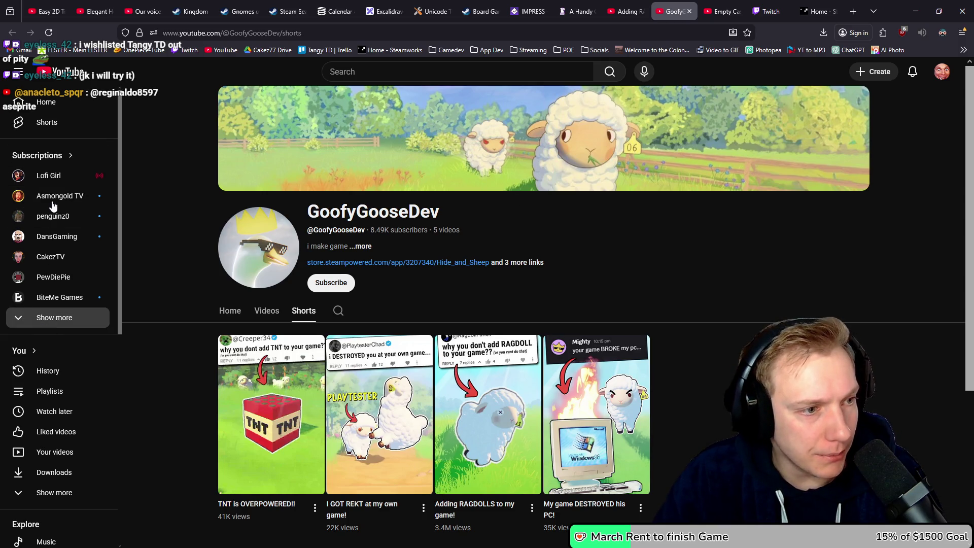
Find VuVuu Inc. in the subscriptions list, open it in a new tab, and switch to it.
{"action": "scroll", "coordinate": [51, 223], "scroll_direction": "down", "scroll_amount": 3}
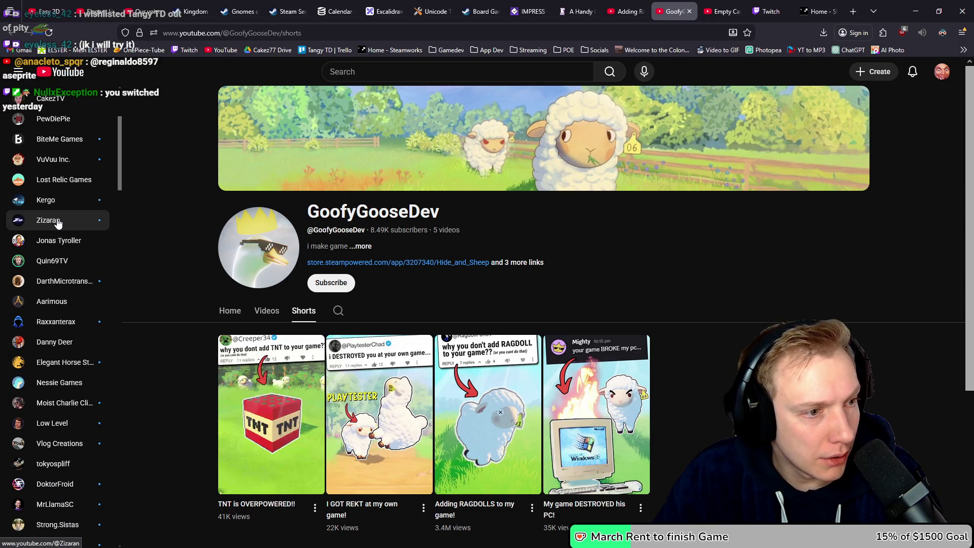
{"action": "scroll", "coordinate": [57, 240], "scroll_direction": "down", "scroll_amount": 5}
{"action": "scroll", "coordinate": [61, 243], "scroll_direction": "down", "scroll_amount": 7}
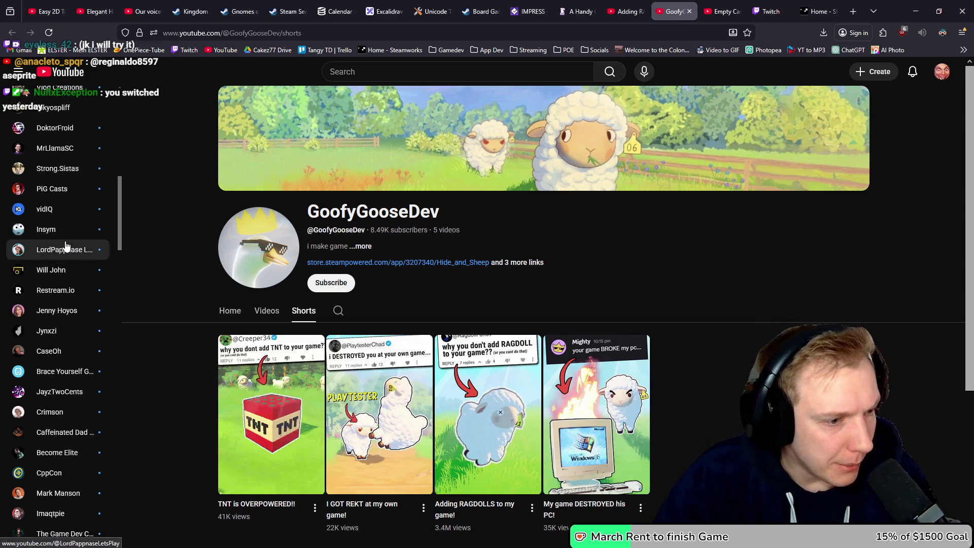
{"action": "scroll", "coordinate": [69, 244], "scroll_direction": "up", "scroll_amount": 12}
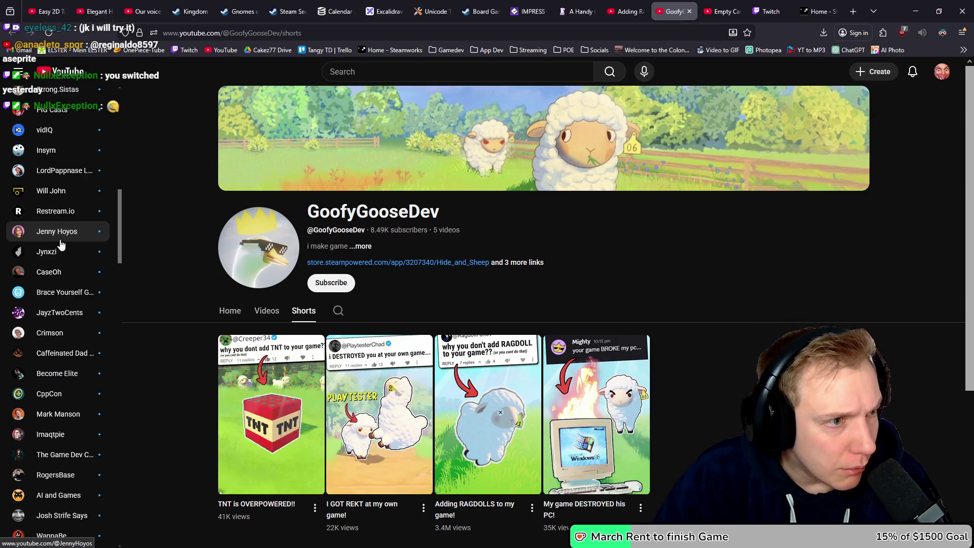
{"action": "scroll", "coordinate": [66, 249], "scroll_direction": "up", "scroll_amount": 2}
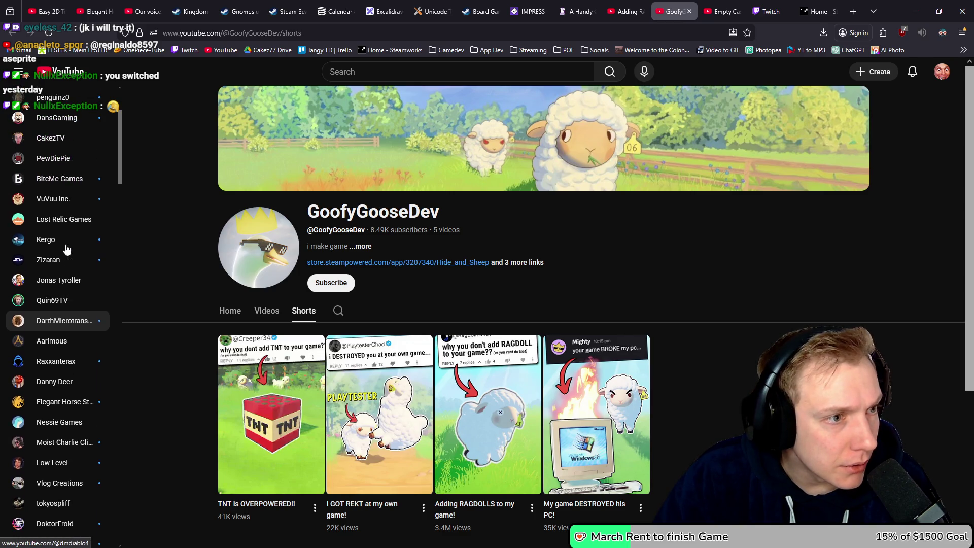
{"action": "middle_click", "coordinate": [65, 199]}
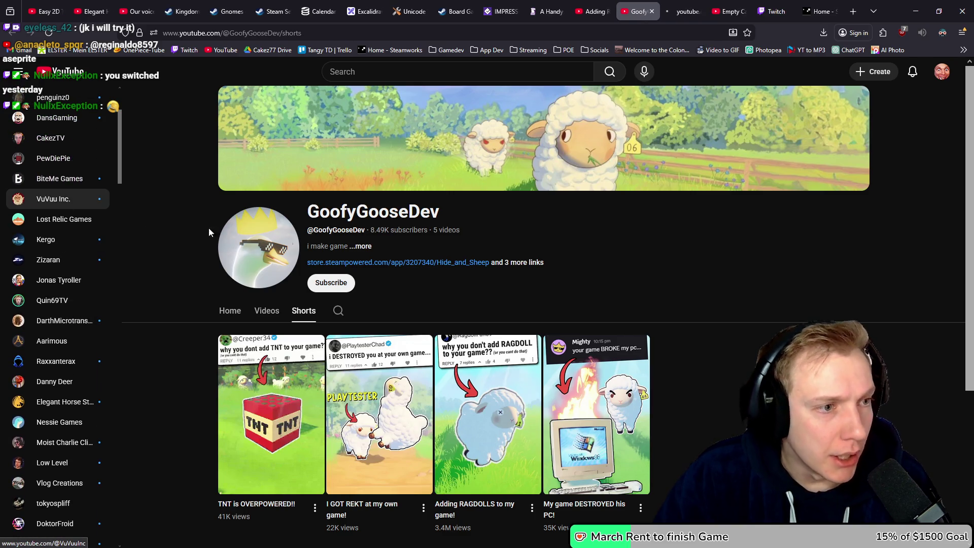
{"action": "left_click", "coordinate": [685, 11]}
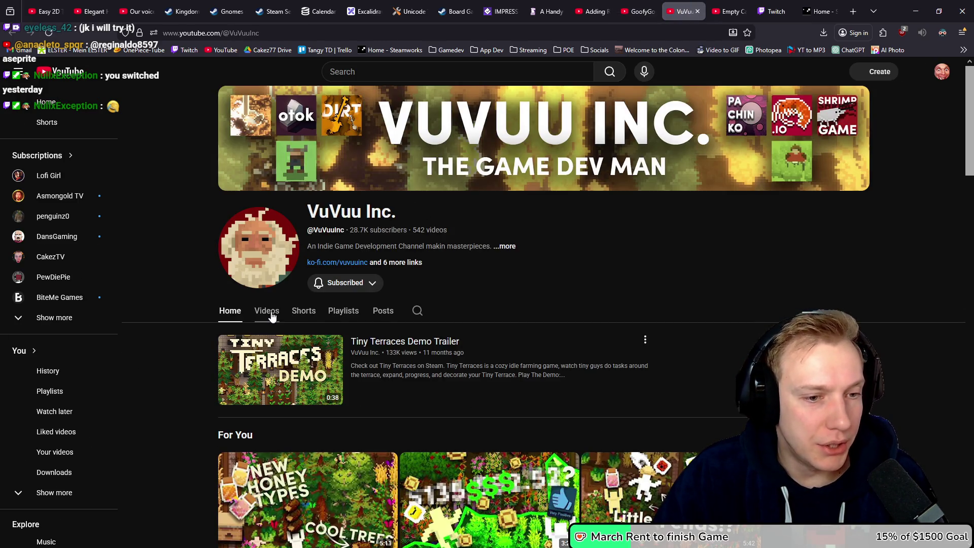
Show VuVuu Inc.'s Shorts and scroll through the first part of the grid.
{"action": "left_click", "coordinate": [314, 316]}
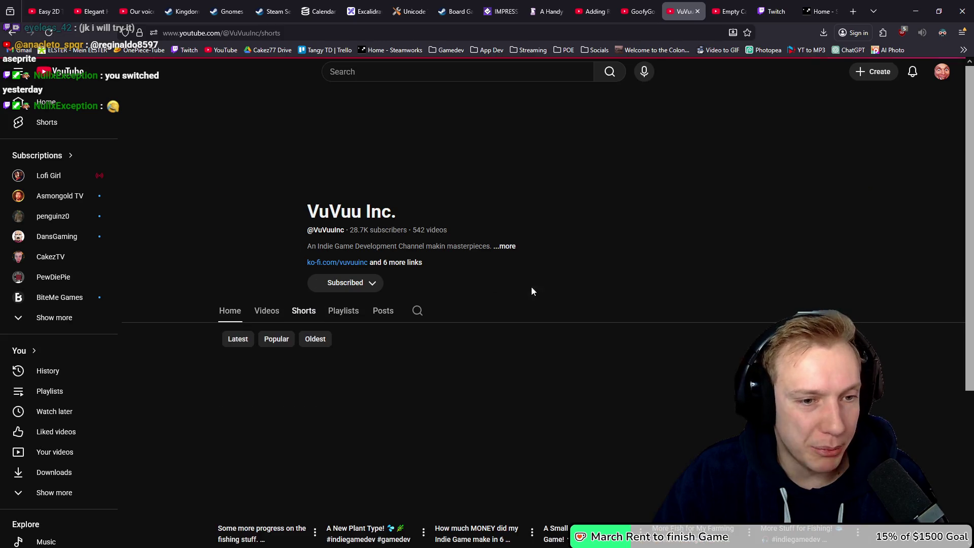
{"action": "scroll", "coordinate": [627, 254], "scroll_direction": "down", "scroll_amount": 4}
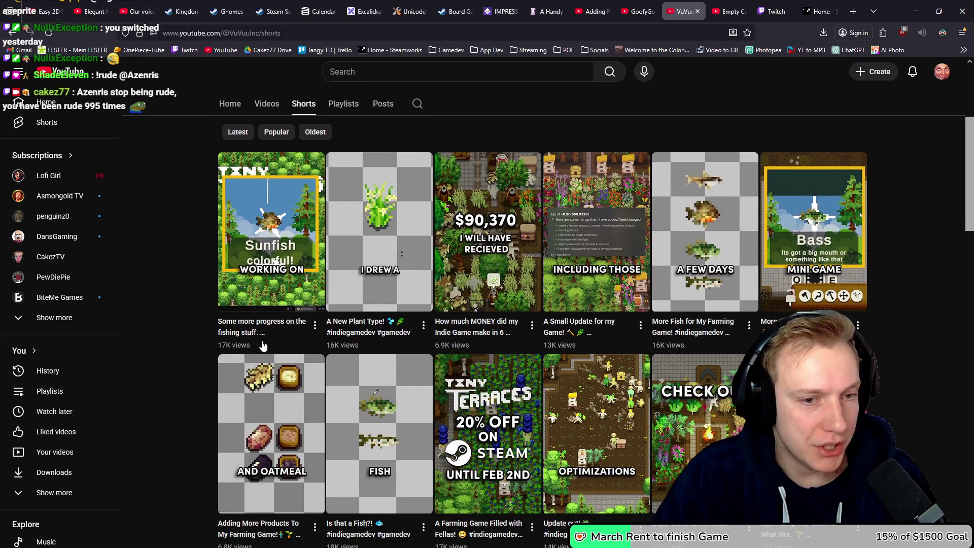
{"action": "scroll", "coordinate": [483, 309], "scroll_direction": "down", "scroll_amount": 5}
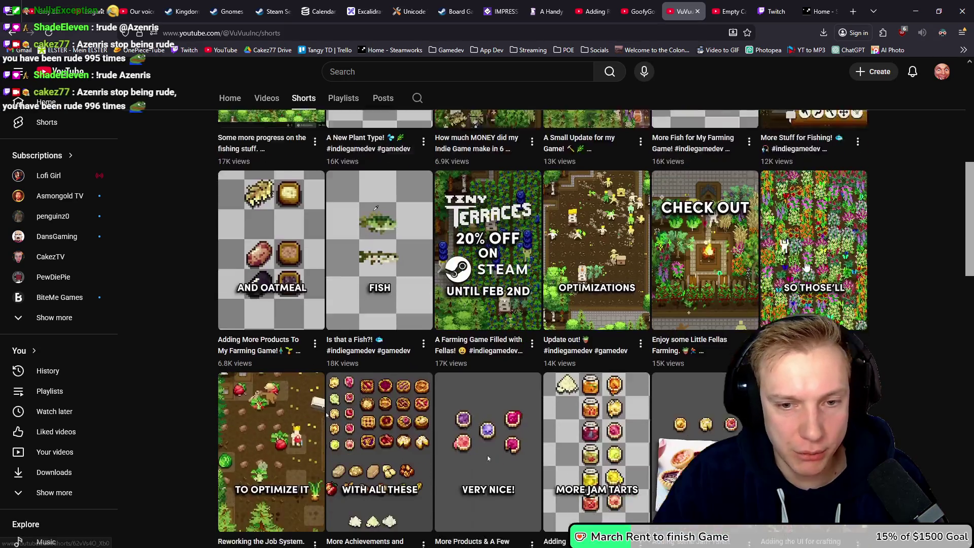
{"action": "scroll", "coordinate": [484, 310], "scroll_direction": "down", "scroll_amount": 4}
{"action": "scroll", "coordinate": [583, 254], "scroll_direction": "down", "scroll_amount": 6}
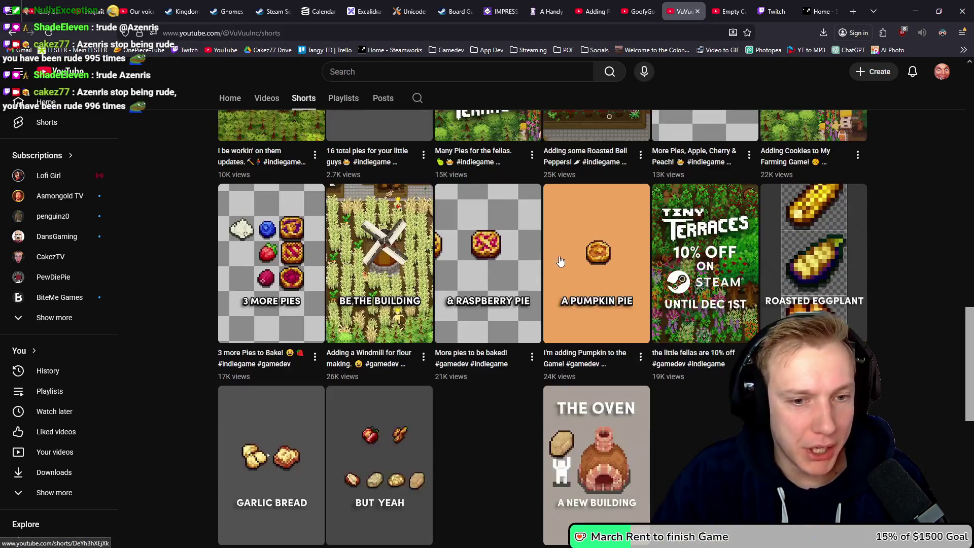
{"action": "scroll", "coordinate": [583, 254], "scroll_direction": "down", "scroll_amount": 12}
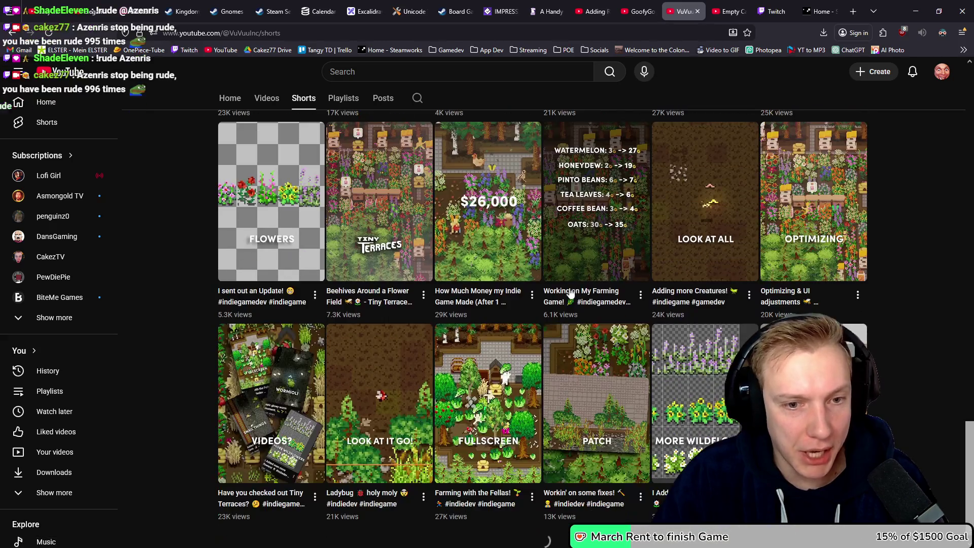
{"action": "scroll", "coordinate": [472, 316], "scroll_direction": "up", "scroll_amount": 2}
{"action": "scroll", "coordinate": [487, 319], "scroll_direction": "down", "scroll_amount": 4}
Scroll further through the Shorts, then go back to the GoofyGooseDev tab.
{"action": "scroll", "coordinate": [609, 305], "scroll_direction": "down", "scroll_amount": 5}
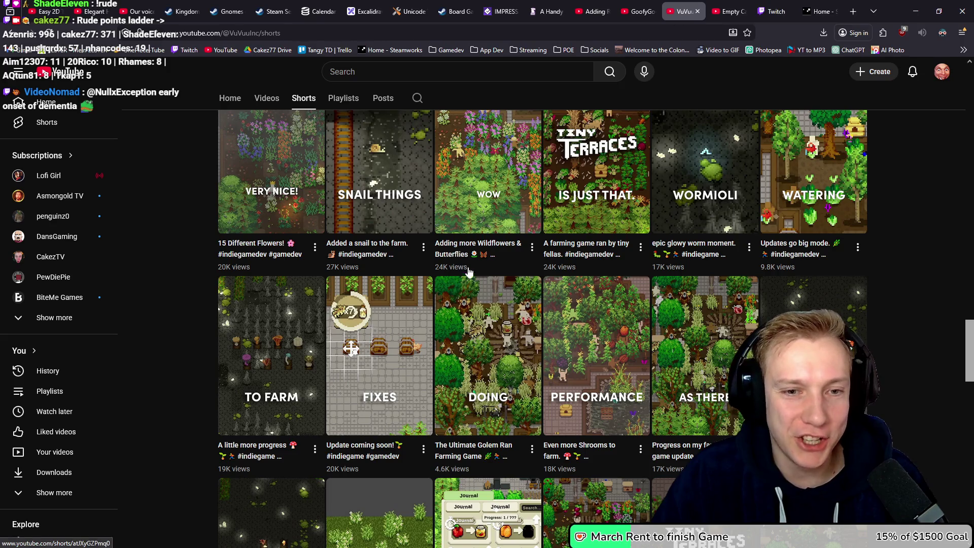
{"action": "scroll", "coordinate": [313, 324], "scroll_direction": "down", "scroll_amount": 6}
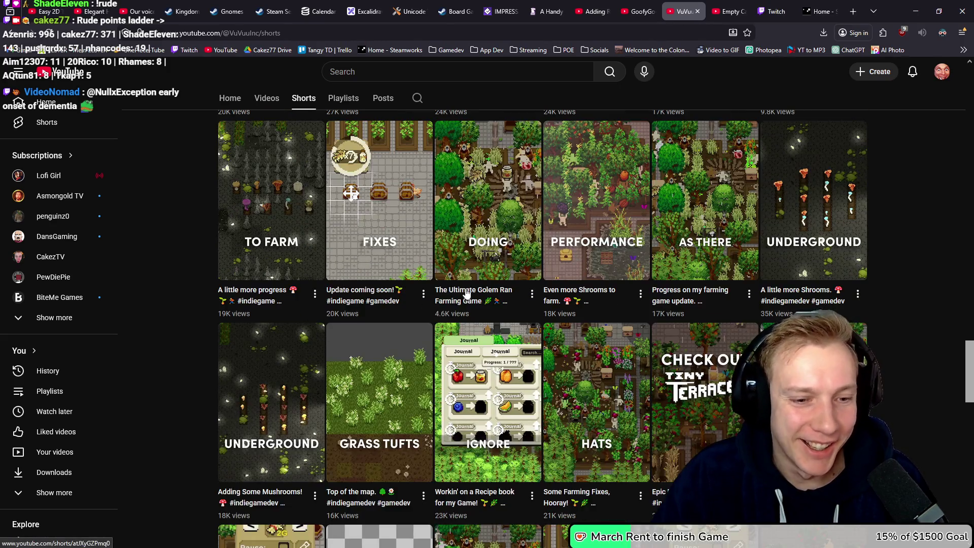
{"action": "scroll", "coordinate": [507, 330], "scroll_direction": "down", "scroll_amount": 4}
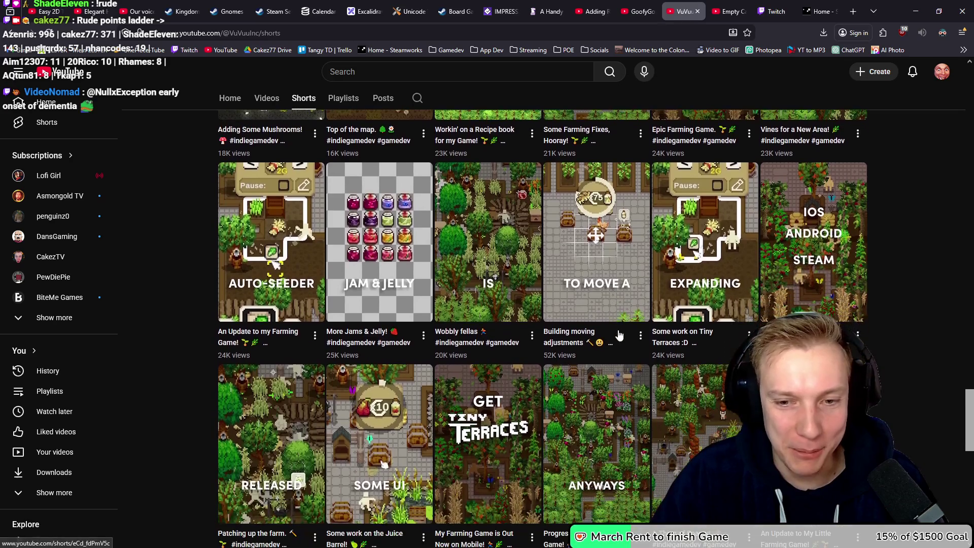
{"action": "scroll", "coordinate": [619, 335], "scroll_direction": "down", "scroll_amount": 10}
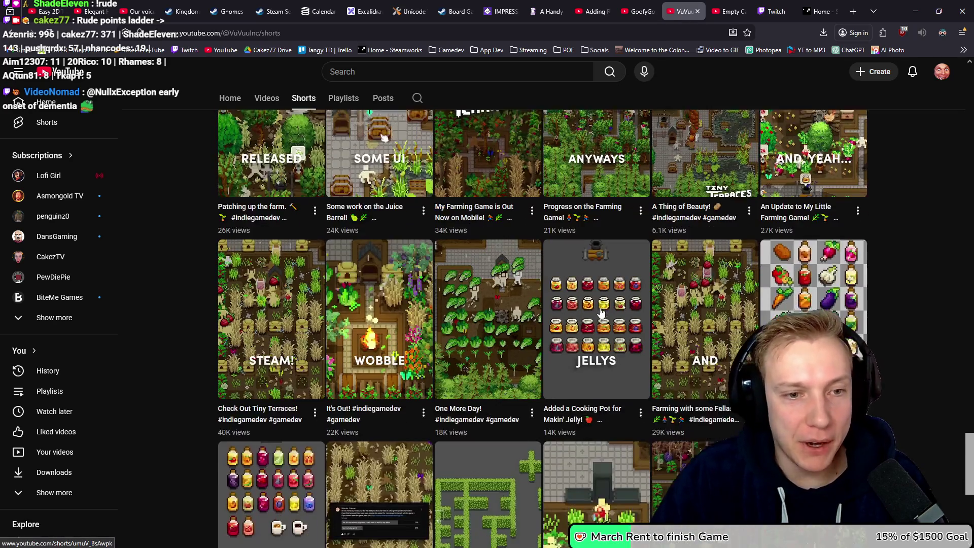
{"action": "scroll", "coordinate": [604, 315], "scroll_direction": "down", "scroll_amount": 3}
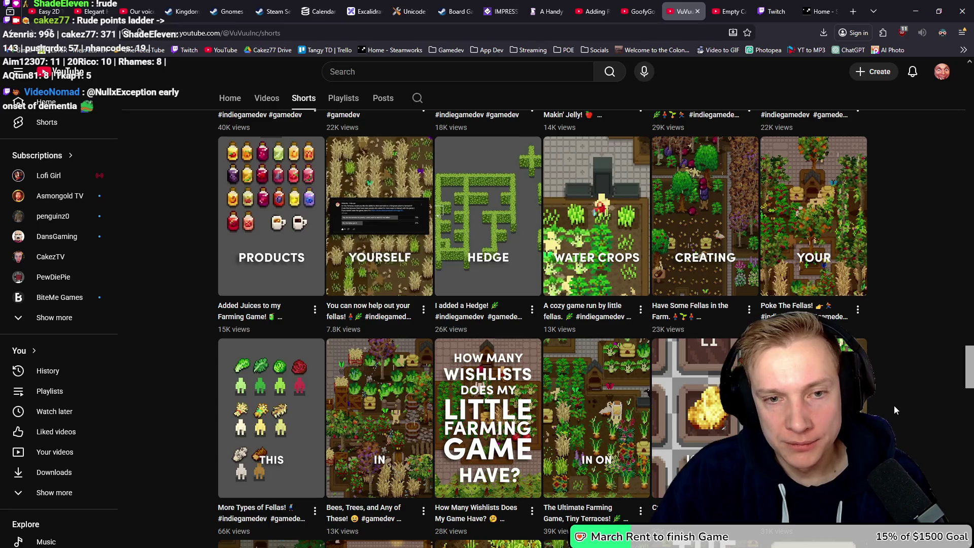
{"action": "scroll", "coordinate": [883, 324], "scroll_direction": "up", "scroll_amount": 16}
{"action": "scroll", "coordinate": [872, 244], "scroll_direction": "up", "scroll_amount": 15}
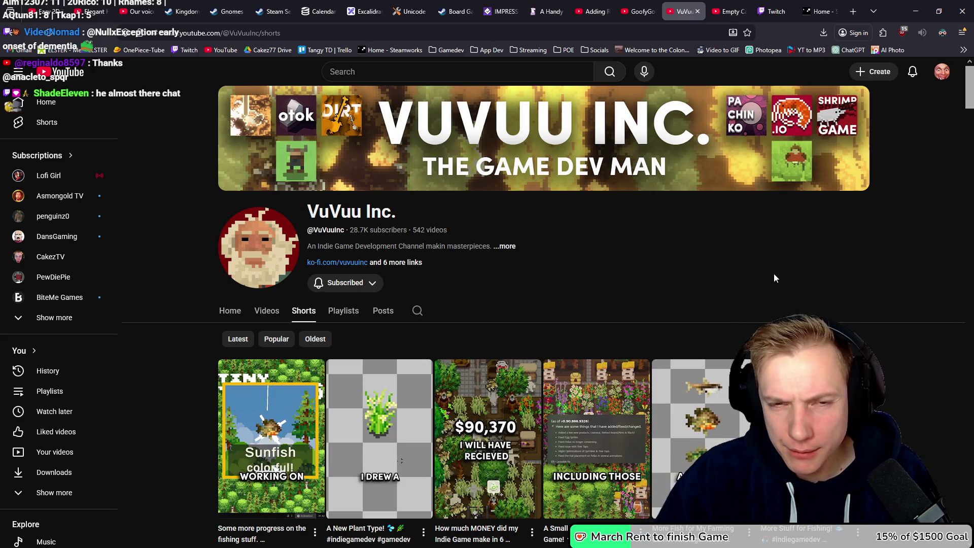
{"action": "key", "text": "ctrl+shift+Tab"}
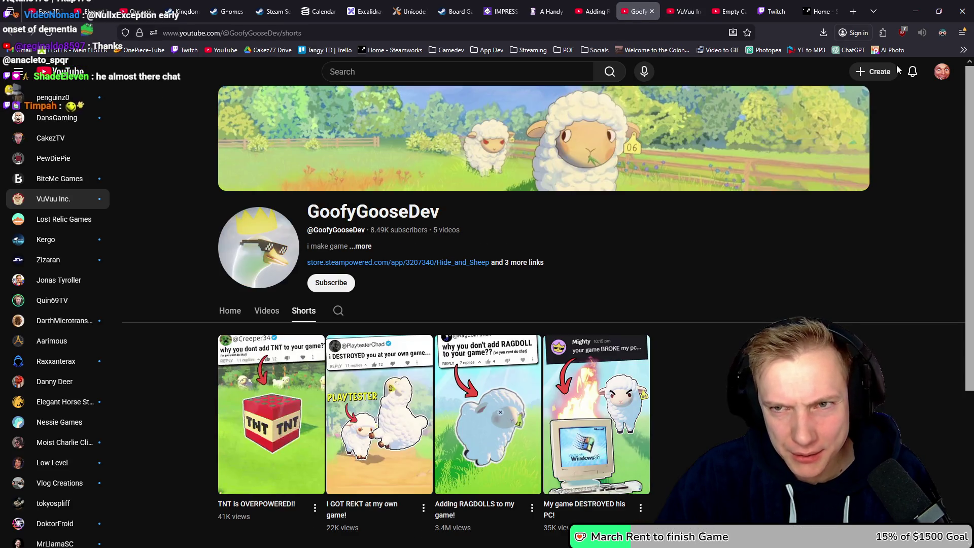
Open and close the YouTube account menu, then switch to the Reddit post window.
{"action": "left_click", "coordinate": [944, 72]}
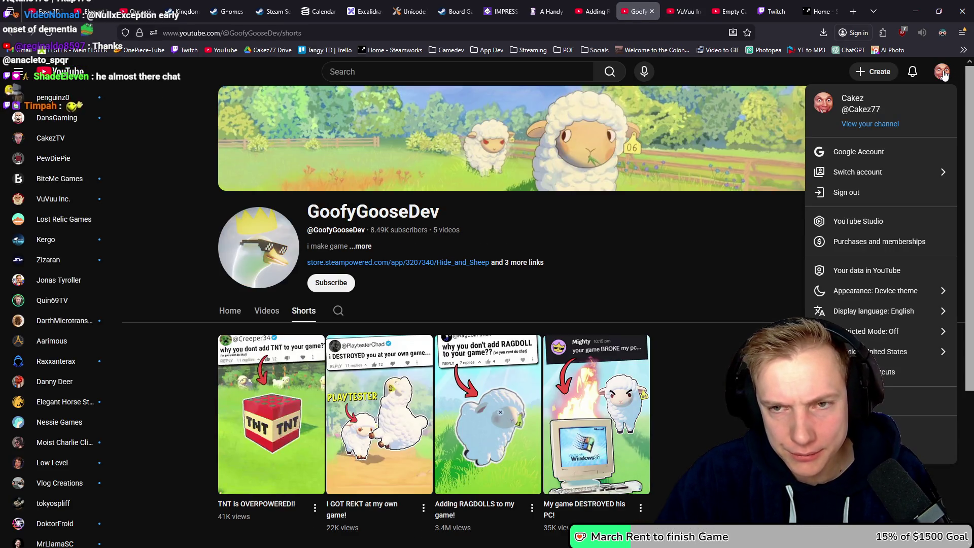
{"action": "left_click", "coordinate": [943, 72]}
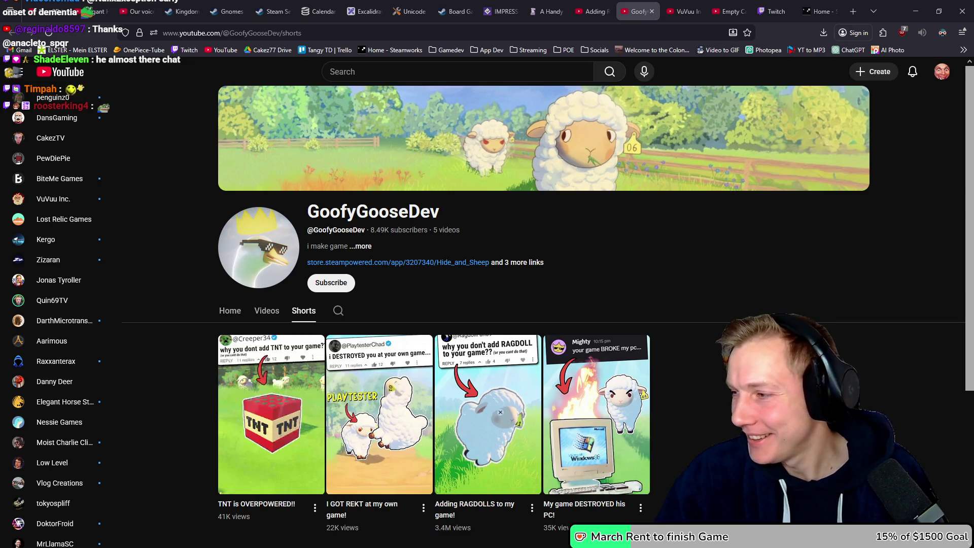
{"action": "key", "text": "alt+Tab"}
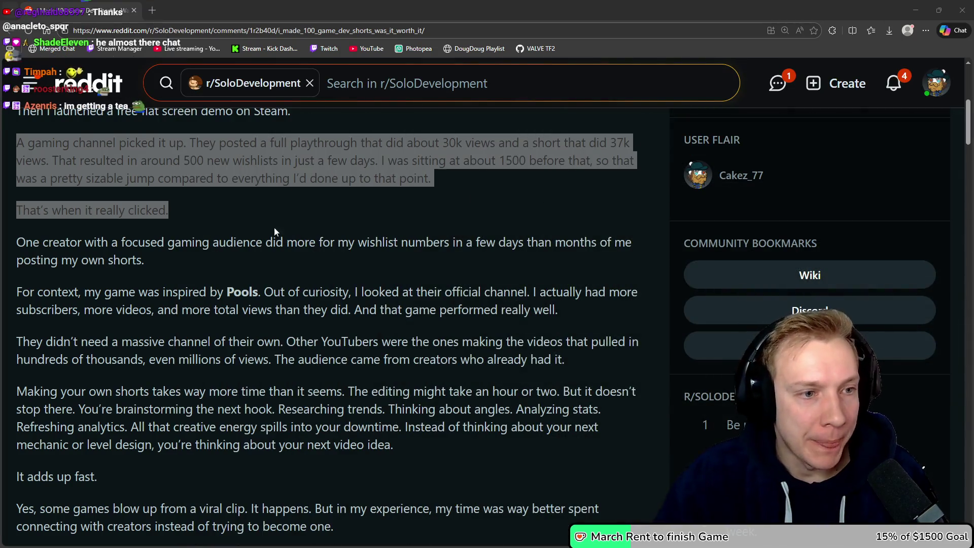
Highlight the post's paragraphs about one creator's audience, Pools, and the For context passage.
{"action": "left_click", "coordinate": [101, 263]}
{"action": "left_click_drag", "start_coordinate": [32, 242], "coordinate": [333, 279]}
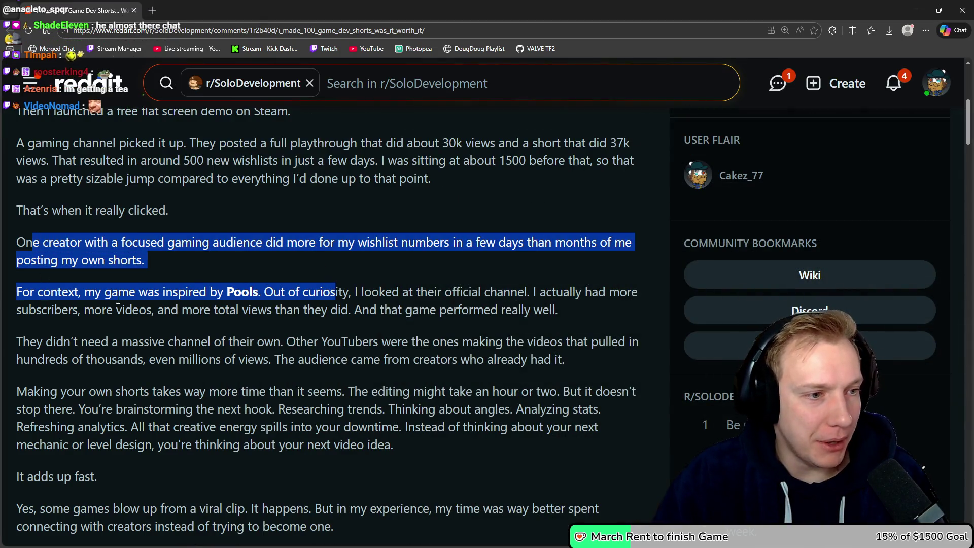
{"action": "left_click_drag", "start_coordinate": [157, 310], "coordinate": [163, 293]}
{"action": "left_click_drag", "start_coordinate": [42, 292], "coordinate": [256, 292]}
{"action": "left_click", "coordinate": [262, 292]}
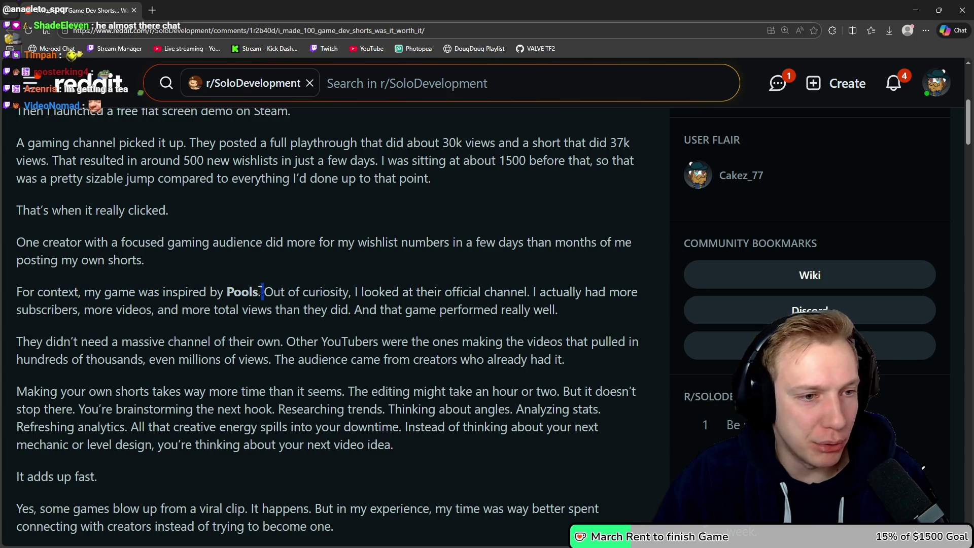
{"action": "left_click_drag", "start_coordinate": [351, 293], "coordinate": [9, 301]}
{"action": "left_click_drag", "start_coordinate": [351, 292], "coordinate": [20, 290]}
{"action": "left_click_drag", "start_coordinate": [369, 293], "coordinate": [196, 293]}
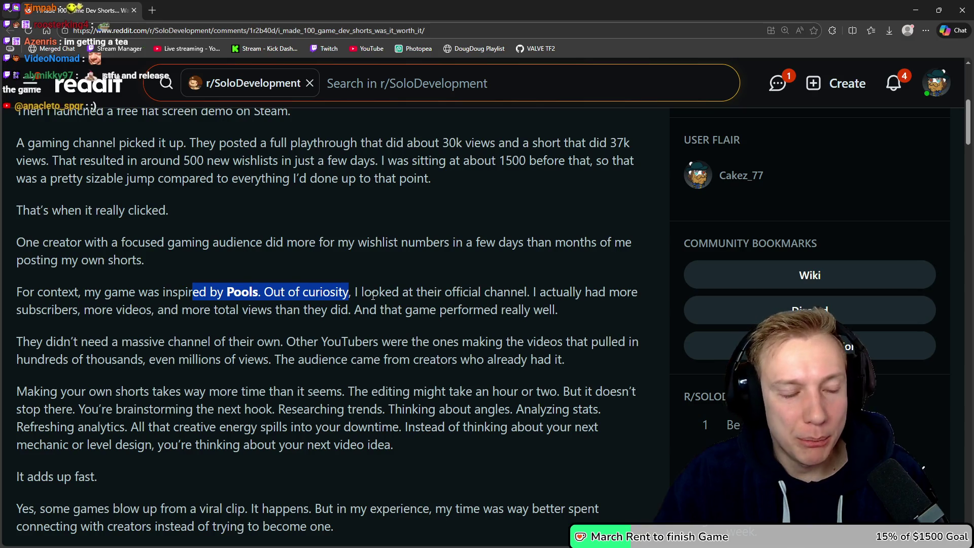
Scroll through the post, highlighting another passage and then clearing it.
{"action": "scroll", "coordinate": [396, 289], "scroll_direction": "down", "scroll_amount": 5}
{"action": "scroll", "coordinate": [305, 301], "scroll_direction": "down", "scroll_amount": 2}
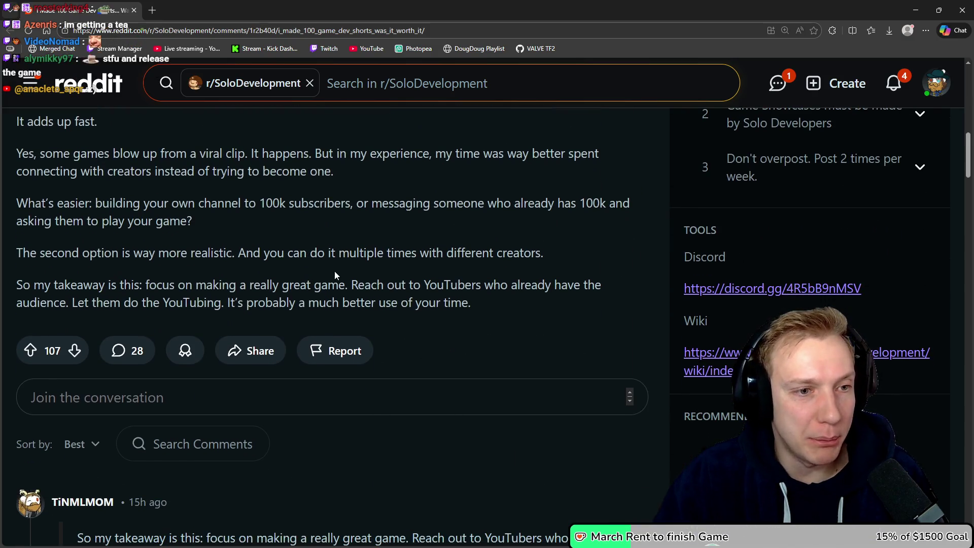
{"action": "scroll", "coordinate": [305, 301], "scroll_direction": "up", "scroll_amount": 3}
{"action": "mouse_move", "coordinate": [79, 254]}
{"action": "left_mouse_down"}
{"action": "mouse_move", "coordinate": [307, 354]}
{"action": "mouse_move", "coordinate": [499, 393]}
{"action": "mouse_move", "coordinate": [492, 409]}
{"action": "mouse_move", "coordinate": [311, 273]}
{"action": "mouse_move", "coordinate": [349, 300]}
{"action": "mouse_move", "coordinate": [570, 326]}
{"action": "mouse_move", "coordinate": [17, 352]}
{"action": "mouse_move", "coordinate": [218, 352]}
{"action": "mouse_move", "coordinate": [17, 268]}
{"action": "left_mouse_up"}
{"action": "scroll", "coordinate": [310, 273], "scroll_direction": "up", "scroll_amount": 4}
{"action": "scroll", "coordinate": [349, 300], "scroll_direction": "up", "scroll_amount": 8}
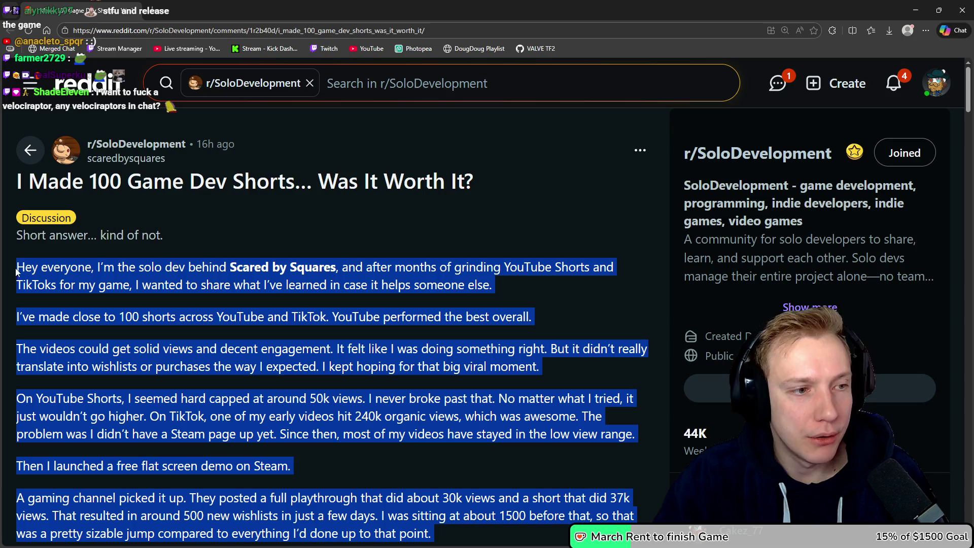
{"action": "scroll", "coordinate": [178, 340], "scroll_direction": "down", "scroll_amount": 5}
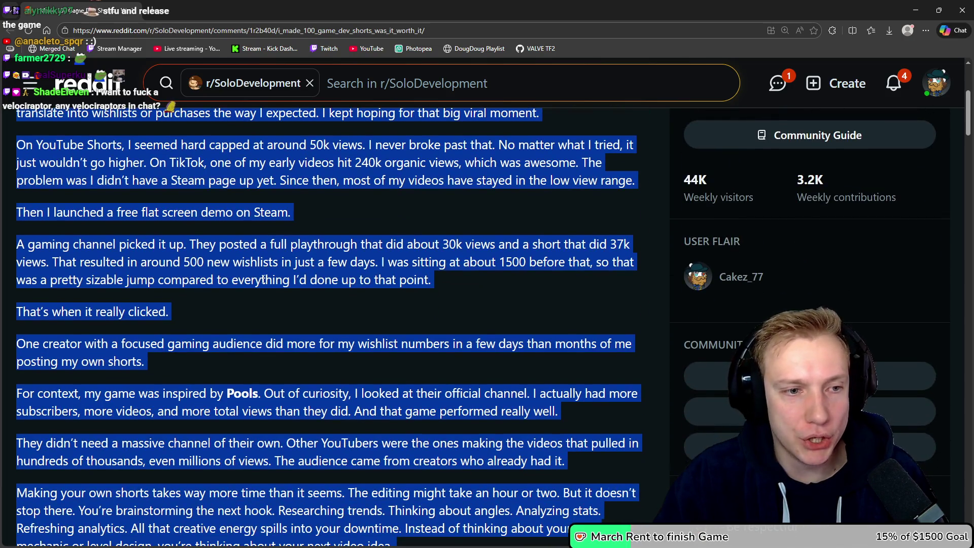
{"action": "left_click", "coordinate": [264, 279]}
Skim the rest of the post and close the Reddit tab to return to Aseprite.
{"action": "scroll", "coordinate": [265, 287], "scroll_direction": "down", "scroll_amount": 1}
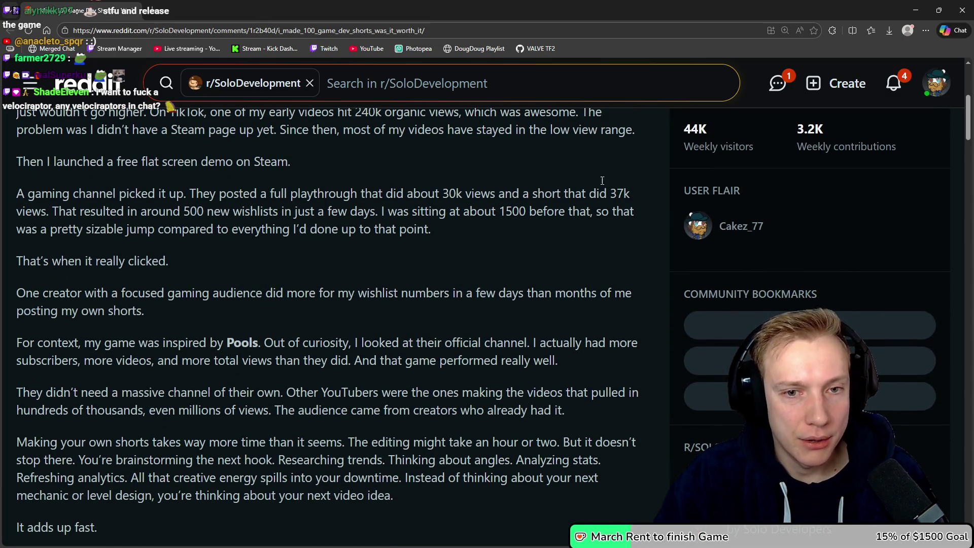
{"action": "scroll", "coordinate": [210, 245], "scroll_direction": "down", "scroll_amount": 6}
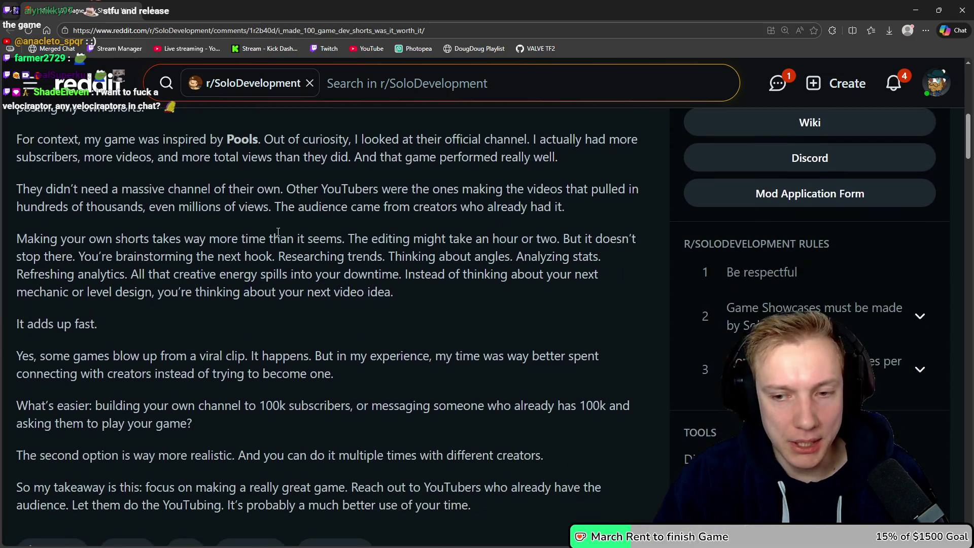
{"action": "scroll", "coordinate": [272, 242], "scroll_direction": "up", "scroll_amount": 7}
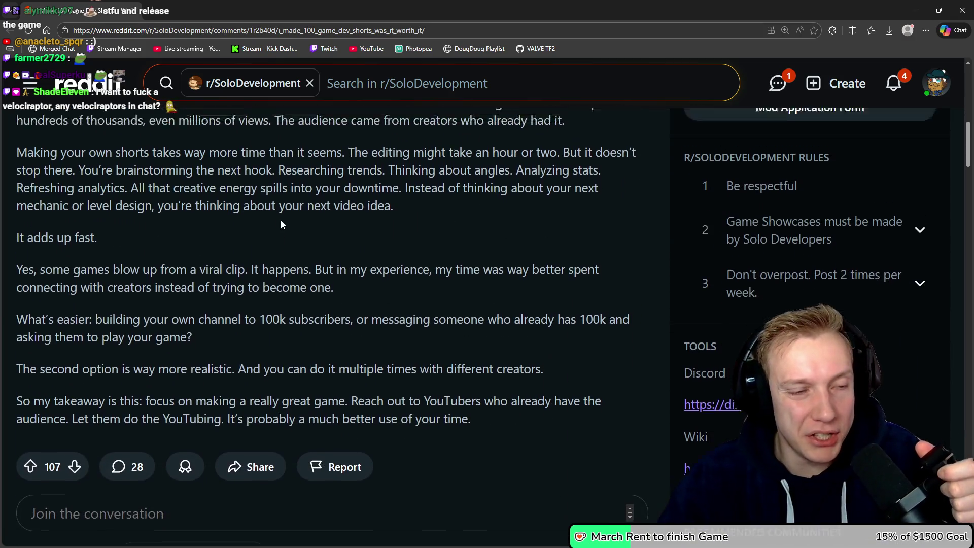
{"action": "scroll", "coordinate": [270, 221], "scroll_direction": "up", "scroll_amount": 3}
{"action": "scroll", "coordinate": [284, 203], "scroll_direction": "down", "scroll_amount": 3}
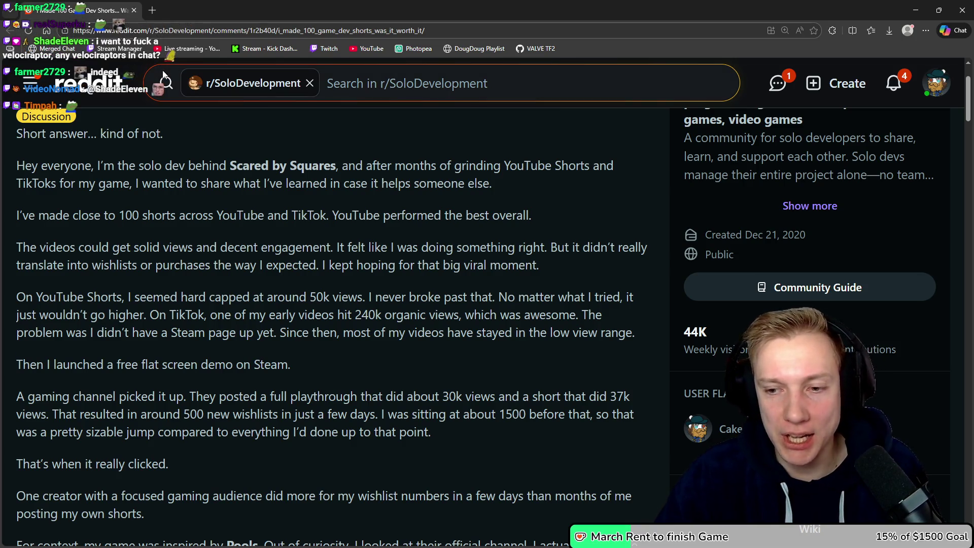
{"action": "left_click", "coordinate": [135, 11]}
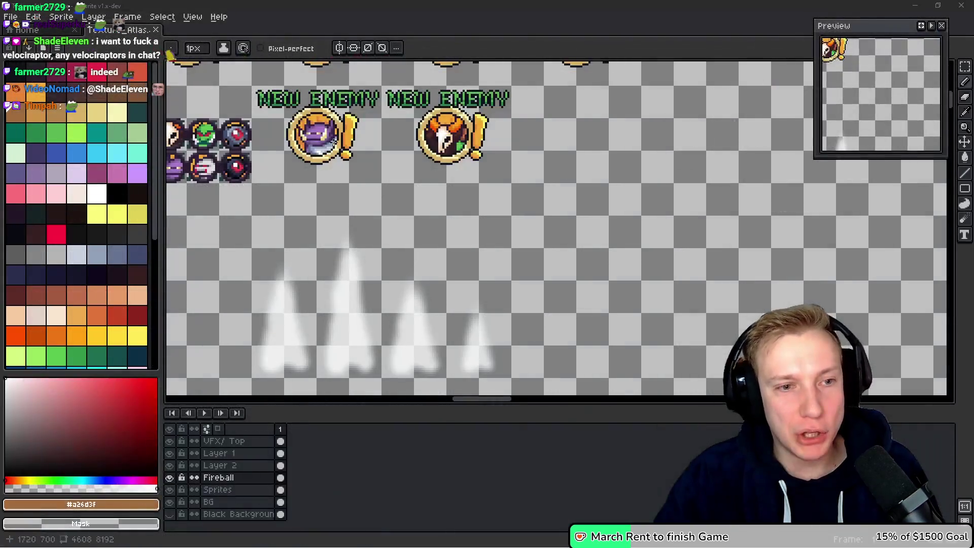
{"action": "left_click_drag", "start_coordinate": [418, 223], "coordinate": [515, 279]}
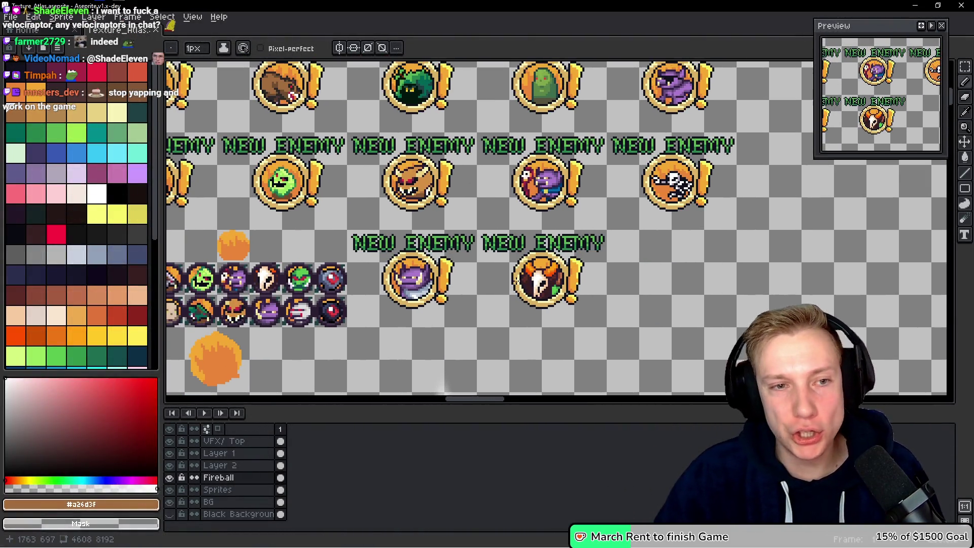
{"action": "mouse_move", "coordinate": [489, 126]}
{"action": "left_mouse_down"}
{"action": "mouse_move", "coordinate": [480, 219]}
{"action": "mouse_move", "coordinate": [453, 235]}
{"action": "left_mouse_up"}
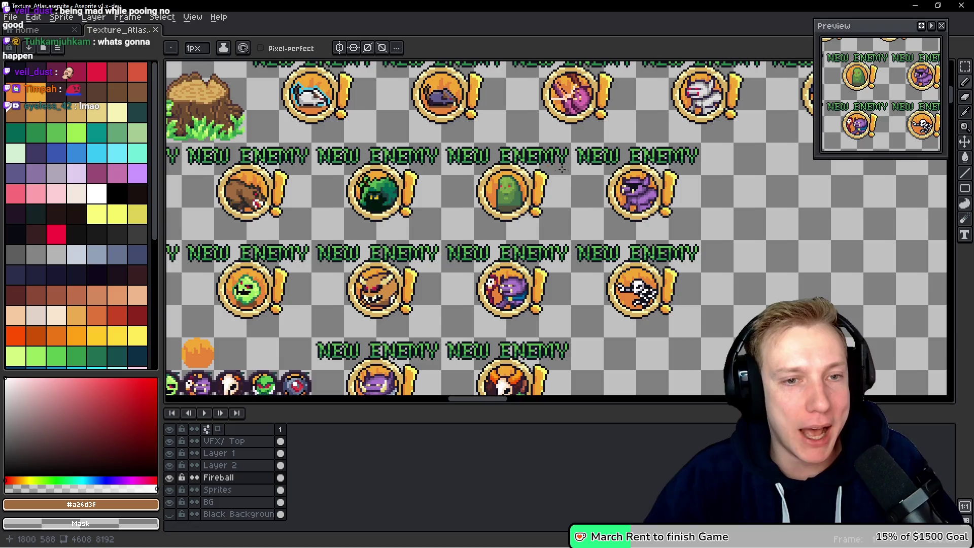
{"action": "scroll", "coordinate": [327, 252], "scroll_direction": "right", "scroll_amount": 2}
{"action": "scroll", "coordinate": [327, 252], "scroll_direction": "up", "scroll_amount": 1}
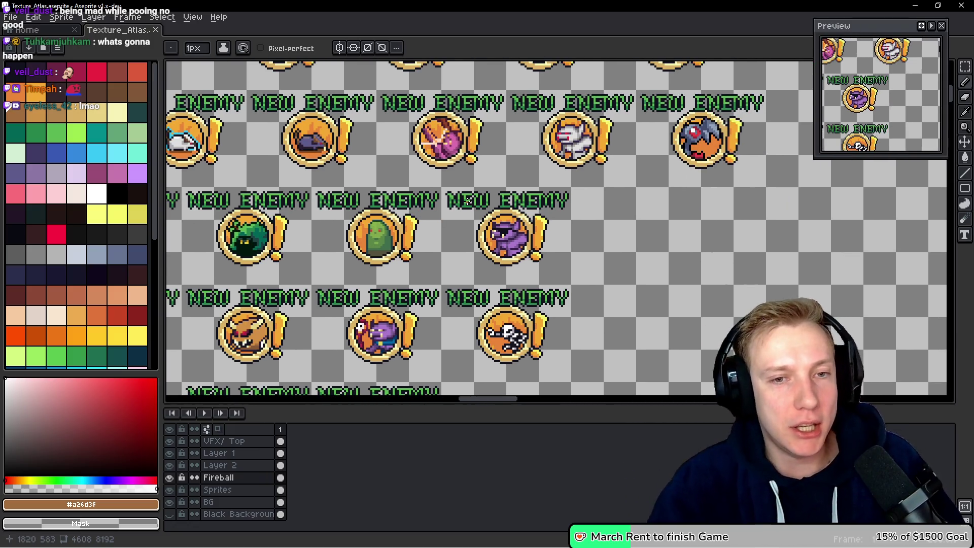
{"action": "left_click_drag", "start_coordinate": [576, 191], "coordinate": [548, 265]}
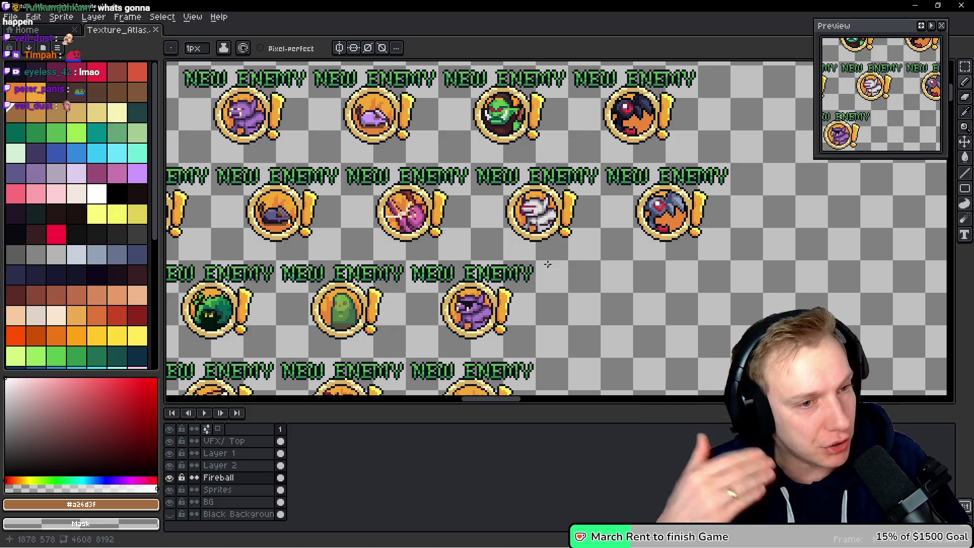
{"action": "key", "text": "i"}
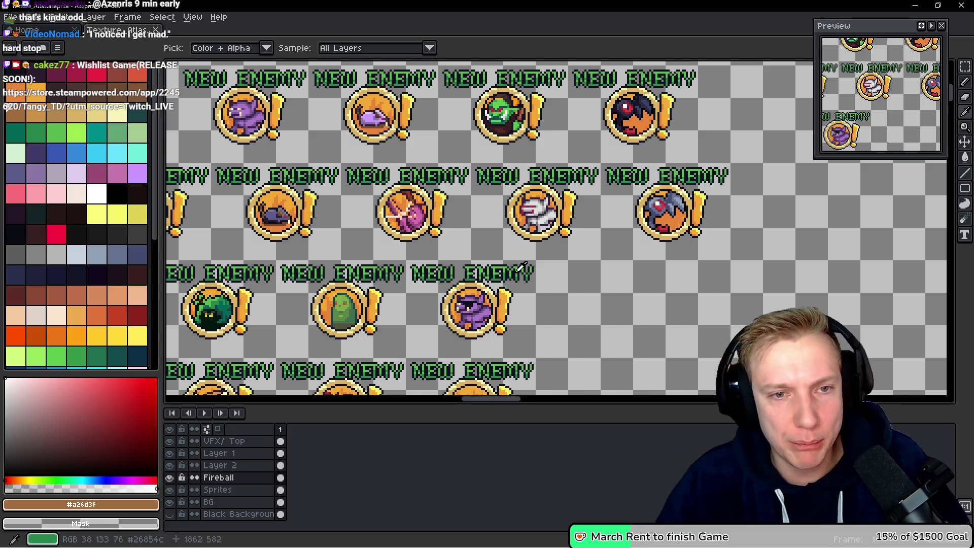
{"action": "scroll", "coordinate": [553, 259], "scroll_direction": "down", "scroll_amount": 3}
{"action": "key", "text": "b"}
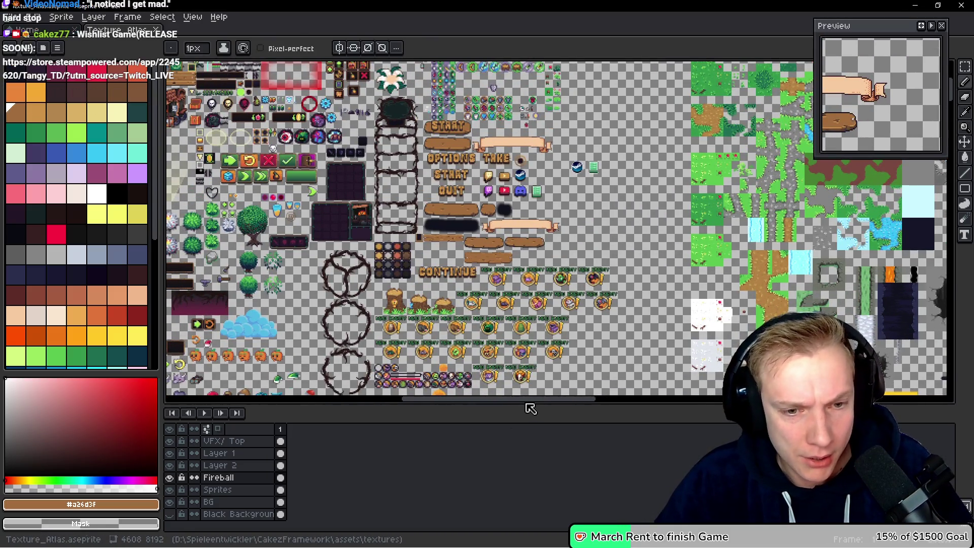
Enlarge the drawing area above the timeline and zoom onto the atlas's flower and menu icons.
{"action": "left_click_drag", "start_coordinate": [519, 403], "coordinate": [522, 447]}
{"action": "scroll", "coordinate": [424, 228], "scroll_direction": "up", "scroll_amount": 2}
{"action": "scroll", "coordinate": [424, 228], "scroll_direction": "up", "scroll_amount": 1}
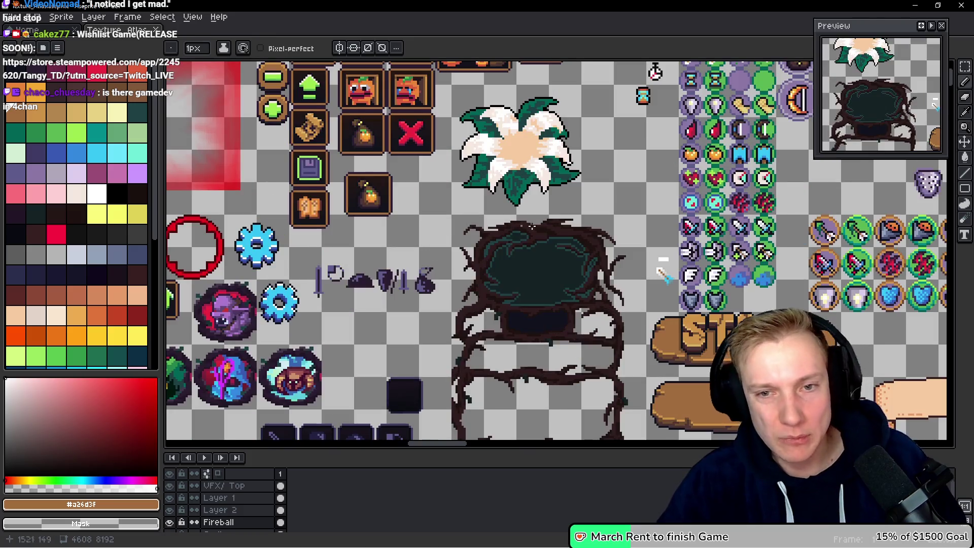
{"action": "left_click_drag", "start_coordinate": [552, 235], "coordinate": [456, 212]}
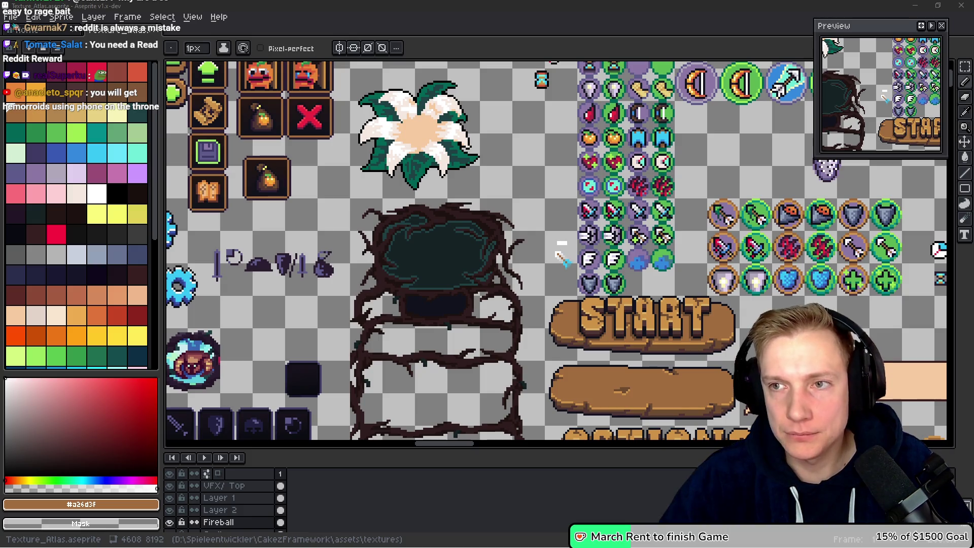
Pan and zoom the atlas toward the START sign and the icon grid.
{"action": "left_click_drag", "start_coordinate": [558, 244], "coordinate": [504, 284]}
{"action": "left_click_drag", "start_coordinate": [655, 248], "coordinate": [632, 243]}
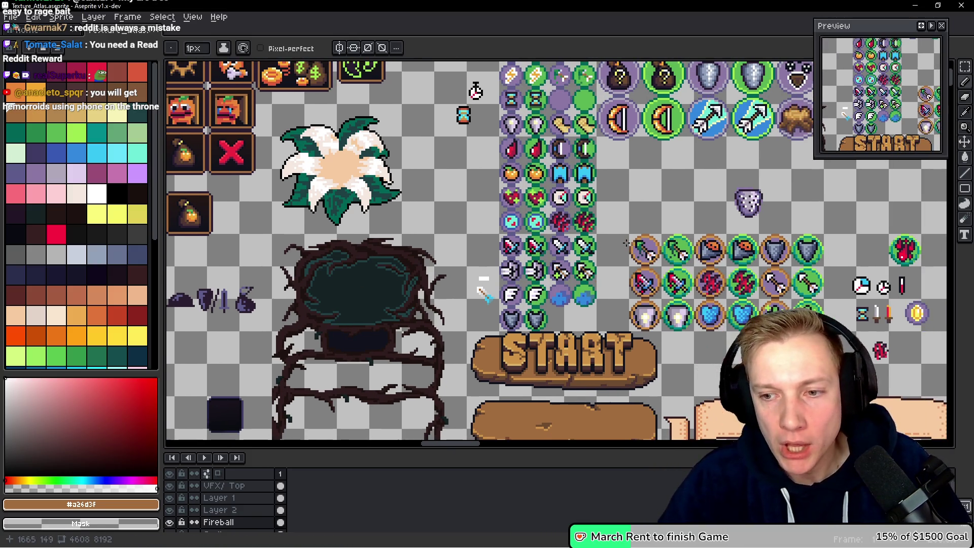
{"action": "scroll", "coordinate": [483, 281], "scroll_direction": "right", "scroll_amount": 5}
{"action": "scroll", "coordinate": [483, 281], "scroll_direction": "left", "scroll_amount": 10}
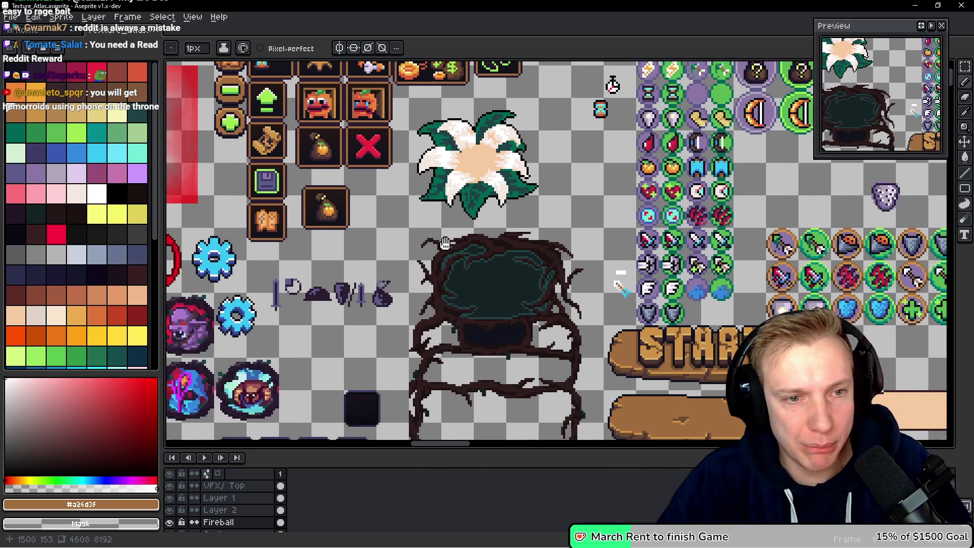
{"action": "scroll", "coordinate": [484, 280], "scroll_direction": "up", "scroll_amount": 10}
{"action": "scroll", "coordinate": [556, 254], "scroll_direction": "down", "scroll_amount": 2}
{"action": "scroll", "coordinate": [557, 254], "scroll_direction": "left", "scroll_amount": 5}
{"action": "scroll", "coordinate": [556, 254], "scroll_direction": "down", "scroll_amount": 3}
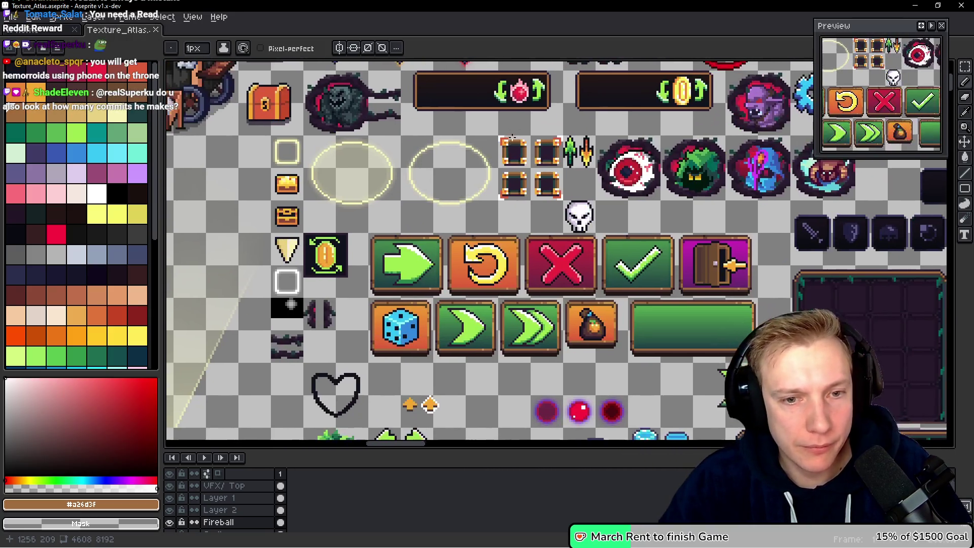
{"action": "scroll", "coordinate": [556, 254], "scroll_direction": "right", "scroll_amount": 4}
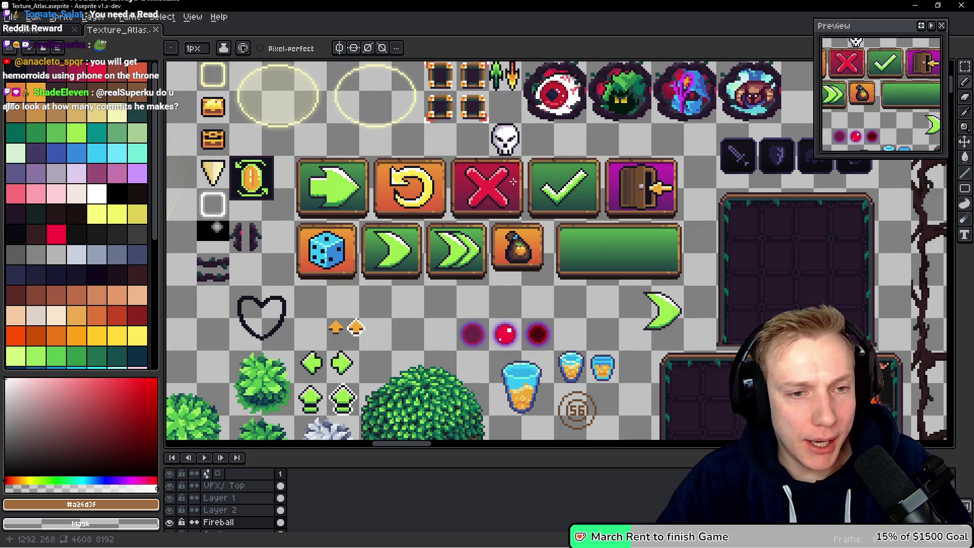
{"action": "scroll", "coordinate": [445, 153], "scroll_direction": "up", "scroll_amount": 2}
{"action": "scroll", "coordinate": [540, 126], "scroll_direction": "right", "scroll_amount": 2}
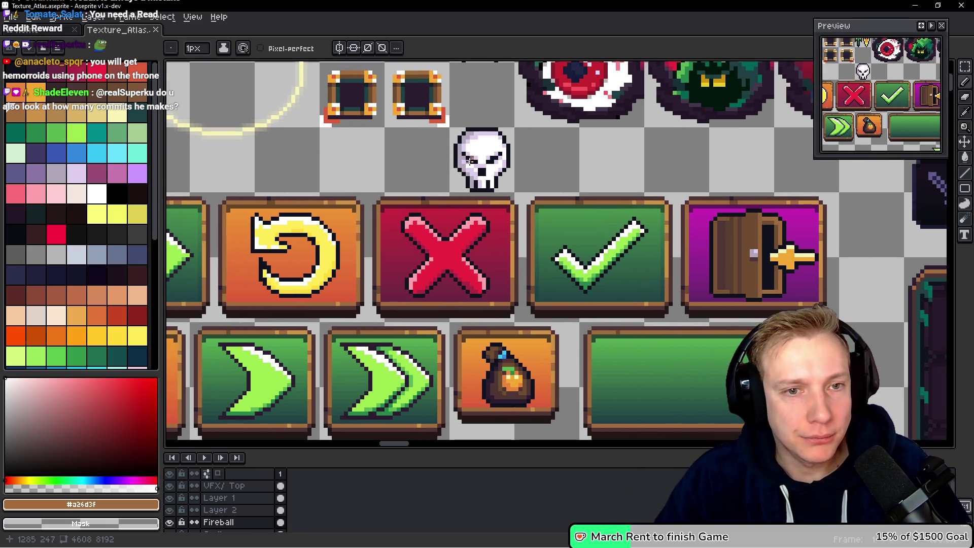
{"action": "scroll", "coordinate": [403, 230], "scroll_direction": "up", "scroll_amount": 2}
{"action": "scroll", "coordinate": [403, 230], "scroll_direction": "down", "scroll_amount": 2}
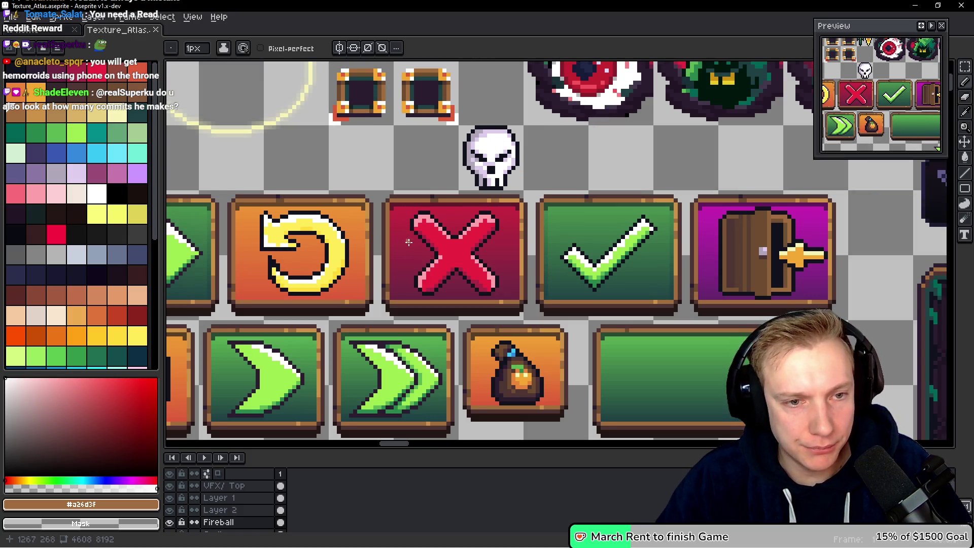
Pan past the door and skull tiles to center the long green button beside the coin-bag tile.
{"action": "mouse_move", "coordinate": [450, 235]}
{"action": "left_mouse_down"}
{"action": "mouse_move", "coordinate": [443, 189]}
{"action": "mouse_move", "coordinate": [377, 114]}
{"action": "mouse_move", "coordinate": [617, 125]}
{"action": "mouse_move", "coordinate": [318, 133]}
{"action": "left_mouse_up"}
{"action": "mouse_move", "coordinate": [603, 225]}
{"action": "left_mouse_down"}
{"action": "mouse_move", "coordinate": [516, 220]}
{"action": "mouse_move", "coordinate": [699, 212]}
{"action": "mouse_move", "coordinate": [547, 225]}
{"action": "left_mouse_up"}
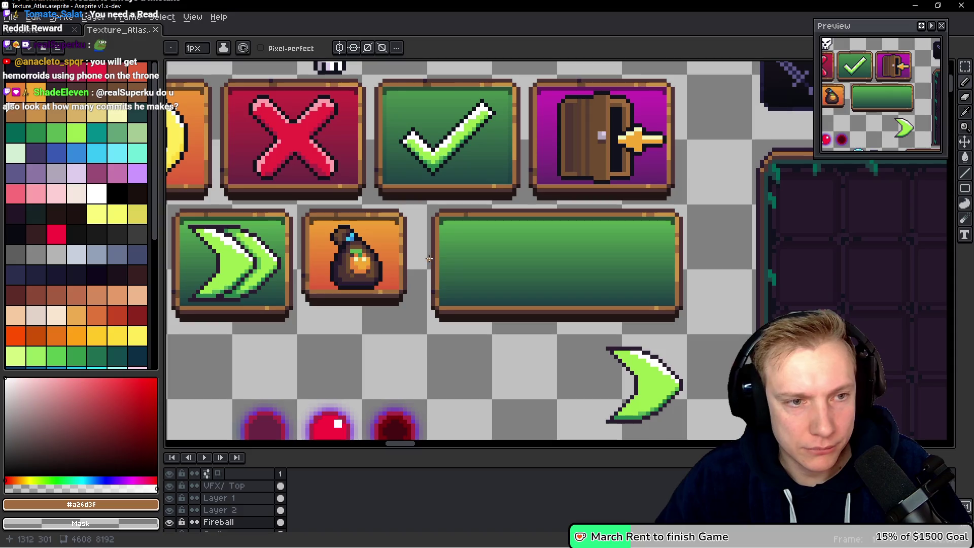
{"action": "mouse_move", "coordinate": [477, 246]}
{"action": "left_mouse_down"}
{"action": "mouse_move", "coordinate": [636, 318]}
{"action": "mouse_move", "coordinate": [585, 290]}
{"action": "mouse_move", "coordinate": [622, 311]}
{"action": "mouse_move", "coordinate": [508, 288]}
{"action": "left_mouse_up"}
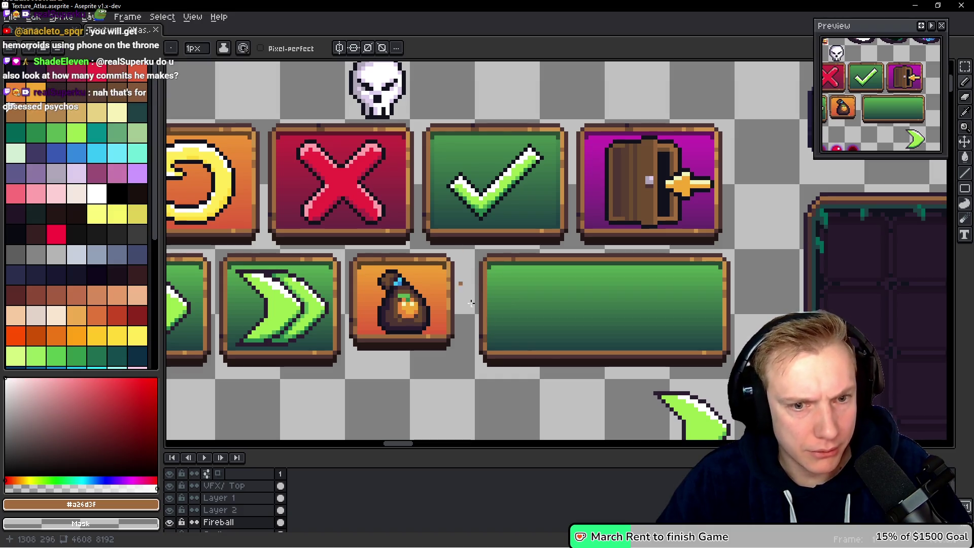
{"action": "scroll", "coordinate": [429, 335], "scroll_direction": "left", "scroll_amount": 5}
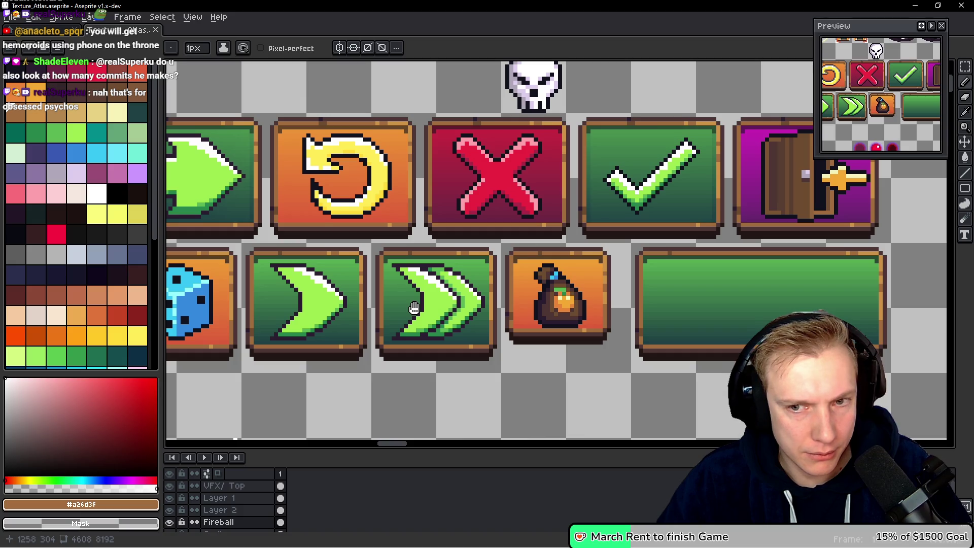
{"action": "left_click_drag", "start_coordinate": [414, 308], "coordinate": [278, 289]}
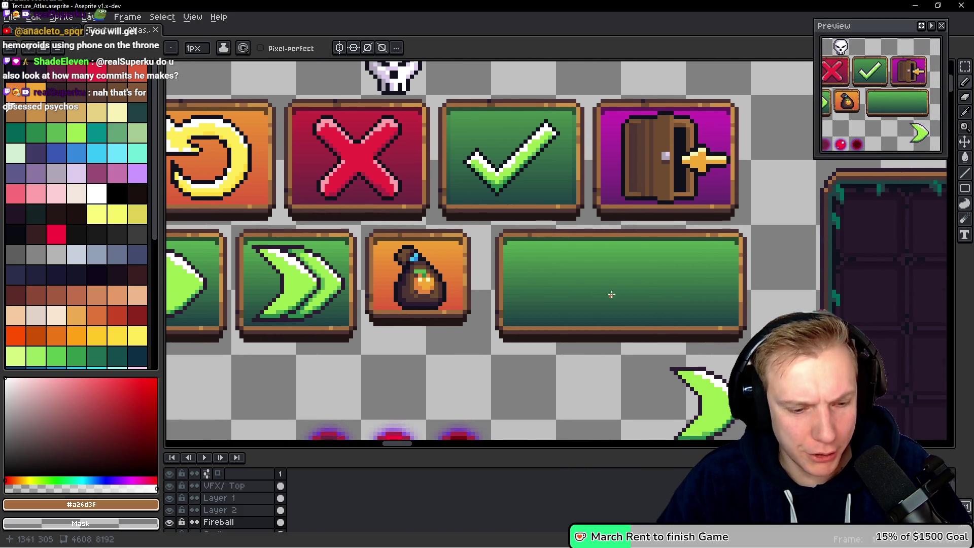
{"action": "left_click_drag", "start_coordinate": [611, 294], "coordinate": [583, 283]}
Draw a rectangular marquee selection around the wide green button's inner area.
{"action": "key", "text": "m"}
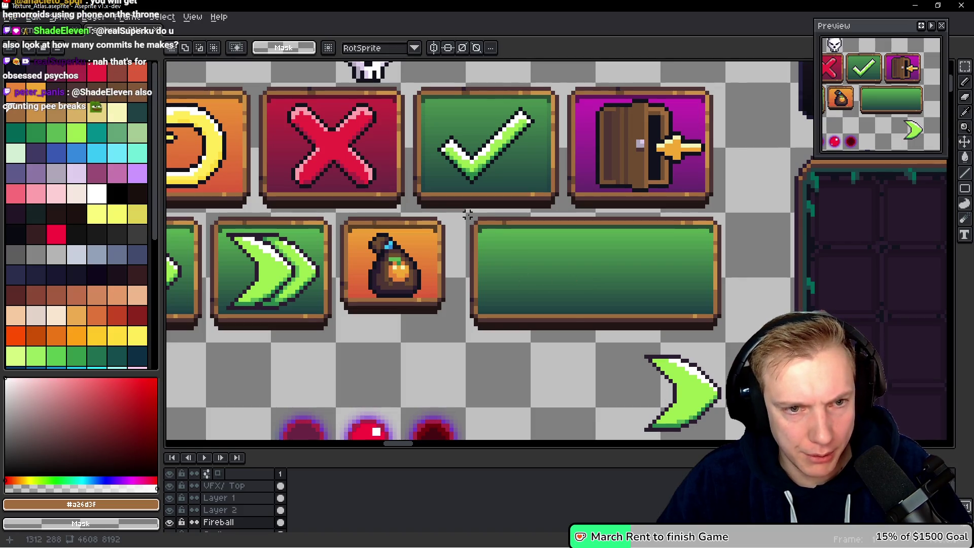
{"action": "mouse_move", "coordinate": [468, 215]}
{"action": "left_mouse_down"}
{"action": "mouse_move", "coordinate": [705, 321]}
{"action": "mouse_move", "coordinate": [723, 339]}
{"action": "left_mouse_up"}
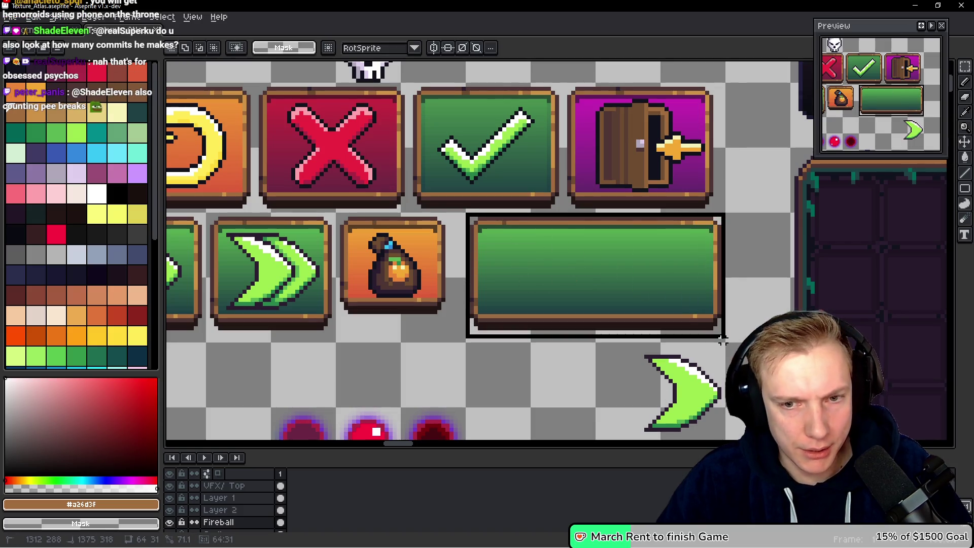
{"action": "scroll", "coordinate": [723, 339], "scroll_direction": "down", "scroll_amount": 3}
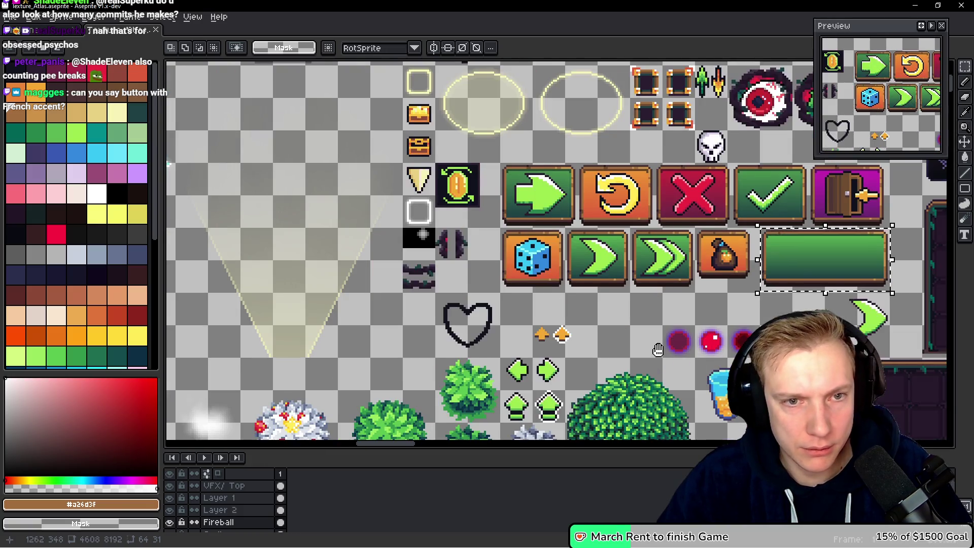
{"action": "left_click_drag", "start_coordinate": [655, 349], "coordinate": [360, 314]}
{"action": "scroll", "coordinate": [518, 263], "scroll_direction": "up", "scroll_amount": 4}
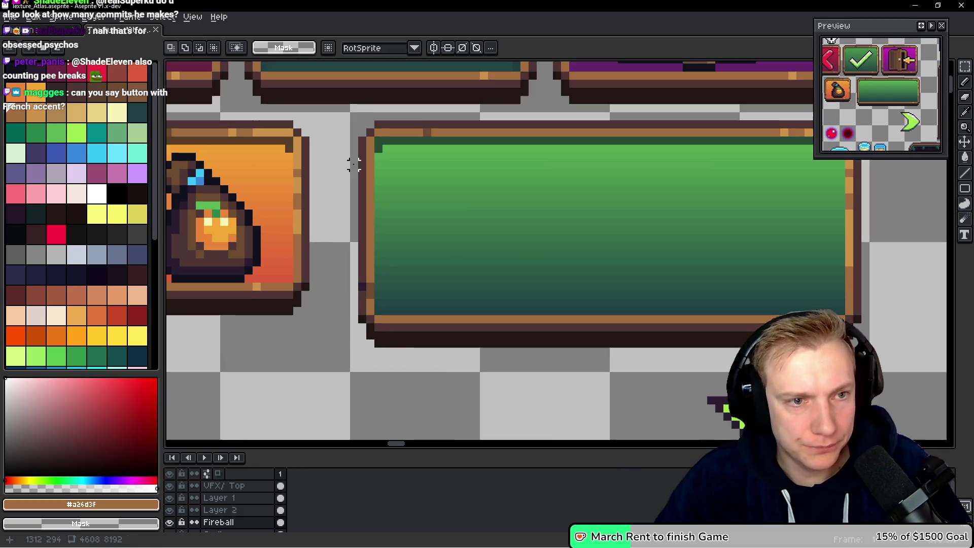
{"action": "left_click_drag", "start_coordinate": [378, 139], "coordinate": [846, 316]}
Switch to the Magic Wand for the green interior, zoom out, then bring up Tangy TD's pause options.
{"action": "key", "text": "w"}
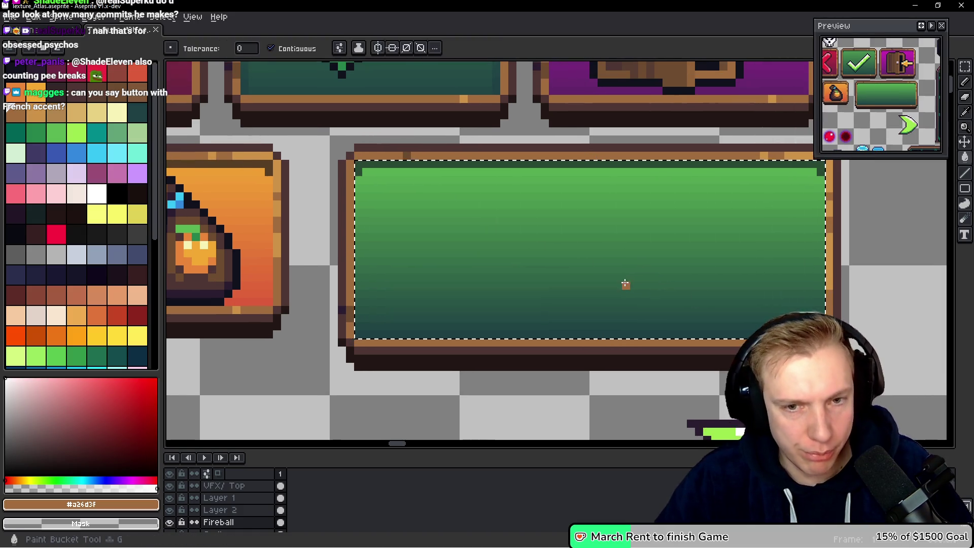
{"action": "scroll", "coordinate": [578, 233], "scroll_direction": "down", "scroll_amount": 3}
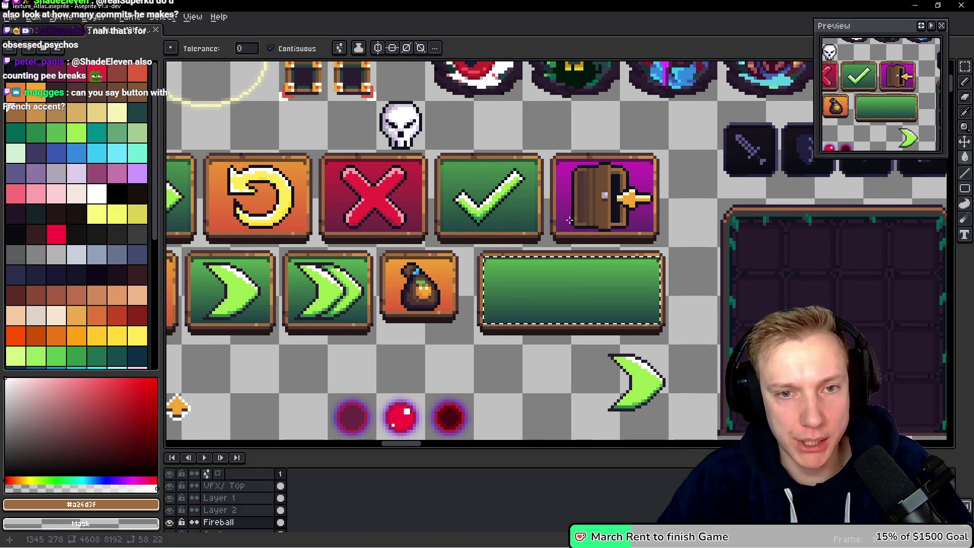
{"action": "scroll", "coordinate": [518, 193], "scroll_direction": "left", "scroll_amount": 3}
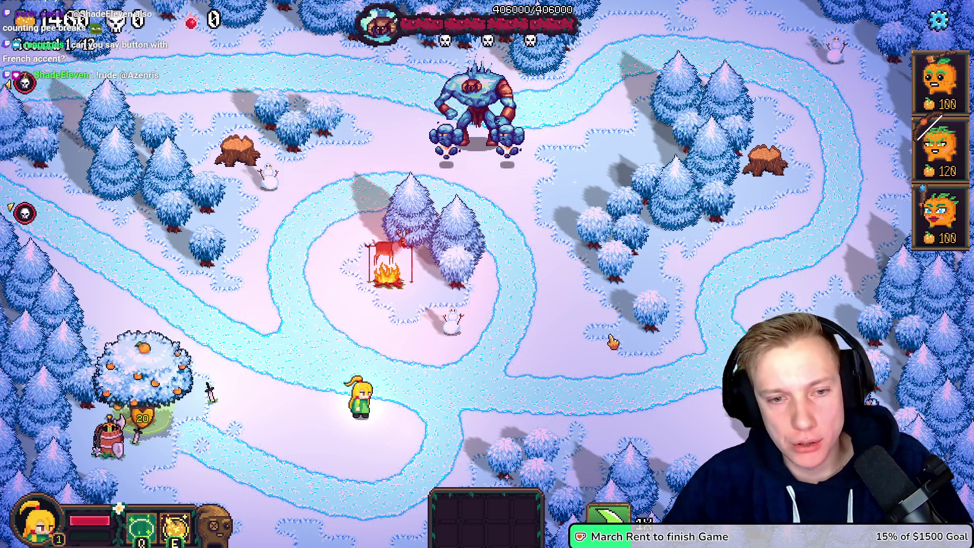
{"action": "key", "text": "Escape"}
Leave the winter level, open Mountain Trail's details on the Missions map, then return to Aseprite.
{"action": "left_click", "coordinate": [485, 437]}
{"action": "left_click", "coordinate": [553, 353]}
{"action": "left_click", "coordinate": [528, 514]}
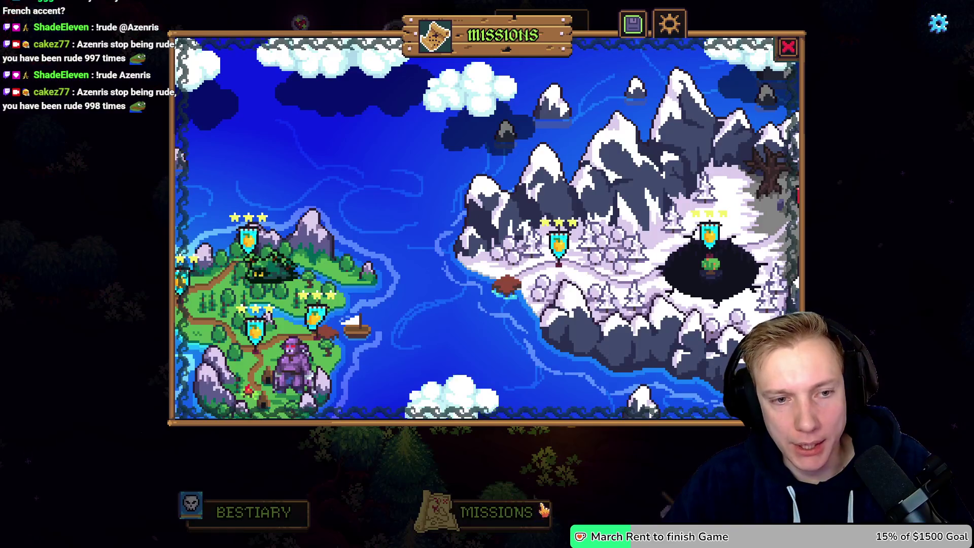
{"action": "left_click", "coordinate": [558, 246]}
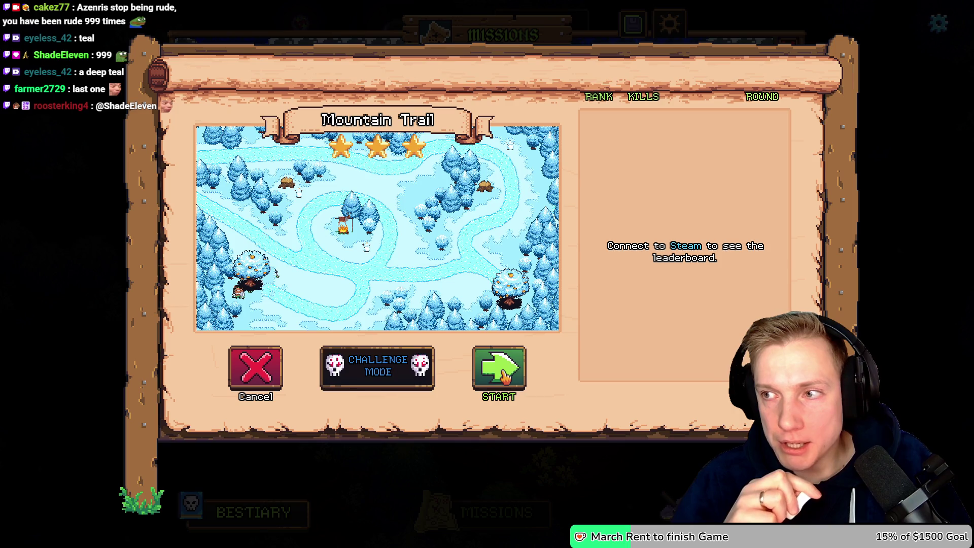
{"action": "key", "text": "alt+Tab"}
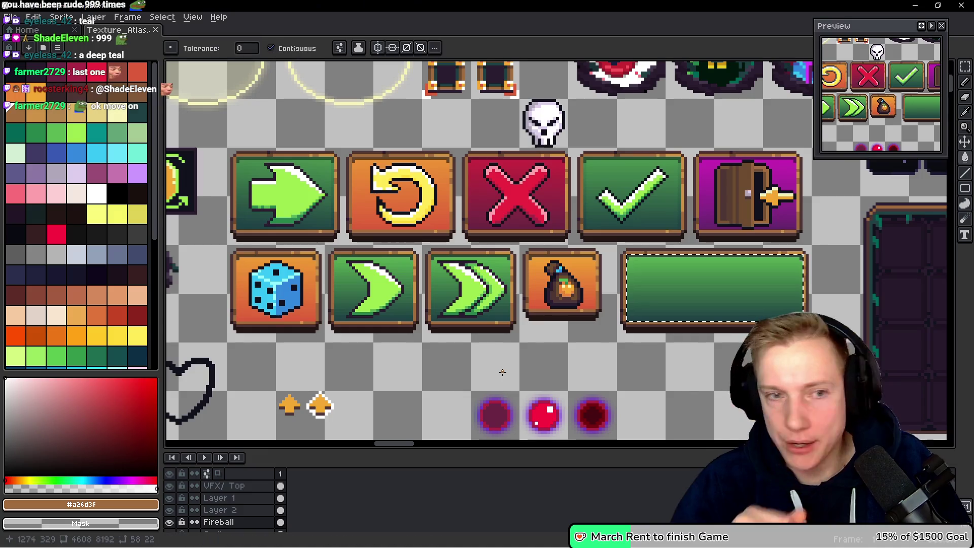
Fill the wide button's selected inner area with mid blue, then pick a darker blue.
{"action": "scroll", "coordinate": [83, 251], "scroll_direction": "down", "scroll_amount": 3}
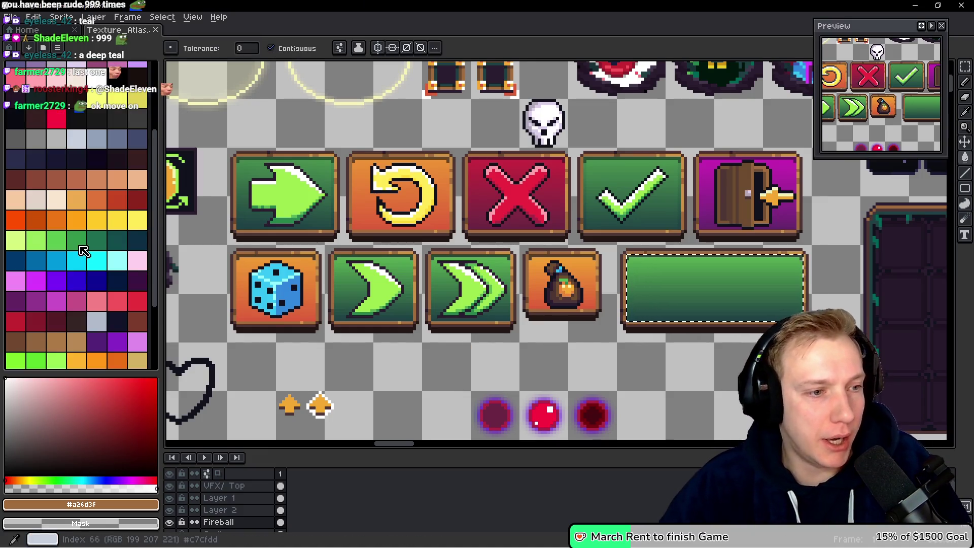
{"action": "scroll", "coordinate": [81, 247], "scroll_direction": "down", "scroll_amount": 3}
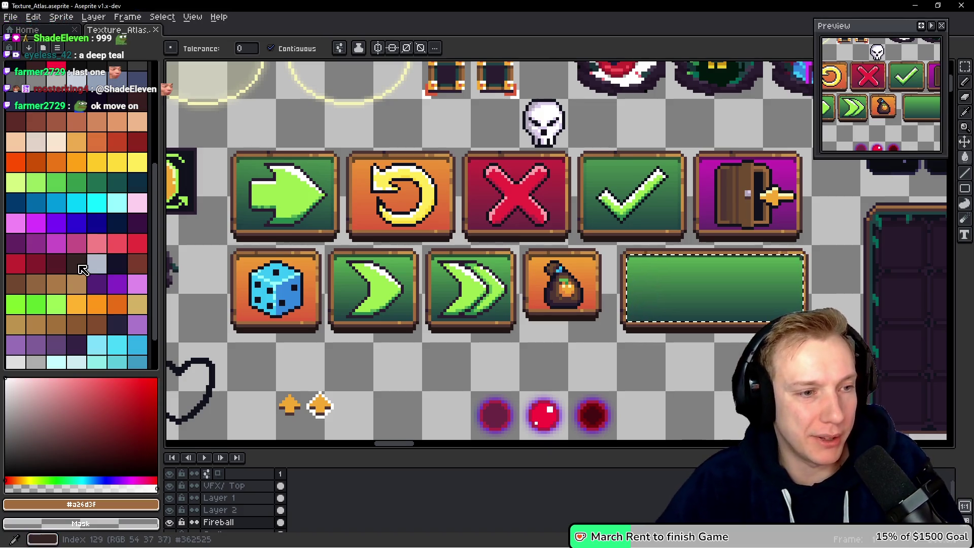
{"action": "scroll", "coordinate": [75, 272], "scroll_direction": "down", "scroll_amount": 2}
{"action": "scroll", "coordinate": [68, 207], "scroll_direction": "up", "scroll_amount": 10}
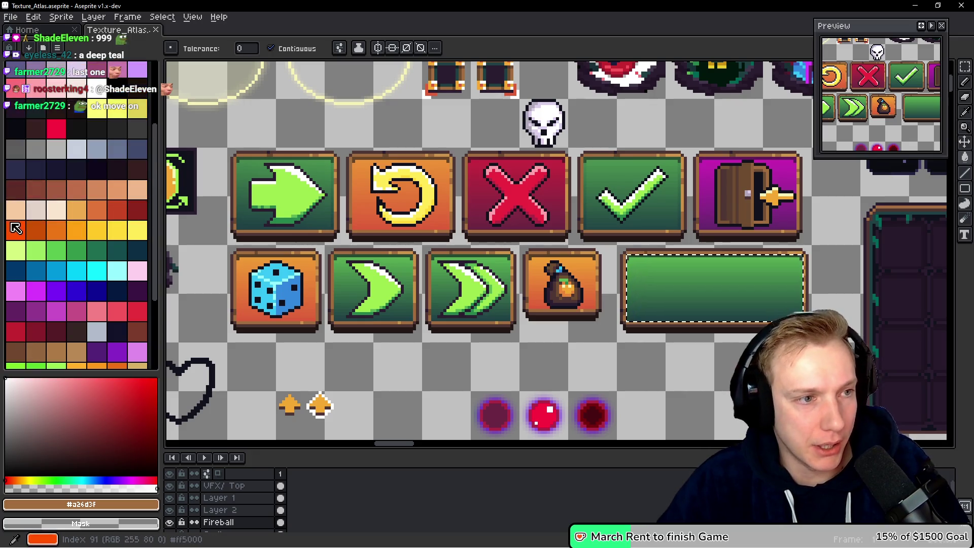
{"action": "scroll", "coordinate": [67, 207], "scroll_direction": "down", "scroll_amount": 3}
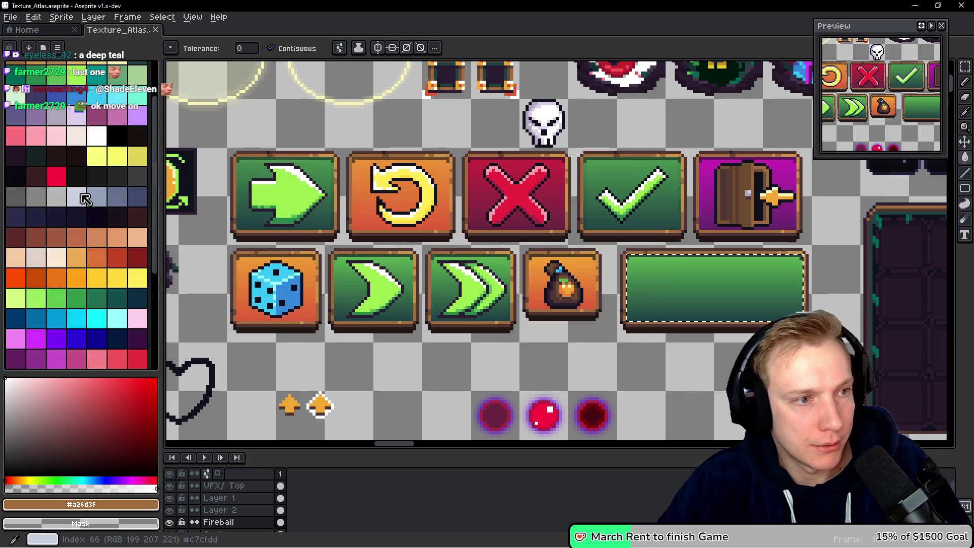
{"action": "left_click", "coordinate": [77, 97]}
{"action": "left_click_drag", "start_coordinate": [451, 303], "coordinate": [303, 288]}
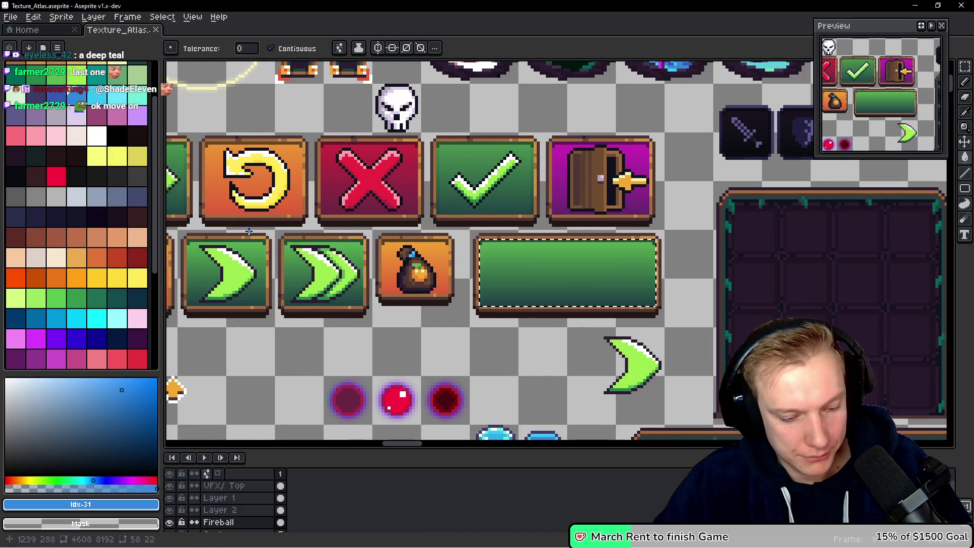
{"action": "key", "text": "b"}
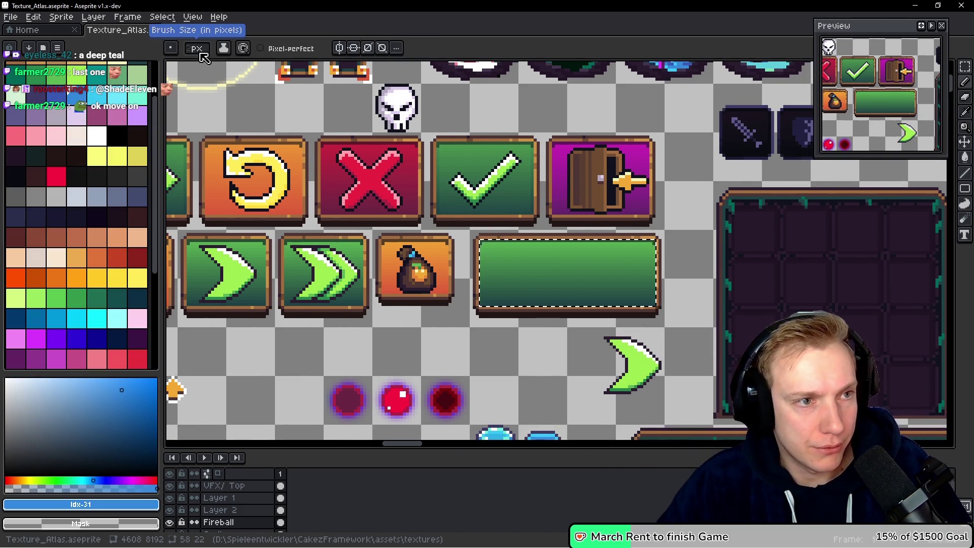
{"action": "key", "text": "f"}
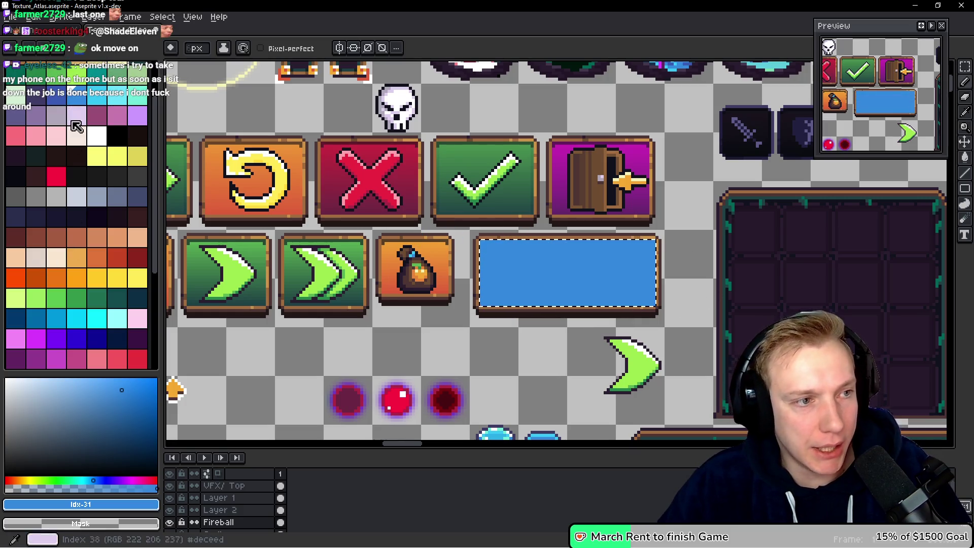
{"action": "left_click", "coordinate": [57, 97]}
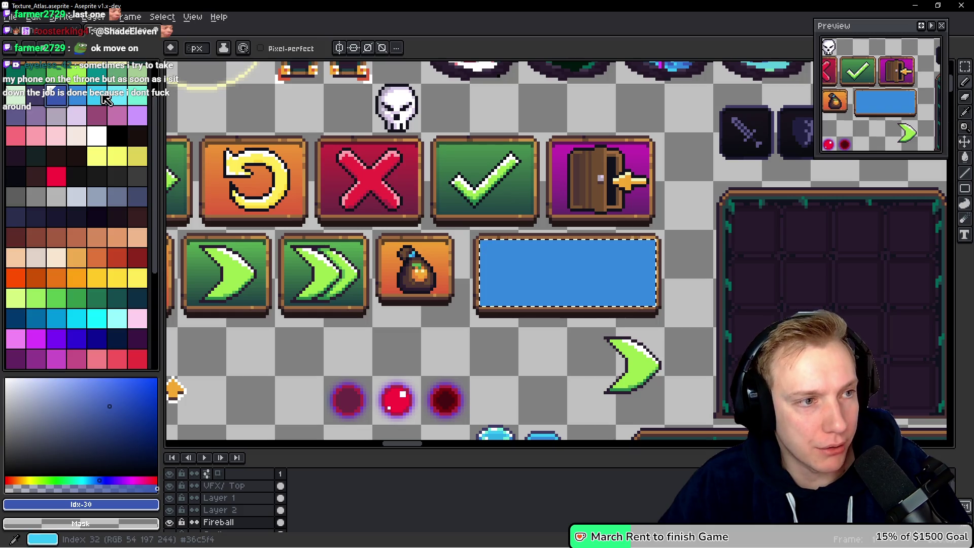
Set darker blue as secondary and light blue as primary, then drag a first gradient across the button.
{"action": "right_click", "coordinate": [102, 97]}
{"action": "right_click", "coordinate": [58, 98]}
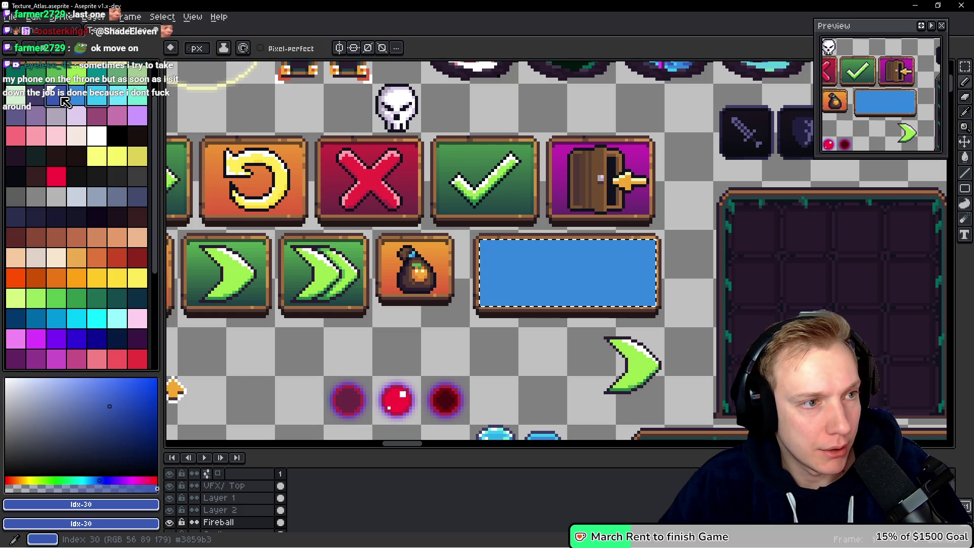
{"action": "left_click", "coordinate": [98, 98]}
{"action": "key", "text": "shift+g"}
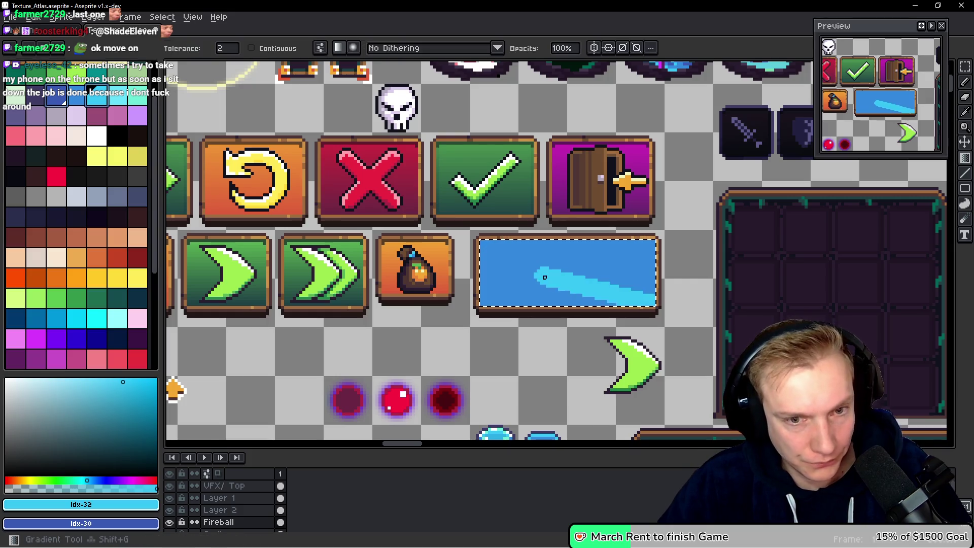
{"action": "left_click_drag", "start_coordinate": [569, 305], "coordinate": [569, 242]}
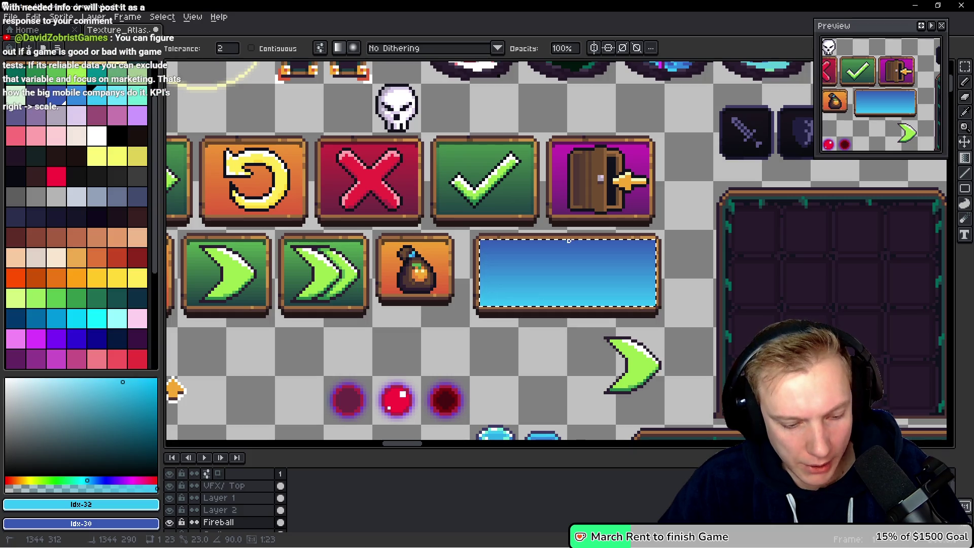
Redo the gradient light cyan top to dark blue bottom, then undo back to the green fill.
{"action": "key", "text": "ctrl+z"}
{"action": "left_click_drag", "start_coordinate": [562, 241], "coordinate": [569, 311]}
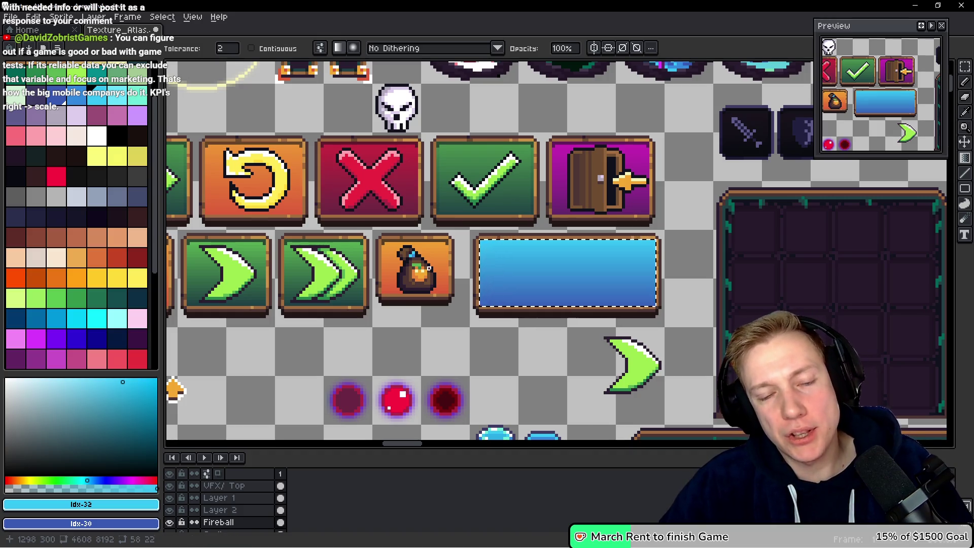
{"action": "scroll", "coordinate": [451, 268], "scroll_direction": "down", "scroll_amount": 1}
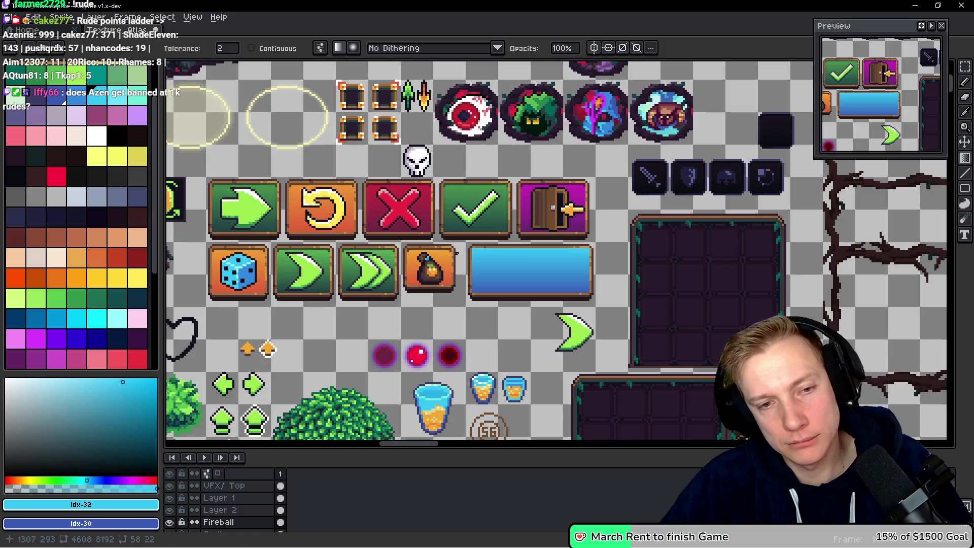
{"action": "key", "text": "ctrl+z"}
{"action": "key", "text": "ctrl+z"}
{"action": "key", "text": "ctrl+z"}
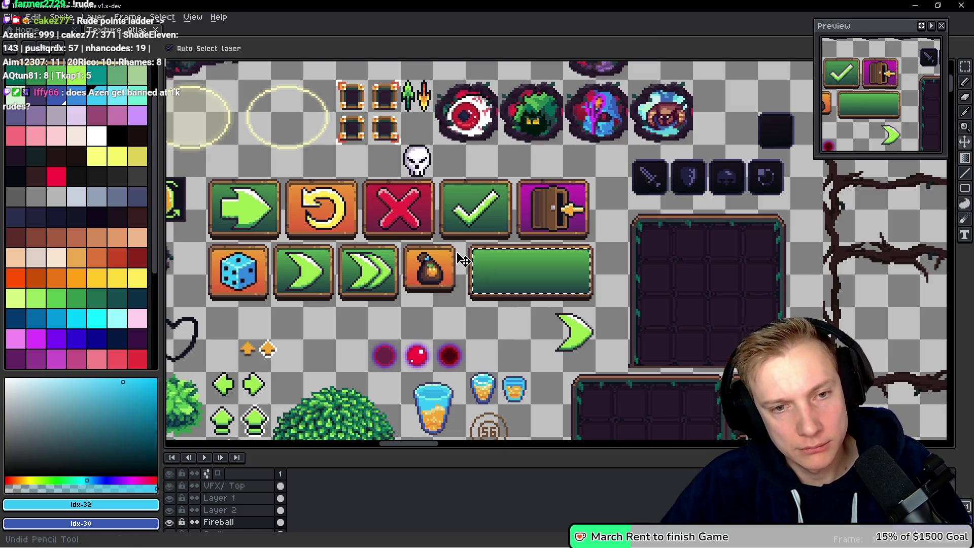
Marquee-select the two orange arrow sprites in the atlas.
{"action": "scroll", "coordinate": [404, 200], "scroll_direction": "up", "scroll_amount": 3}
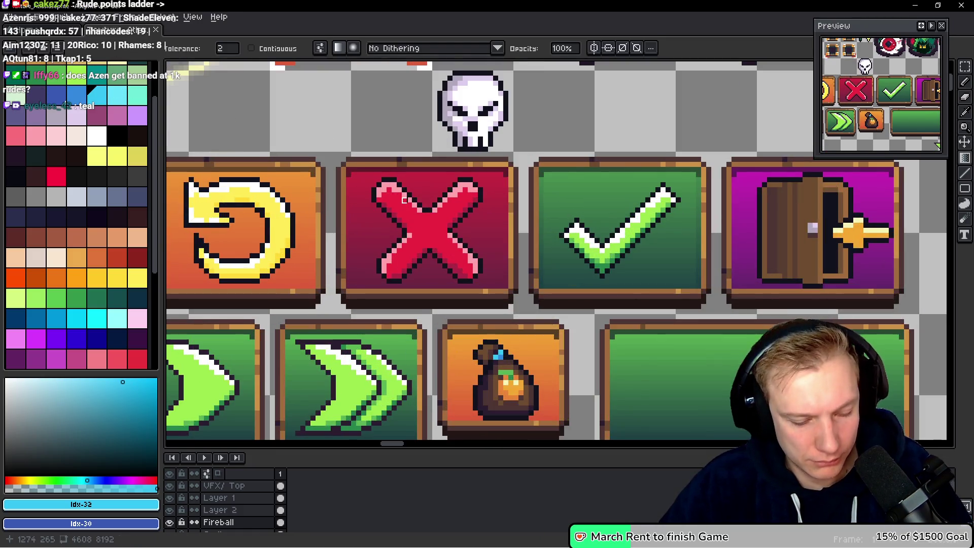
{"action": "scroll", "coordinate": [405, 199], "scroll_direction": "up", "scroll_amount": 1}
{"action": "key", "text": "m"}
{"action": "mouse_move", "coordinate": [317, 145]}
{"action": "left_mouse_down"}
{"action": "mouse_move", "coordinate": [536, 326]}
{"action": "mouse_move", "coordinate": [541, 140]}
{"action": "mouse_move", "coordinate": [607, 156]}
{"action": "mouse_move", "coordinate": [695, 213]}
{"action": "mouse_move", "coordinate": [651, 148]}
{"action": "left_mouse_up"}
{"action": "scroll", "coordinate": [523, 297], "scroll_direction": "down", "scroll_amount": 2}
{"action": "scroll", "coordinate": [608, 223], "scroll_direction": "up", "scroll_amount": 2}
{"action": "left_click_drag", "start_coordinate": [436, 199], "coordinate": [583, 294]}
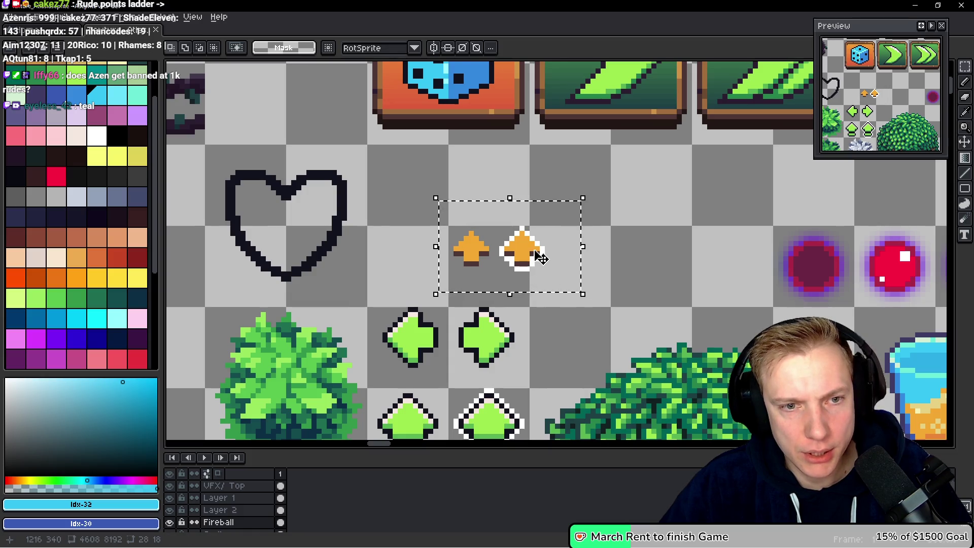
{"action": "scroll", "coordinate": [545, 279], "scroll_direction": "down", "scroll_amount": 3}
Move the orange arrows down and to the right, commit, and clear the selection.
{"action": "key", "text": "i"}
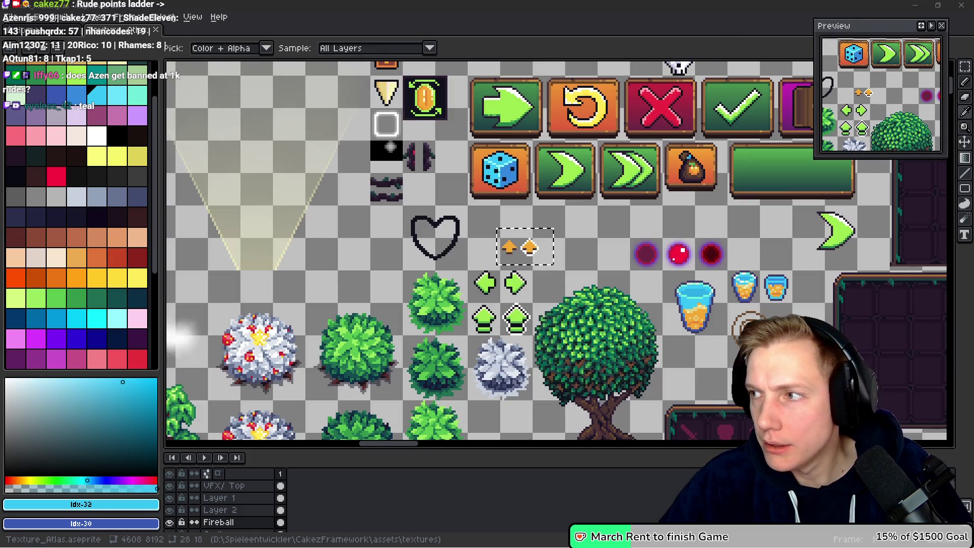
{"action": "key", "text": "alt+Tab"}
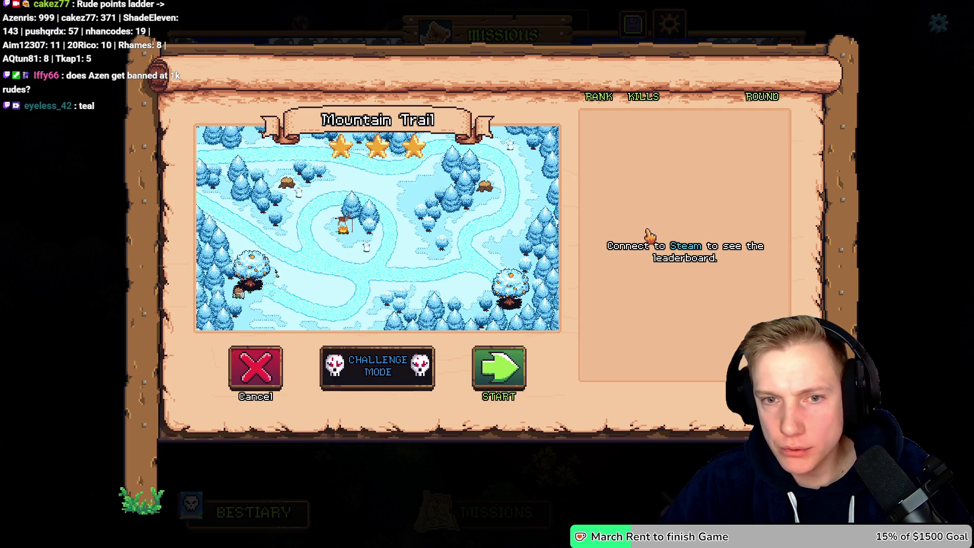
{"action": "key", "text": "alt+Tab"}
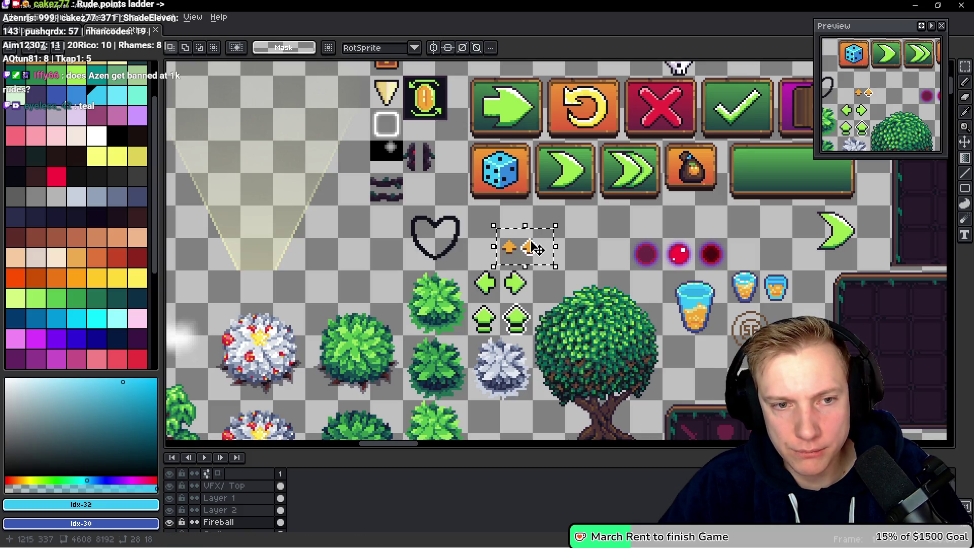
{"action": "left_click_drag", "start_coordinate": [536, 249], "coordinate": [552, 264]}
{"action": "key", "text": "alt+Down"}
{"action": "key", "text": "alt+Down"}
{"action": "key", "text": "alt+Down"}
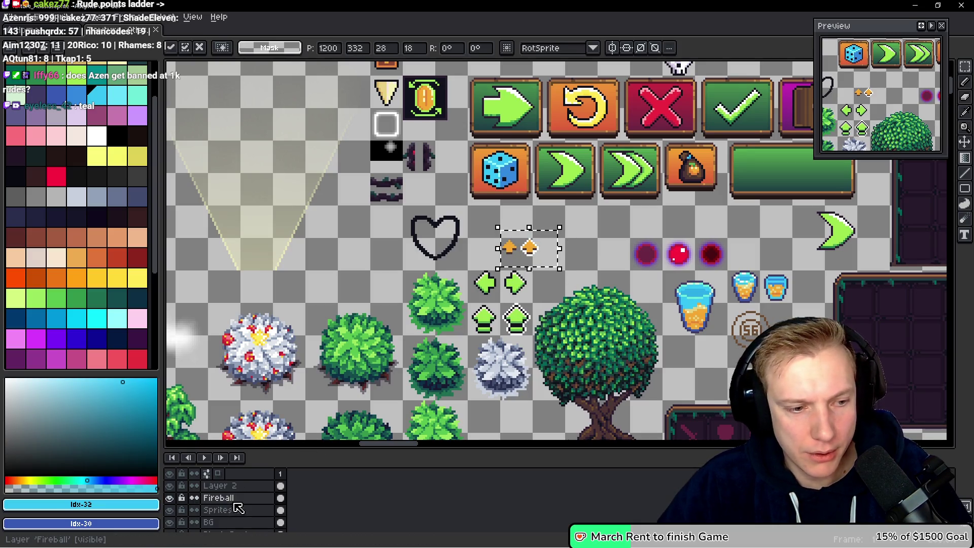
{"action": "scroll", "coordinate": [528, 247], "scroll_direction": "up", "scroll_amount": 2}
{"action": "key", "text": "ctrl+d"}
Cut both orange arrows and paste them below the white rock, committing the placement.
{"action": "left_click_drag", "start_coordinate": [477, 230], "coordinate": [604, 297]}
{"action": "key", "text": "ctrl+x"}
{"action": "scroll", "coordinate": [601, 247], "scroll_direction": "down", "scroll_amount": 4}
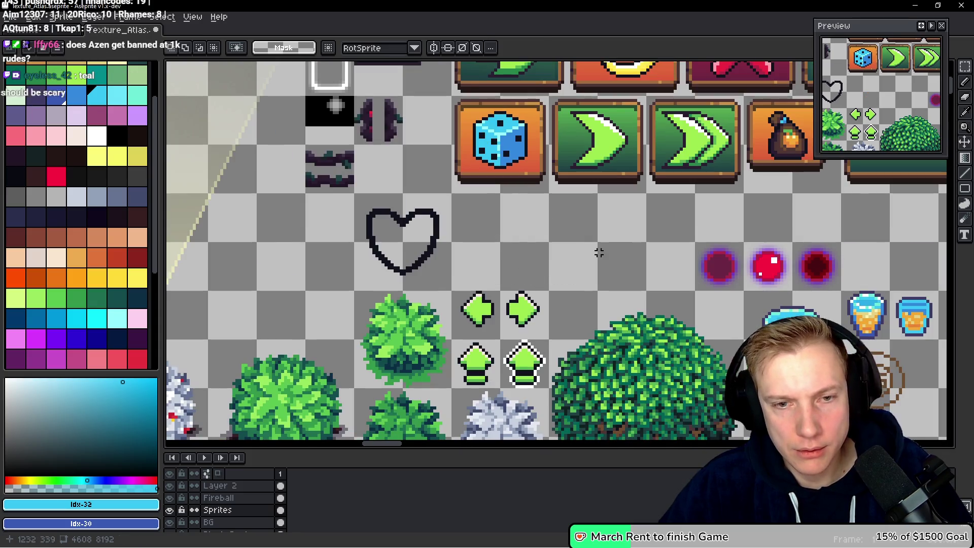
{"action": "mouse_move", "coordinate": [601, 247]}
{"action": "left_mouse_down"}
{"action": "mouse_move", "coordinate": [535, 88]}
{"action": "mouse_move", "coordinate": [522, 148]}
{"action": "mouse_move", "coordinate": [524, 121]}
{"action": "left_mouse_up"}
{"action": "left_click_drag", "start_coordinate": [482, 250], "coordinate": [523, 217]}
{"action": "scroll", "coordinate": [557, 201], "scroll_direction": "up", "scroll_amount": 3}
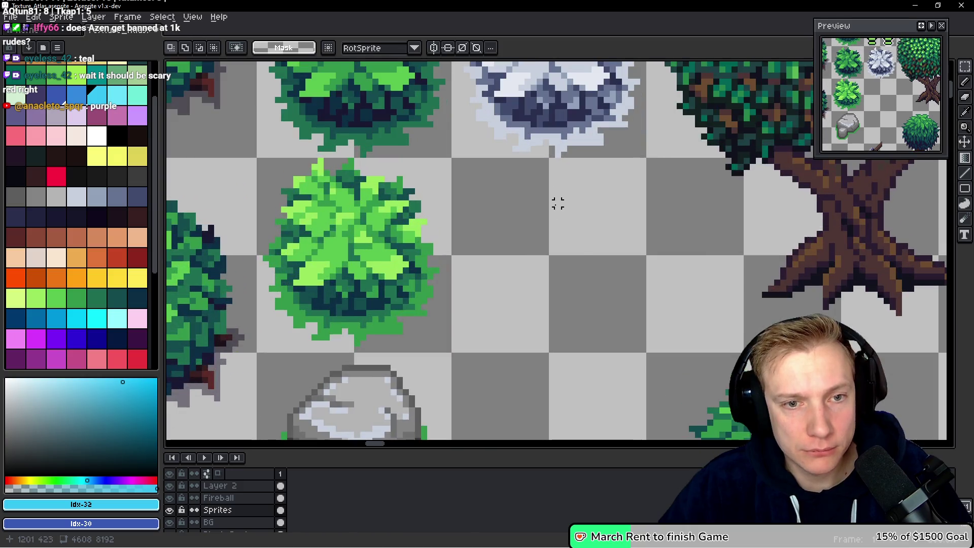
{"action": "key", "text": "ctrl+v"}
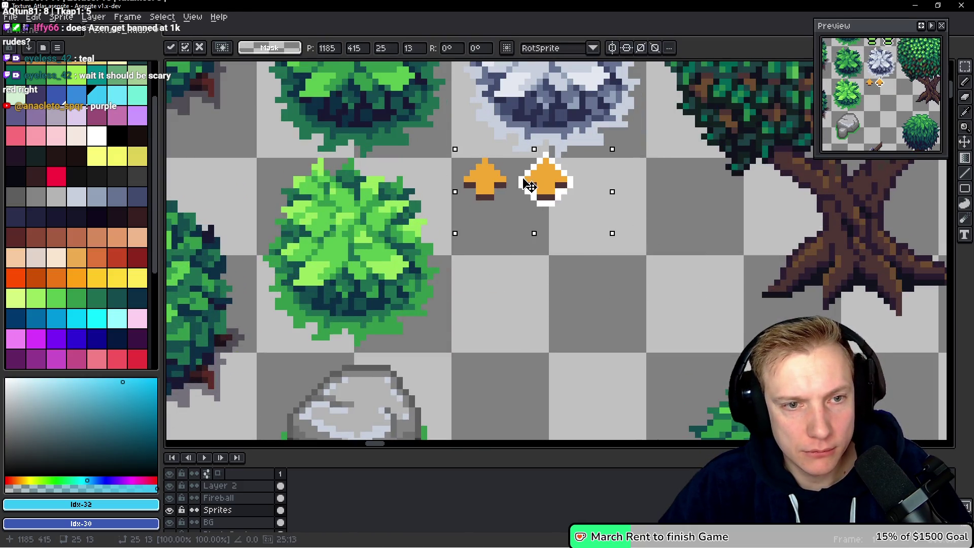
{"action": "key", "text": "Return"}
{"action": "scroll", "coordinate": [479, 387], "scroll_direction": "right", "scroll_amount": 5}
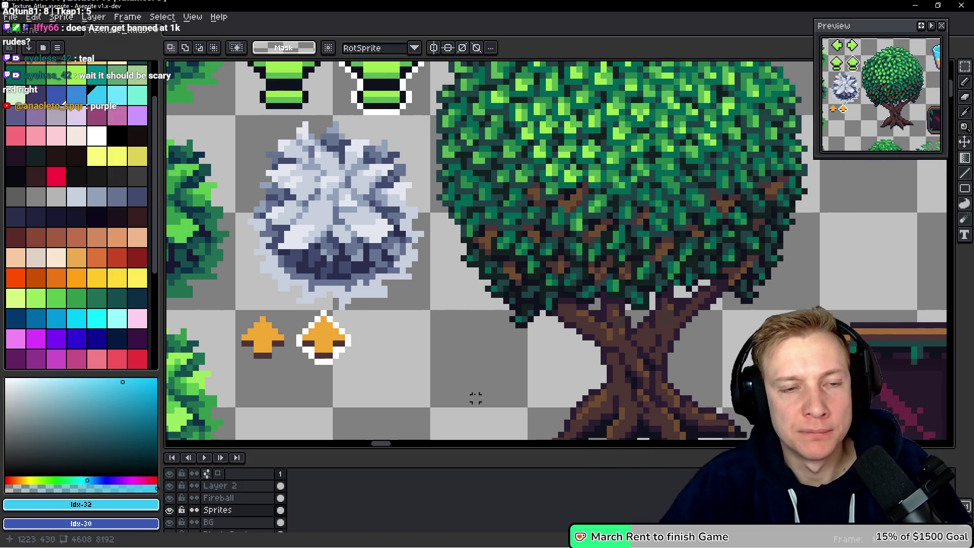
{"action": "scroll", "coordinate": [511, 325], "scroll_direction": "up", "scroll_amount": 5}
{"action": "scroll", "coordinate": [510, 326], "scroll_direction": "up", "scroll_amount": 10}
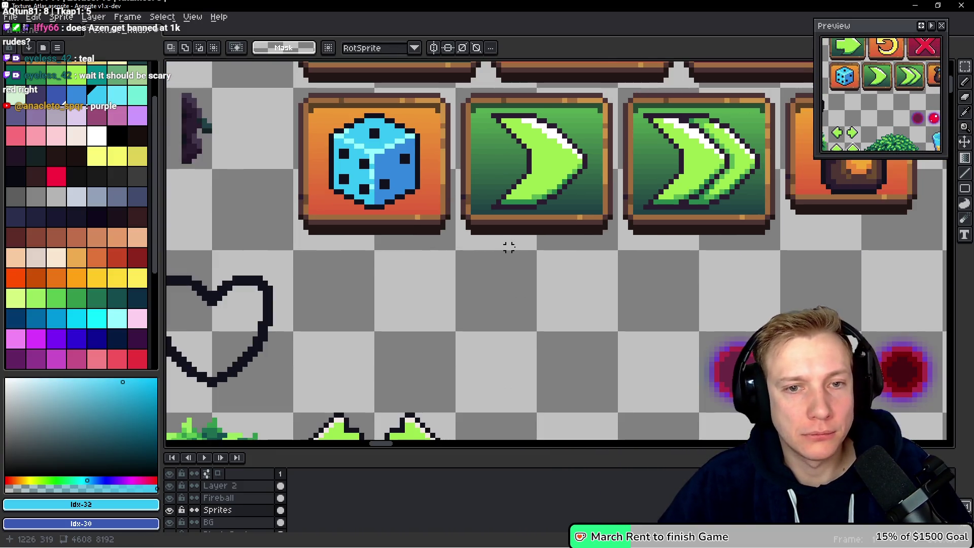
Copy the orange rewind tile and place the pasted copy next to the heart outline.
{"action": "scroll", "coordinate": [391, 196], "scroll_direction": "up", "scroll_amount": 1}
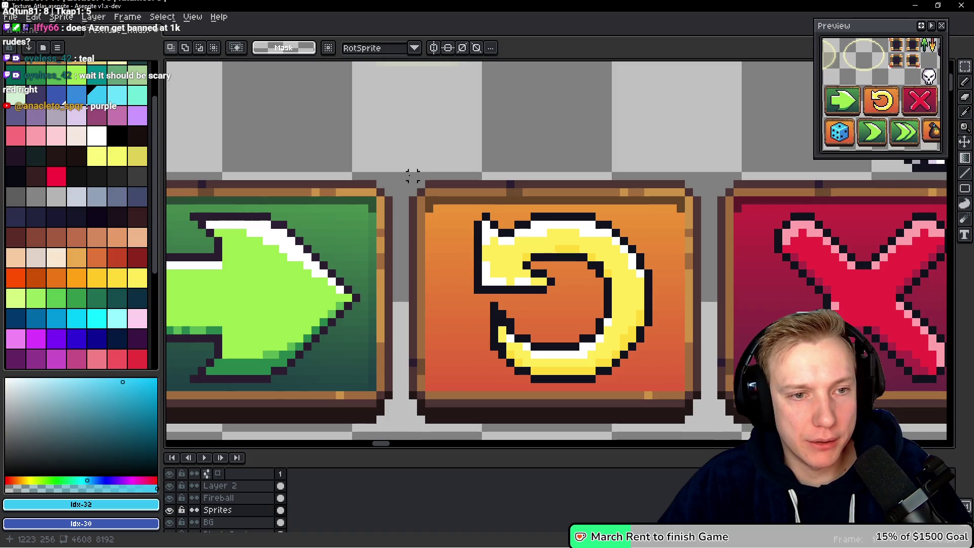
{"action": "scroll", "coordinate": [558, 305], "scroll_direction": "down", "scroll_amount": 2}
{"action": "mouse_move", "coordinate": [404, 176]}
{"action": "left_mouse_down"}
{"action": "mouse_move", "coordinate": [700, 431]}
{"action": "mouse_move", "coordinate": [709, 285]}
{"action": "left_mouse_up"}
{"action": "scroll", "coordinate": [709, 285], "scroll_direction": "down", "scroll_amount": 2}
{"action": "scroll", "coordinate": [635, 252], "scroll_direction": "right", "scroll_amount": 5}
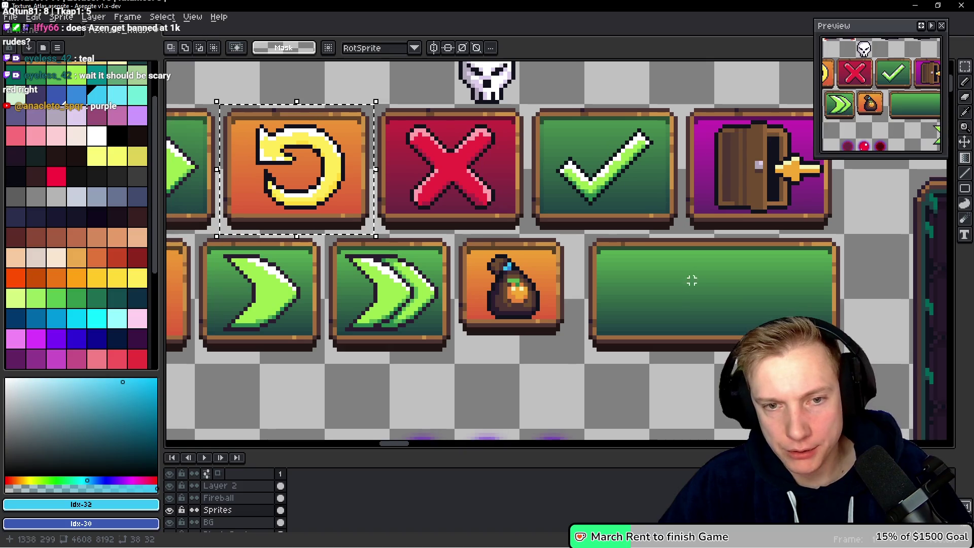
{"action": "scroll", "coordinate": [635, 252], "scroll_direction": "left", "scroll_amount": 5}
{"action": "scroll", "coordinate": [584, 254], "scroll_direction": "down", "scroll_amount": 2}
{"action": "key", "text": "ctrl+v"}
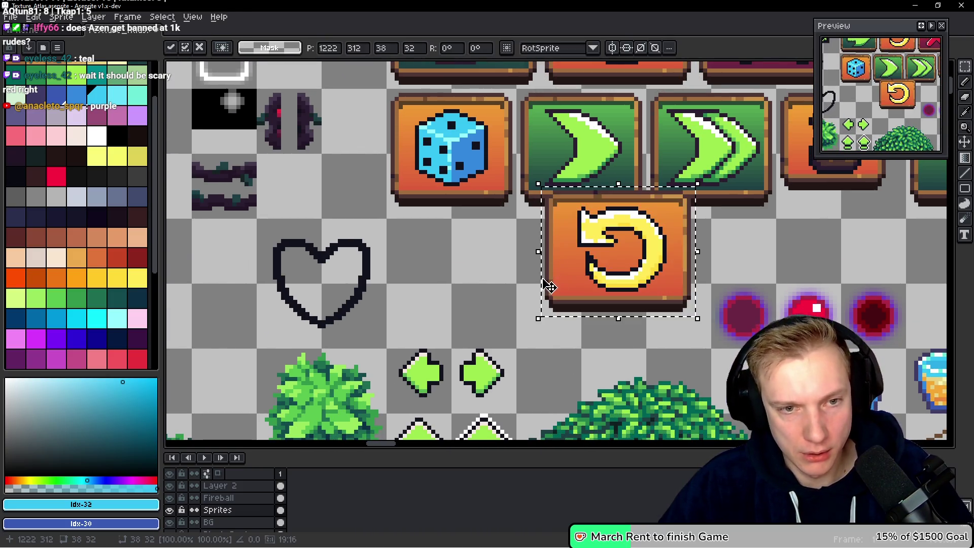
{"action": "left_click_drag", "start_coordinate": [528, 263], "coordinate": [455, 283]}
{"action": "key", "text": "ctrl+d"}
Widen the copy by shifting its right half right and stretching a middle strip across the gap.
{"action": "scroll", "coordinate": [455, 283], "scroll_direction": "up", "scroll_amount": 2}
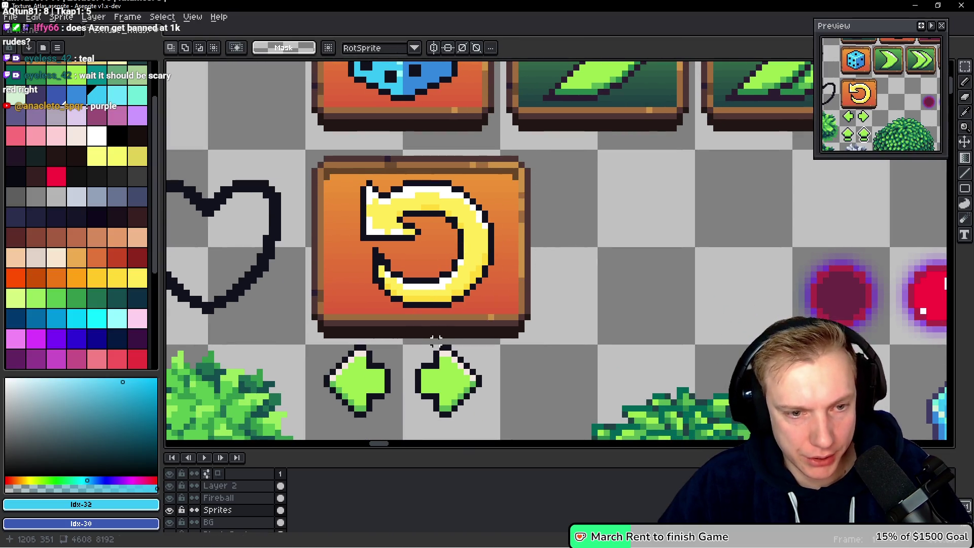
{"action": "left_click_drag", "start_coordinate": [435, 340], "coordinate": [557, 148]}
{"action": "left_click_drag", "start_coordinate": [504, 224], "coordinate": [554, 247]}
{"action": "key", "text": "Right"}
{"action": "key", "text": "Right"}
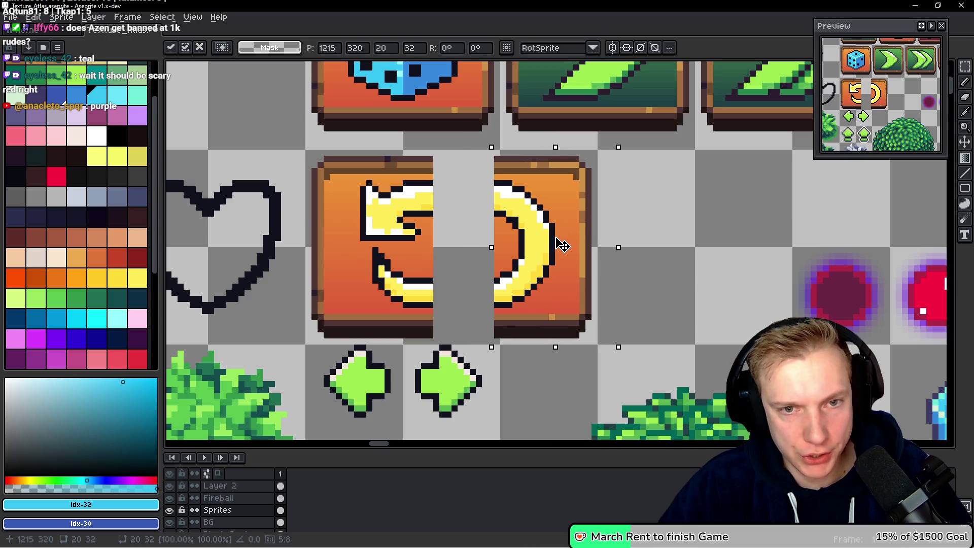
{"action": "key", "text": "ctrl+d"}
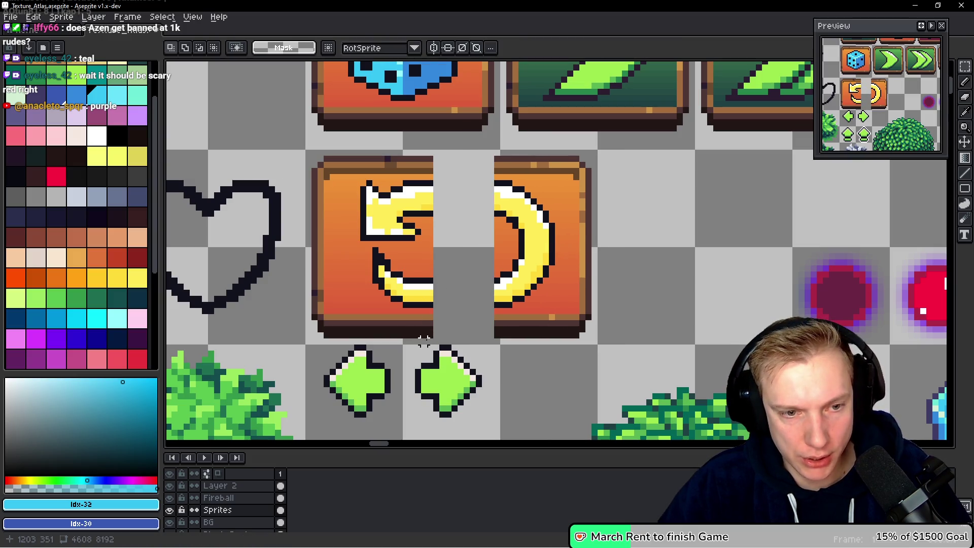
{"action": "mouse_move", "coordinate": [432, 340]}
{"action": "left_mouse_down"}
{"action": "mouse_move", "coordinate": [406, 280]}
{"action": "mouse_move", "coordinate": [399, 157]}
{"action": "mouse_move", "coordinate": [387, 148]}
{"action": "left_mouse_up"}
{"action": "mouse_move", "coordinate": [437, 254]}
{"action": "left_mouse_down"}
{"action": "mouse_move", "coordinate": [507, 257]}
{"action": "mouse_move", "coordinate": [483, 253]}
{"action": "mouse_move", "coordinate": [500, 249]}
{"action": "left_mouse_up"}
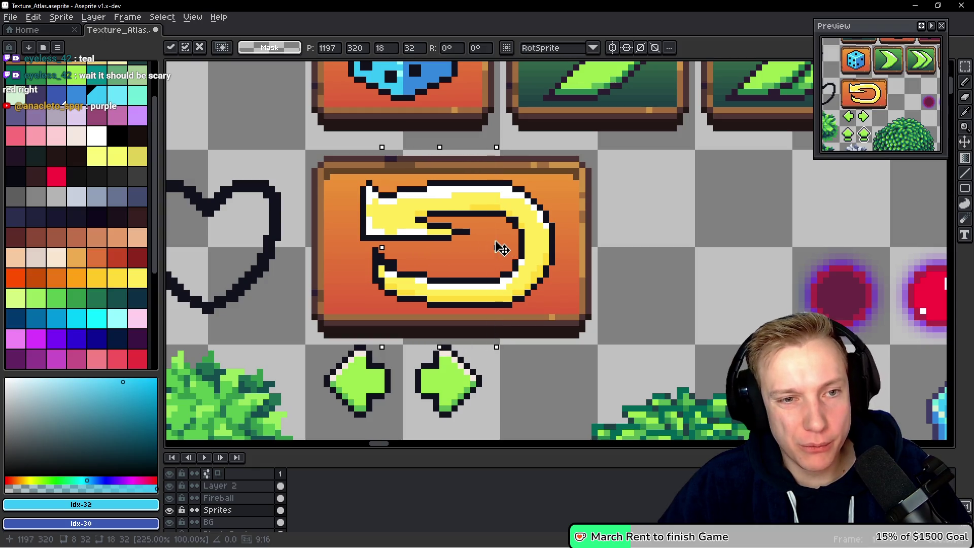
{"action": "key", "text": "ctrl+d"}
{"action": "scroll", "coordinate": [466, 170], "scroll_direction": "up", "scroll_amount": 2}
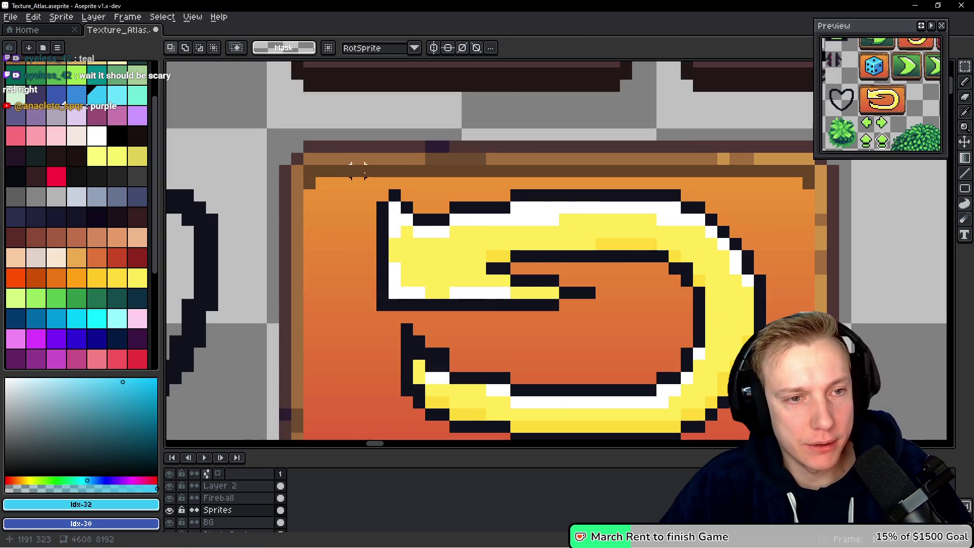
Switch to the Pencil and eyedrop the frame's light tan, undoing stray pixels.
{"action": "key", "text": "b"}
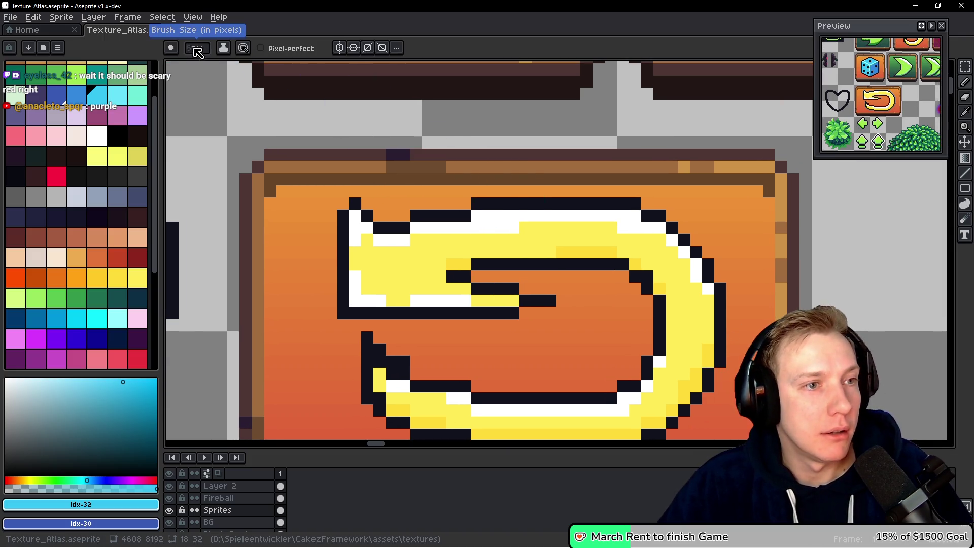
{"action": "key", "text": "alt"}
{"action": "left_click", "coordinate": [421, 160], "text": "alt"}
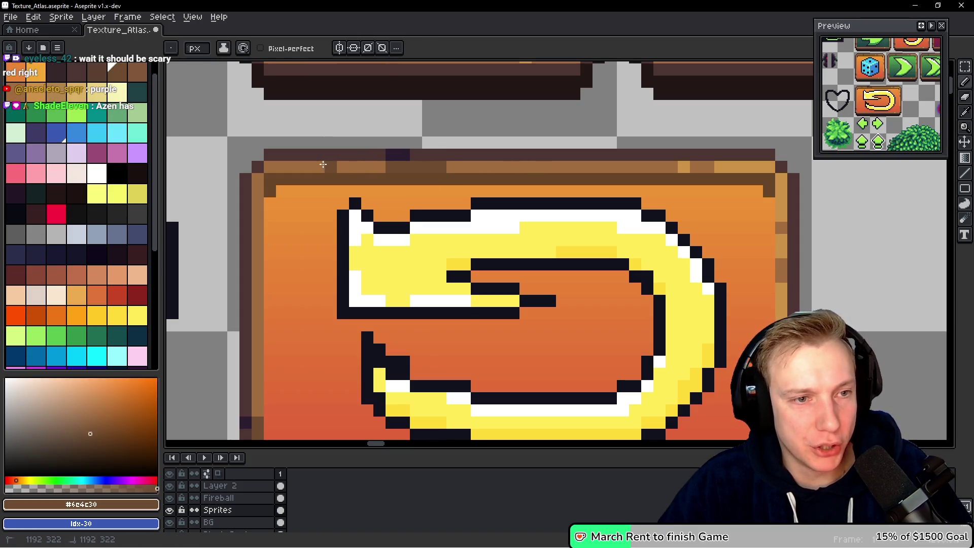
{"action": "key", "text": "ctrl+z"}
{"action": "left_click", "coordinate": [686, 163], "text": "alt"}
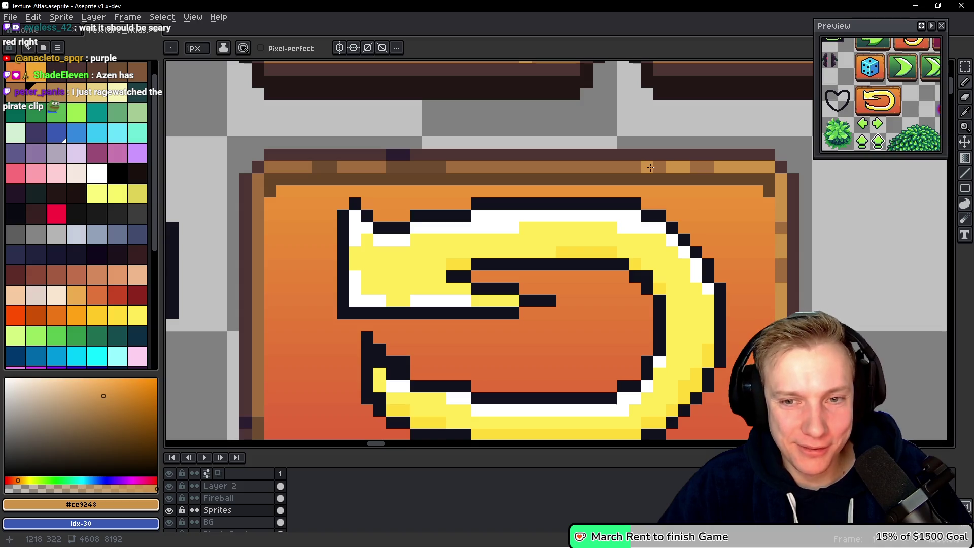
{"action": "key", "text": "ctrl+z"}
{"action": "scroll", "coordinate": [562, 218], "scroll_direction": "down", "scroll_amount": 6}
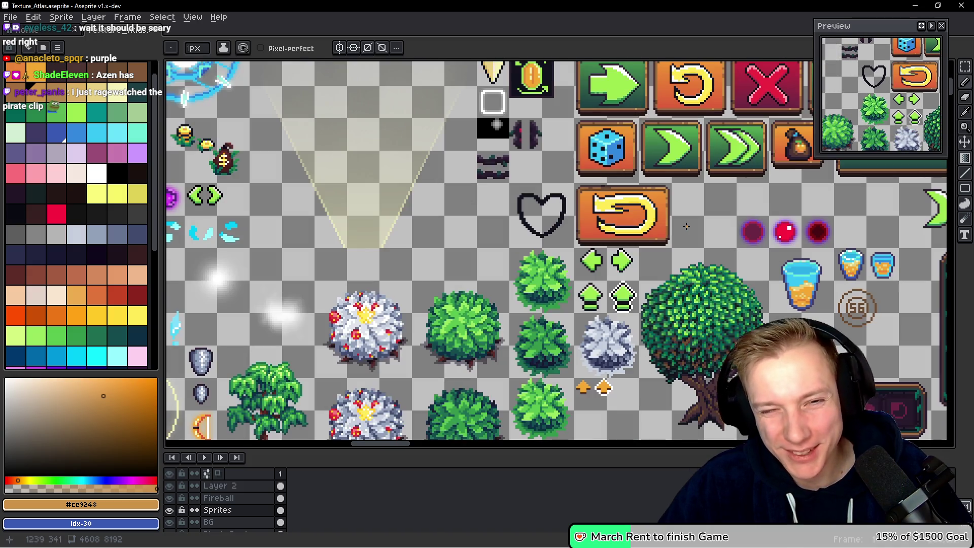
{"action": "scroll", "coordinate": [686, 226], "scroll_direction": "up", "scroll_amount": 5}
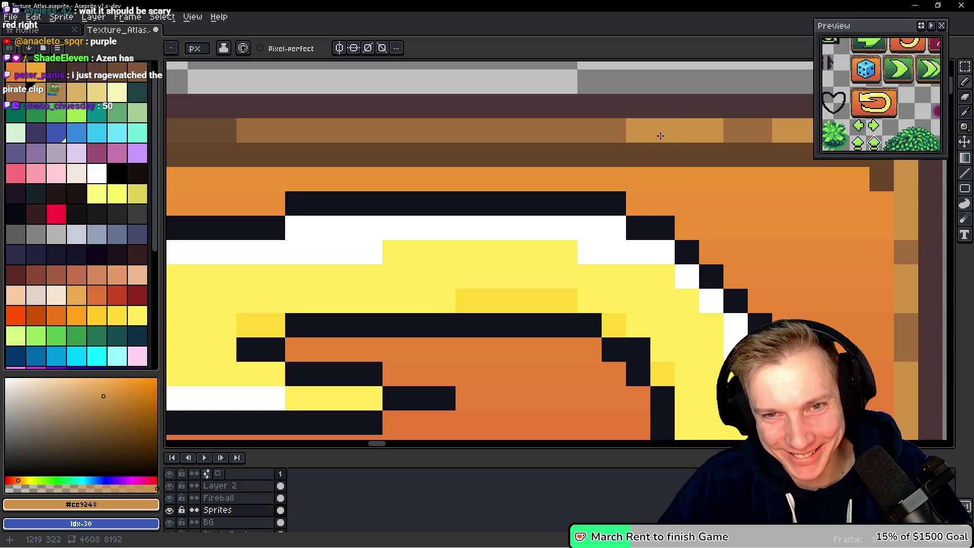
Paint light-tan highlight pixels on the button's top and bottom frame strips.
{"action": "left_click", "coordinate": [565, 130]}
{"action": "left_click", "coordinate": [541, 130]}
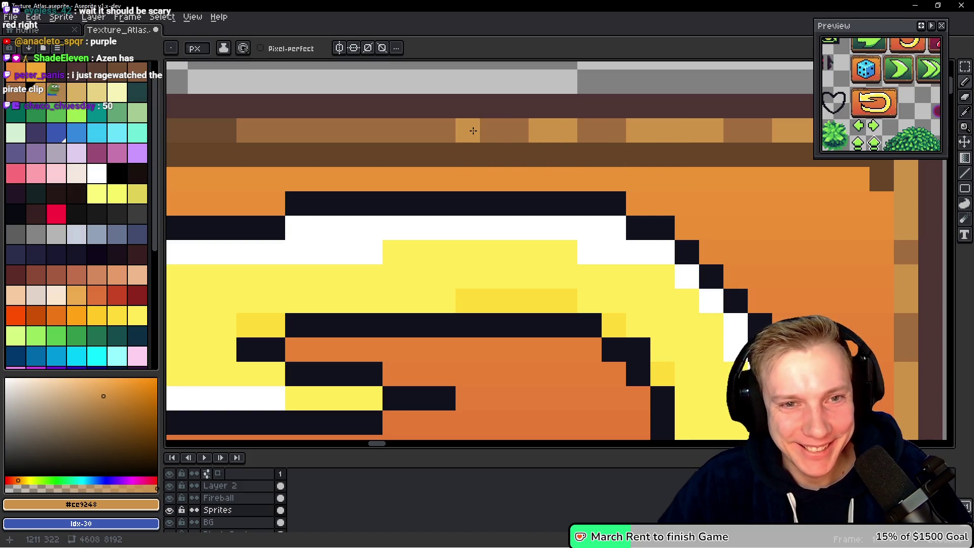
{"action": "scroll", "coordinate": [473, 131], "scroll_direction": "down", "scroll_amount": 5}
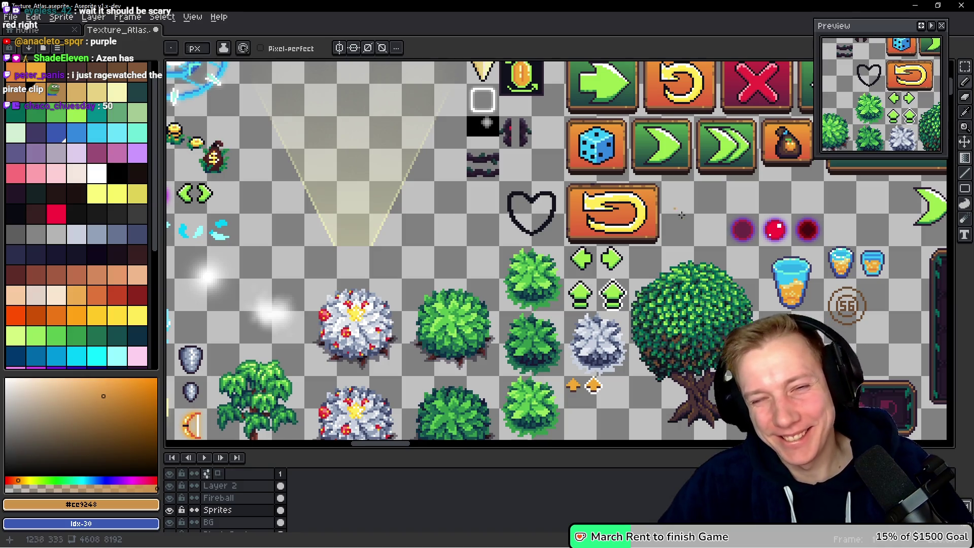
{"action": "scroll", "coordinate": [650, 249], "scroll_direction": "up", "scroll_amount": 6}
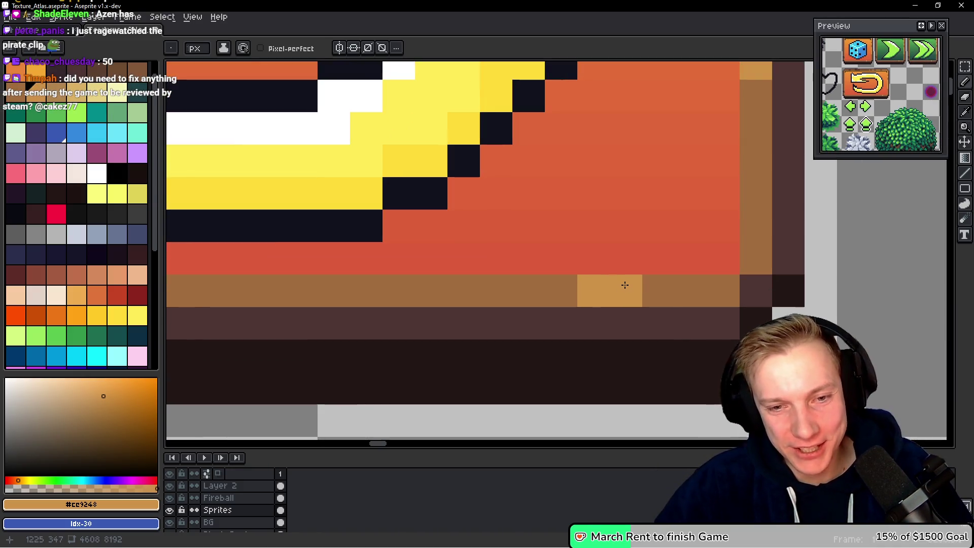
{"action": "left_click", "coordinate": [644, 284]}
{"action": "scroll", "coordinate": [528, 302], "scroll_direction": "down", "scroll_amount": 1}
{"action": "left_click", "coordinate": [491, 299]}
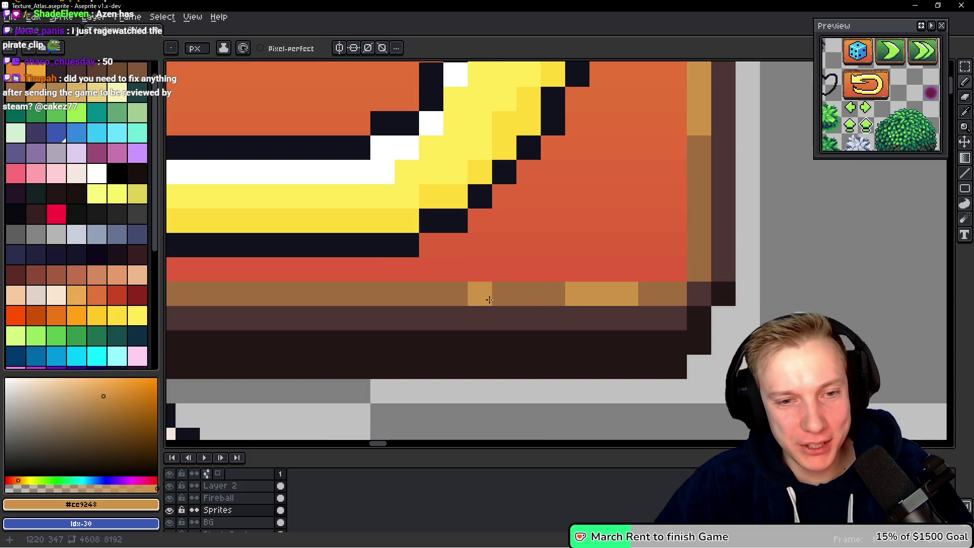
{"action": "left_click", "coordinate": [480, 294]}
{"action": "scroll", "coordinate": [487, 238], "scroll_direction": "down", "scroll_amount": 7}
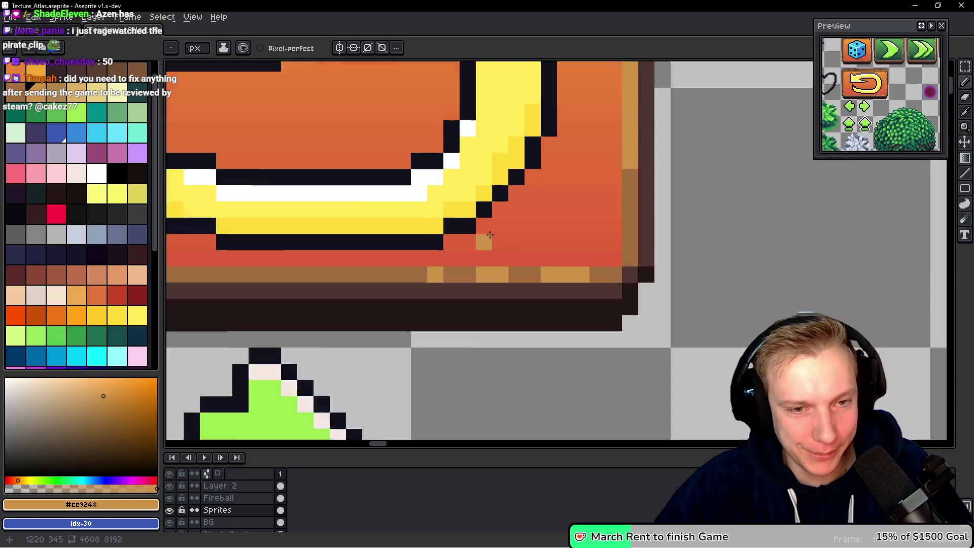
{"action": "scroll", "coordinate": [488, 218], "scroll_direction": "up", "scroll_amount": 4}
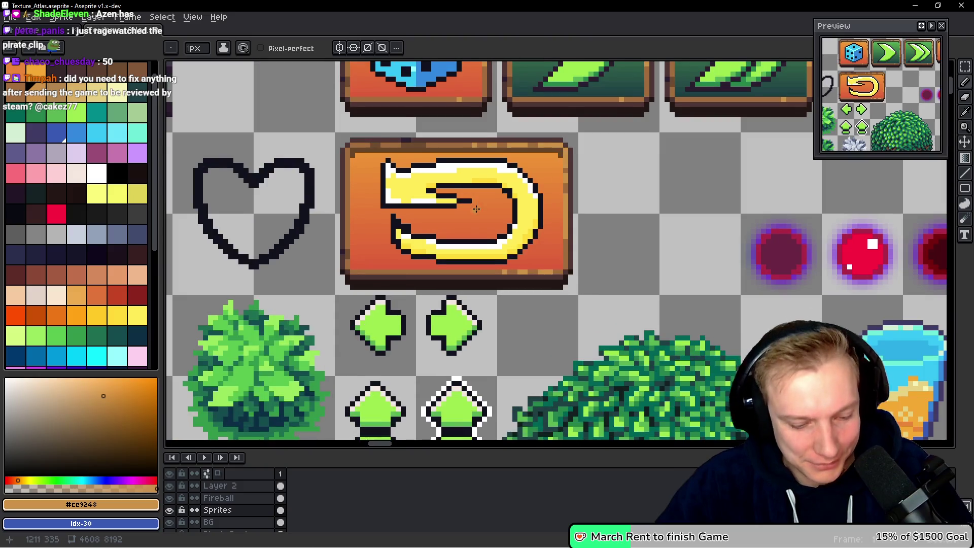
Select the whole wide rewind button, return to the Pencil, and switch to the browser.
{"action": "key", "text": "m"}
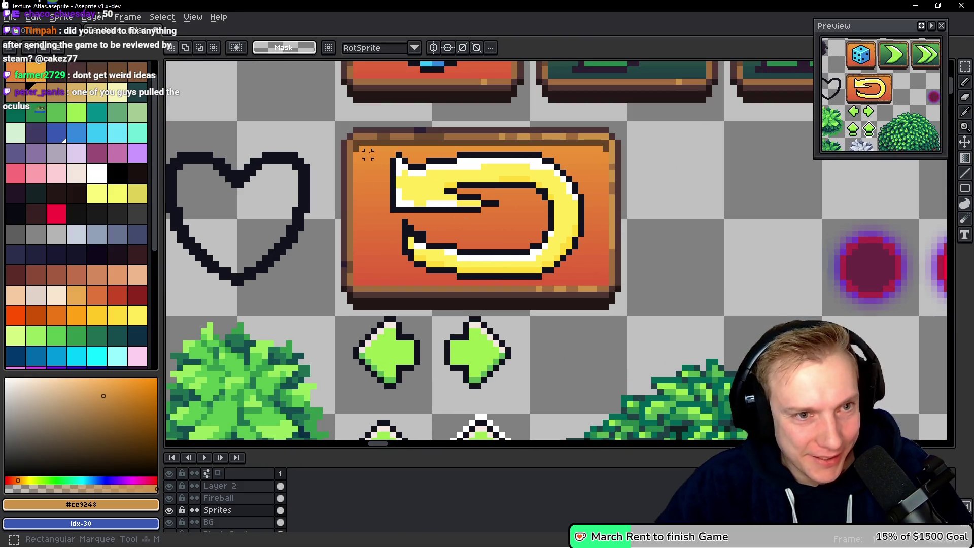
{"action": "left_click_drag", "start_coordinate": [351, 138], "coordinate": [611, 288]}
{"action": "left_click_drag", "start_coordinate": [566, 243], "coordinate": [556, 258]}
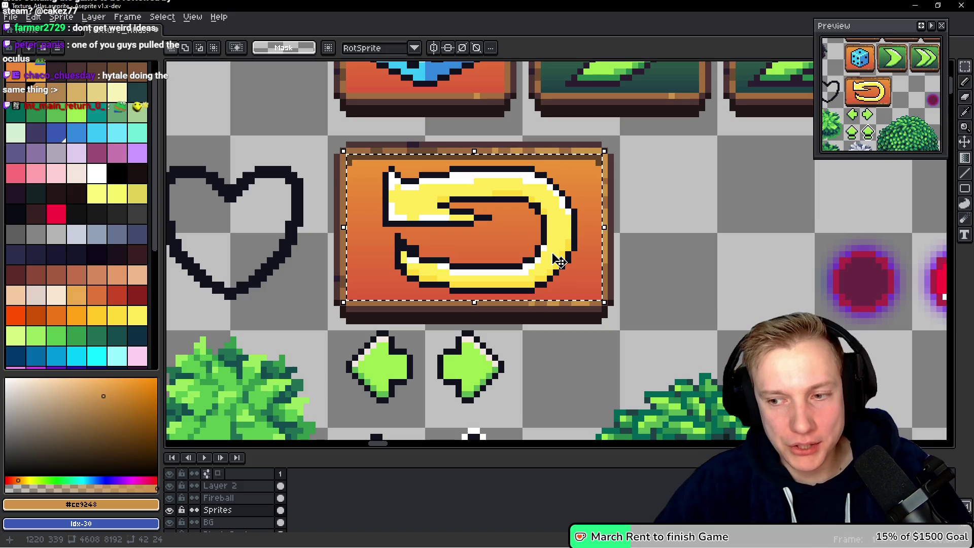
{"action": "key", "text": "b"}
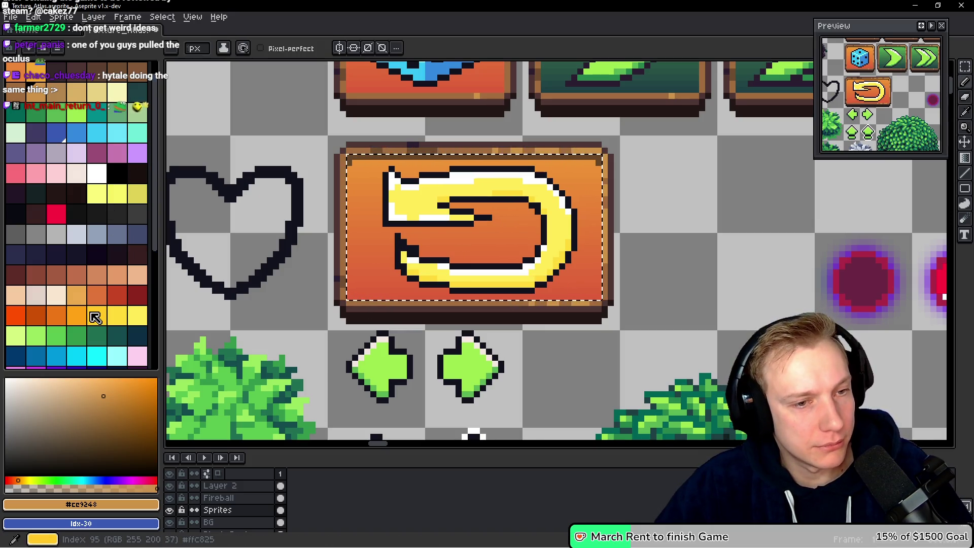
{"action": "scroll", "coordinate": [438, 278], "scroll_direction": "down", "scroll_amount": 3}
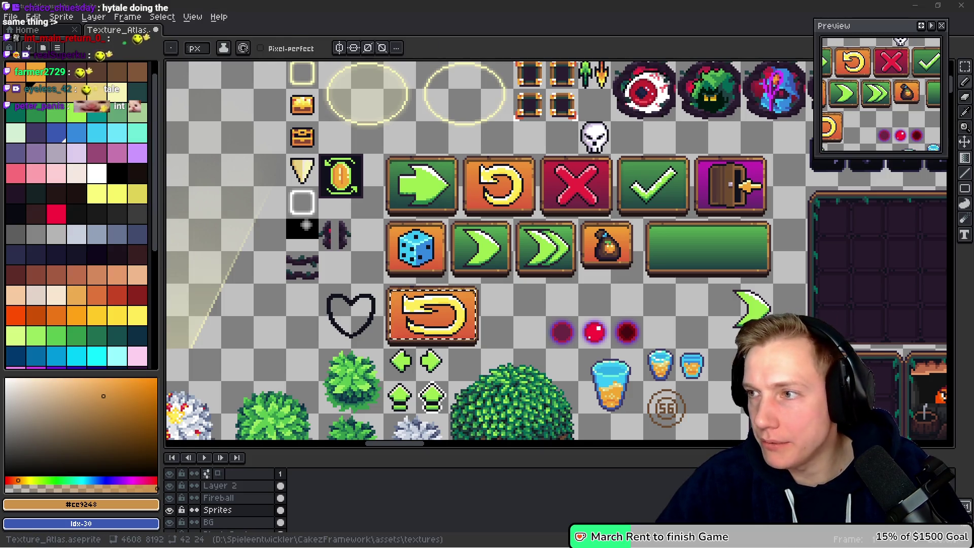
{"action": "key", "text": "alt+Tab"}
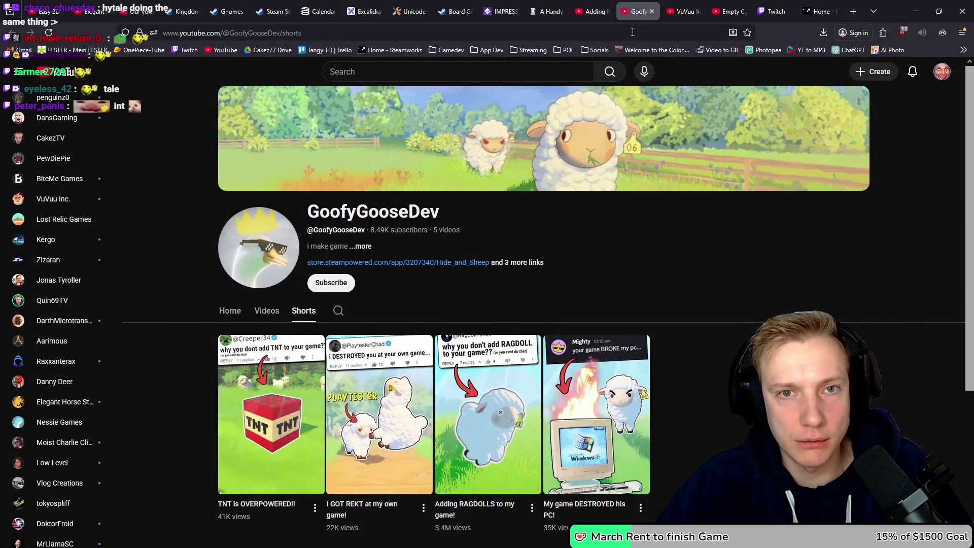
Search Google for 'color teal' in a new Firefox tab, then return to Aseprite.
{"action": "key", "text": "ctrl+t"}
{"action": "type", "text": "color teal"}
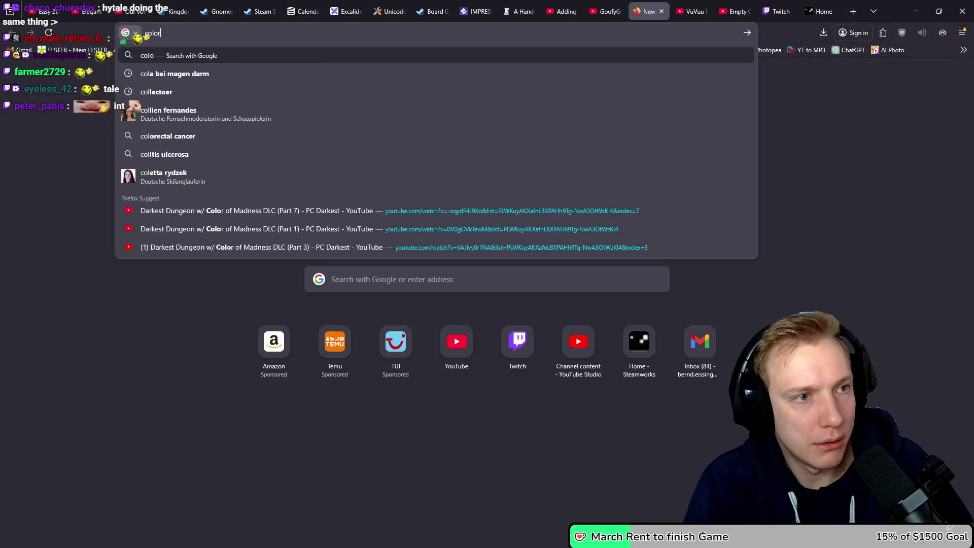
{"action": "key", "text": "Return"}
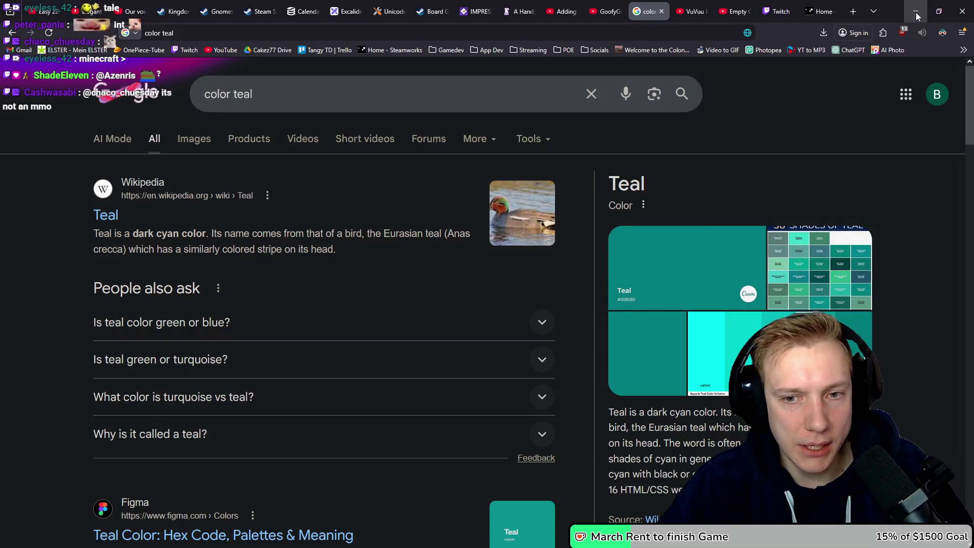
{"action": "key", "text": "alt+Tab"}
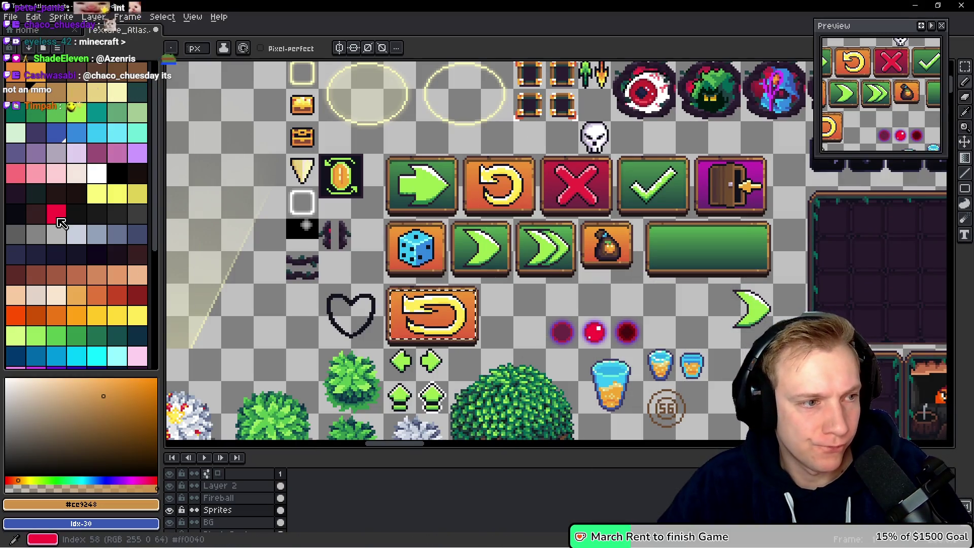
Sample the door button's dark purple and magenta, and sweep a purple gradient up the return button.
{"action": "scroll", "coordinate": [67, 228], "scroll_direction": "up", "scroll_amount": 1}
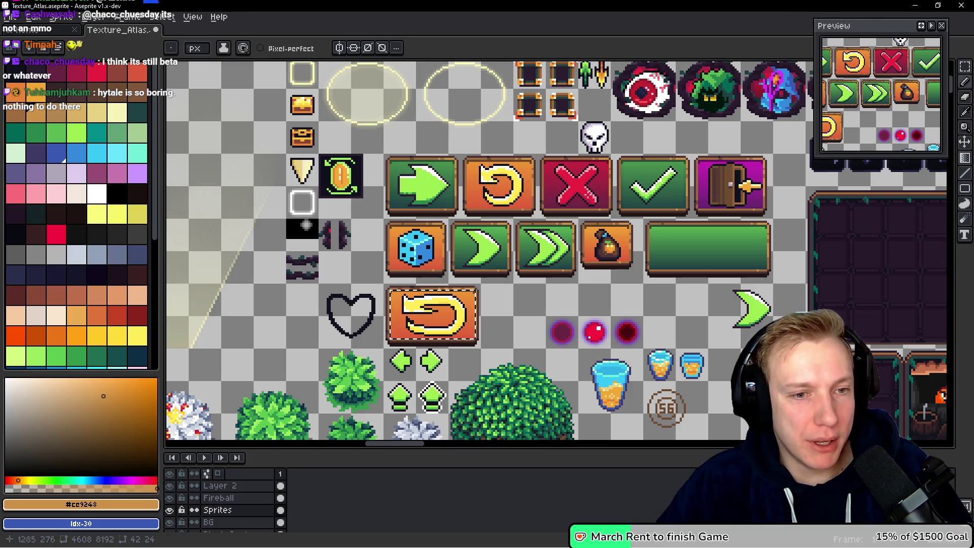
{"action": "scroll", "coordinate": [699, 183], "scroll_direction": "up", "scroll_amount": 4}
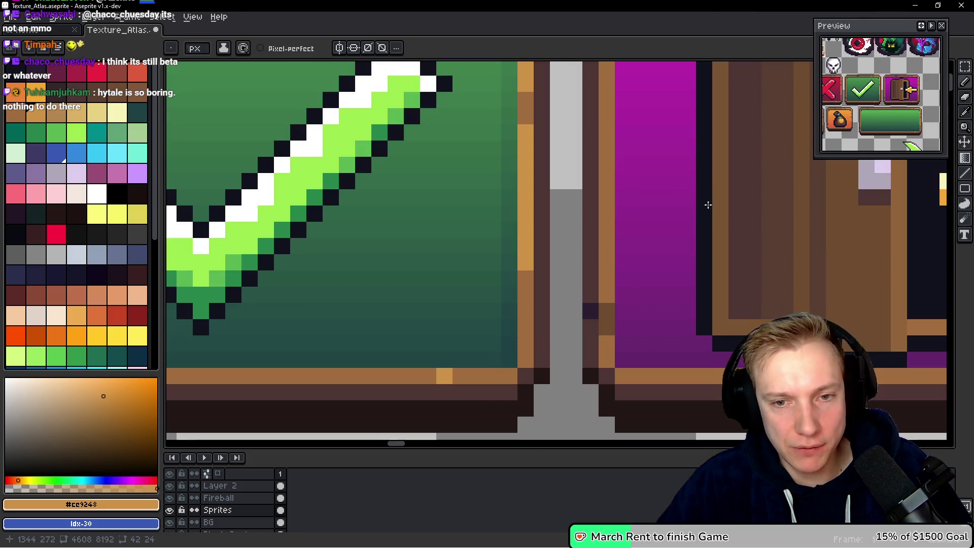
{"action": "left_click", "coordinate": [687, 349], "text": "alt"}
{"action": "scroll", "coordinate": [406, 257], "scroll_direction": "down", "scroll_amount": 4}
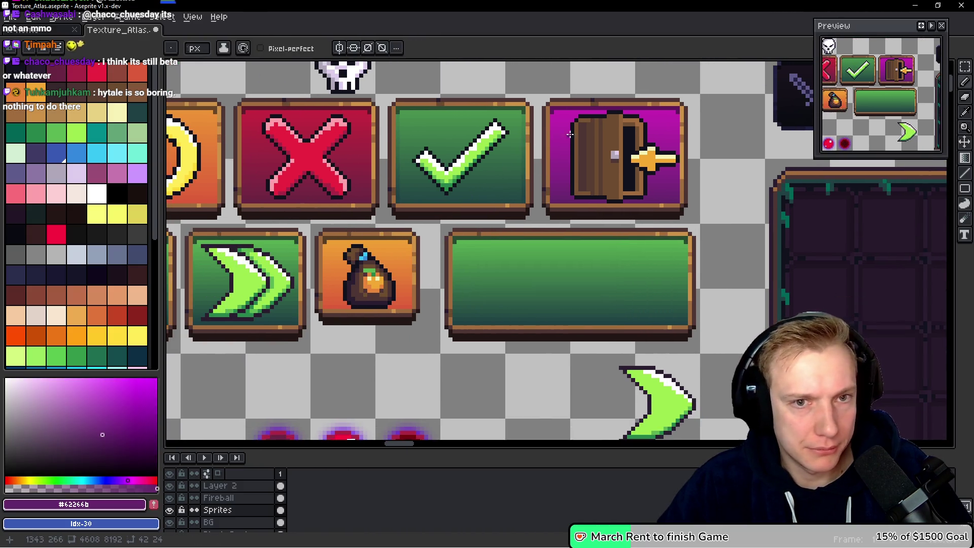
{"action": "scroll", "coordinate": [570, 135], "scroll_direction": "up", "scroll_amount": 3}
{"action": "left_click", "coordinate": [555, 168]}
{"action": "right_click", "coordinate": [558, 161], "text": "alt"}
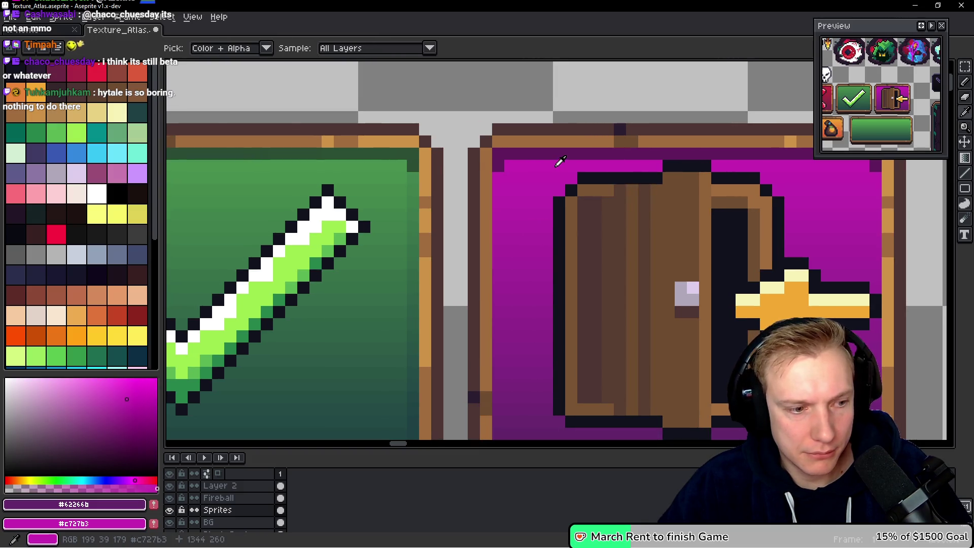
{"action": "scroll", "coordinate": [517, 169], "scroll_direction": "down", "scroll_amount": 2}
{"action": "scroll", "coordinate": [517, 169], "scroll_direction": "down", "scroll_amount": 5}
{"action": "scroll", "coordinate": [517, 169], "scroll_direction": "left", "scroll_amount": 10}
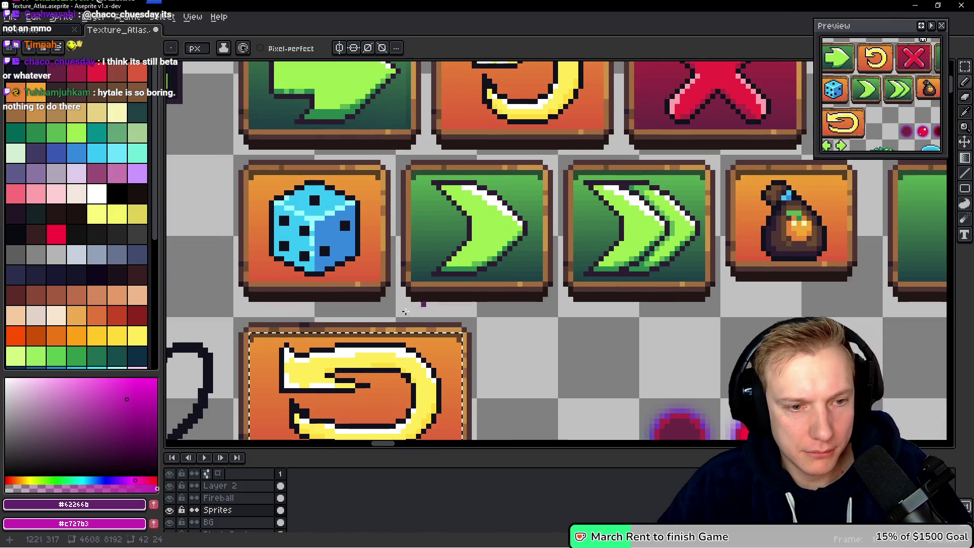
{"action": "key", "text": "shift+g"}
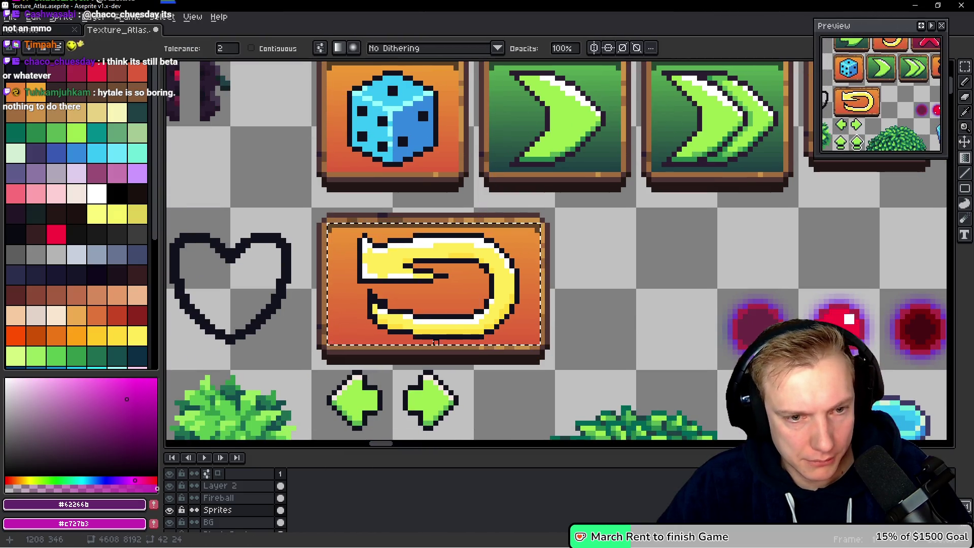
{"action": "left_click_drag", "start_coordinate": [436, 343], "coordinate": [436, 251]}
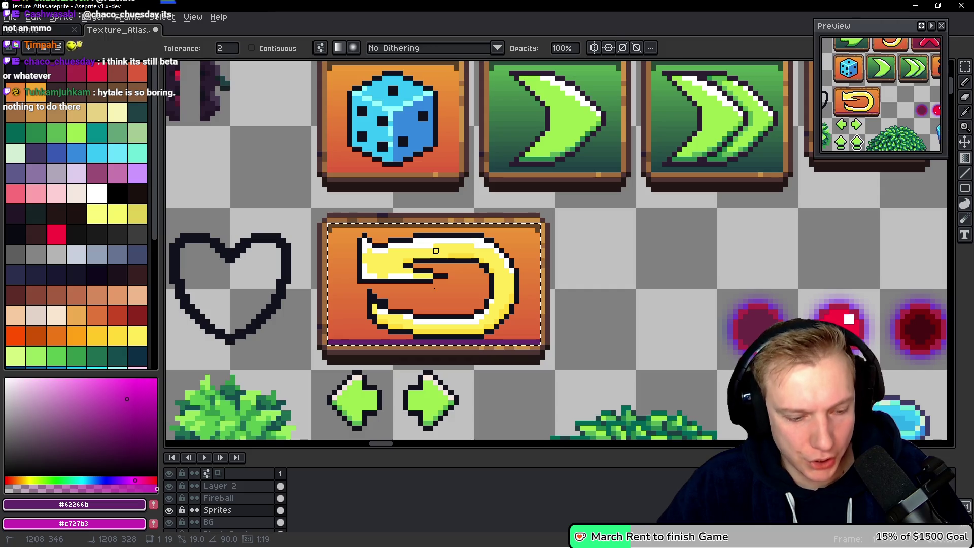
Recolour the return arrow's white left-end pixels with the arrow's yellow.
{"action": "key", "text": "b"}
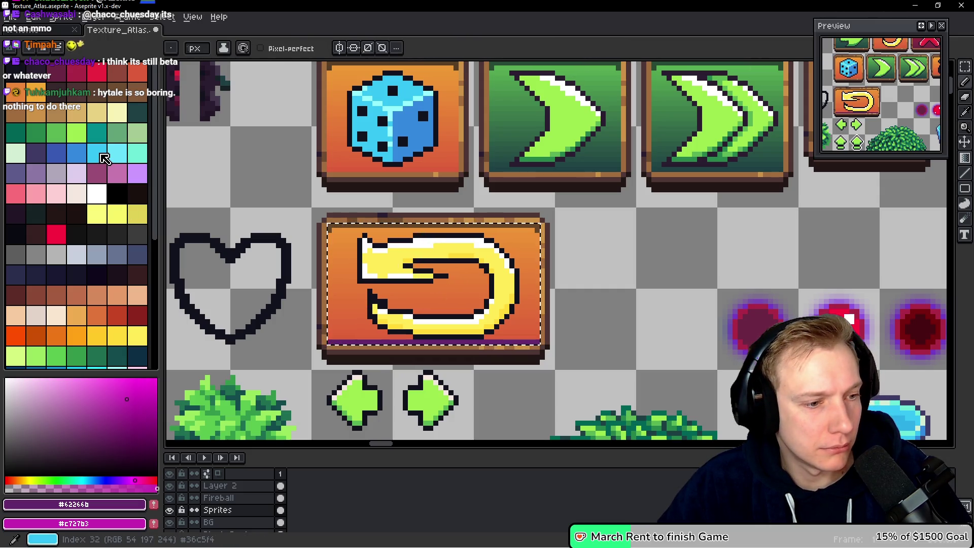
{"action": "left_click", "coordinate": [383, 261], "text": "alt"}
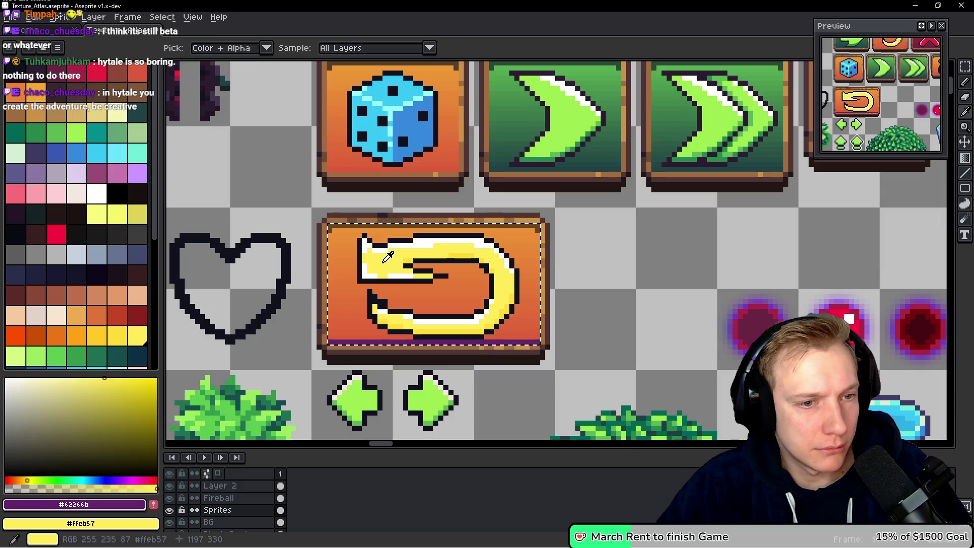
{"action": "left_click_drag", "start_coordinate": [387, 256], "coordinate": [369, 265]}
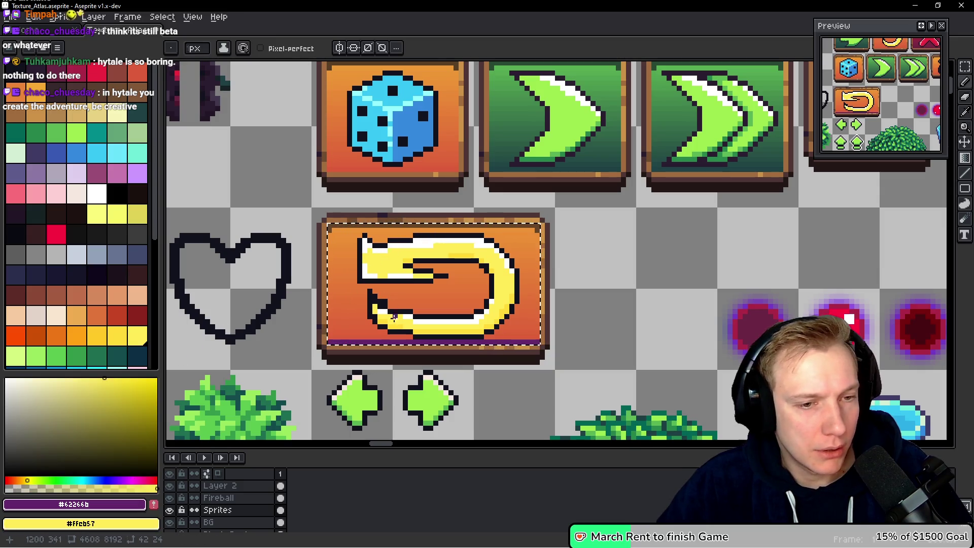
{"action": "scroll", "coordinate": [350, 281], "scroll_direction": "down", "scroll_amount": 5}
{"action": "scroll", "coordinate": [572, 229], "scroll_direction": "right", "scroll_amount": 8}
{"action": "scroll", "coordinate": [572, 229], "scroll_direction": "up", "scroll_amount": 2}
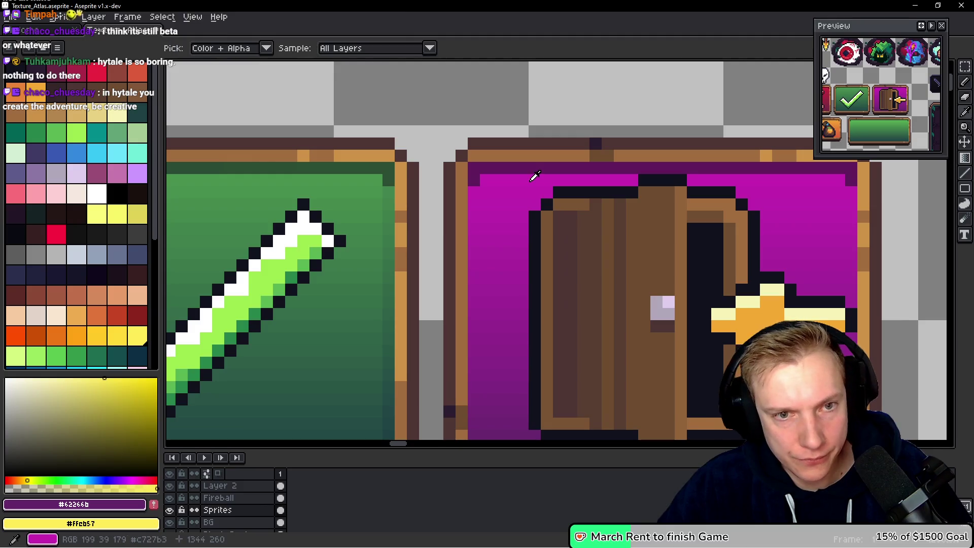
Cover the return button's face with the door button's purple, then switch to the game.
{"action": "left_click", "coordinate": [533, 174], "text": "alt"}
{"action": "scroll", "coordinate": [532, 174], "scroll_direction": "down", "scroll_amount": 2}
{"action": "scroll", "coordinate": [410, 278], "scroll_direction": "down", "scroll_amount": 3}
{"action": "scroll", "coordinate": [457, 234], "scroll_direction": "left", "scroll_amount": 4}
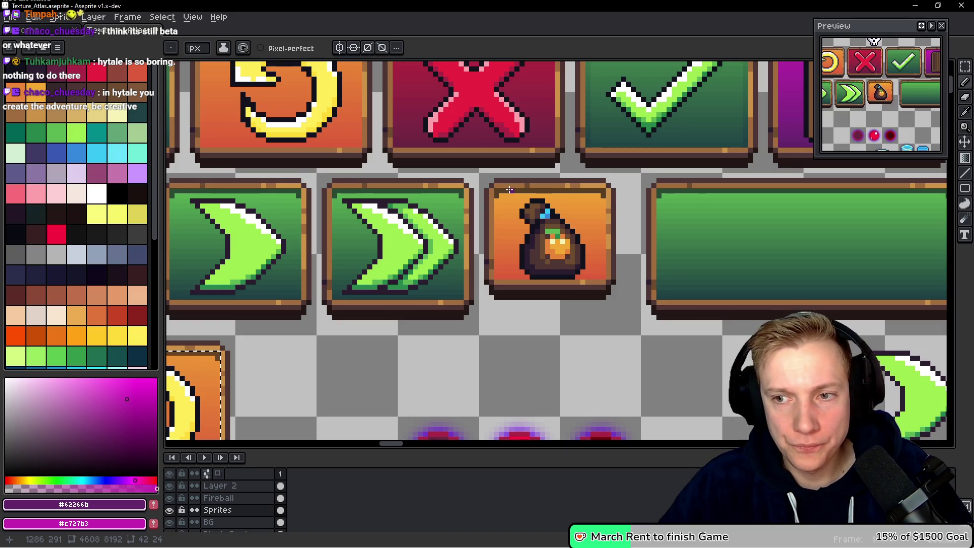
{"action": "left_click_drag", "start_coordinate": [436, 238], "coordinate": [541, 214]}
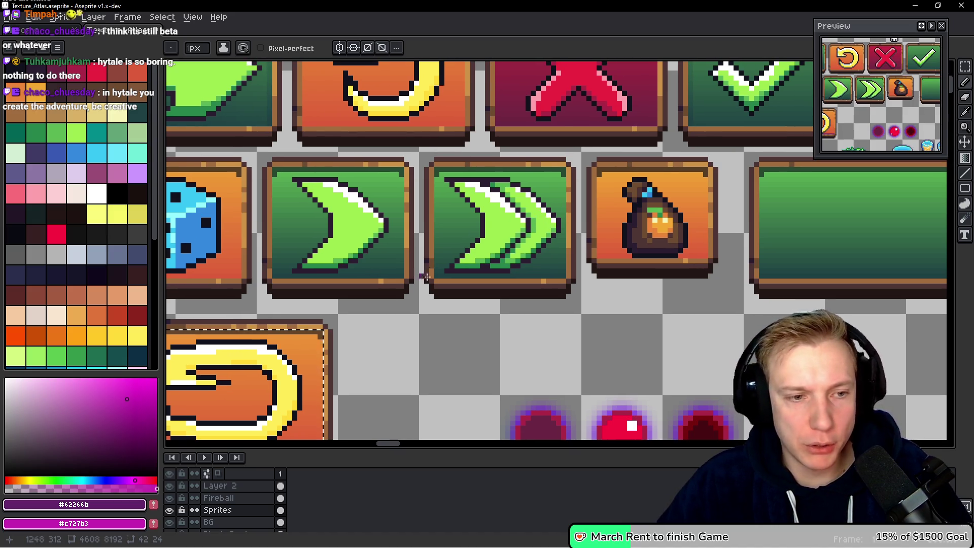
{"action": "left_click_drag", "start_coordinate": [423, 277], "coordinate": [585, 175]}
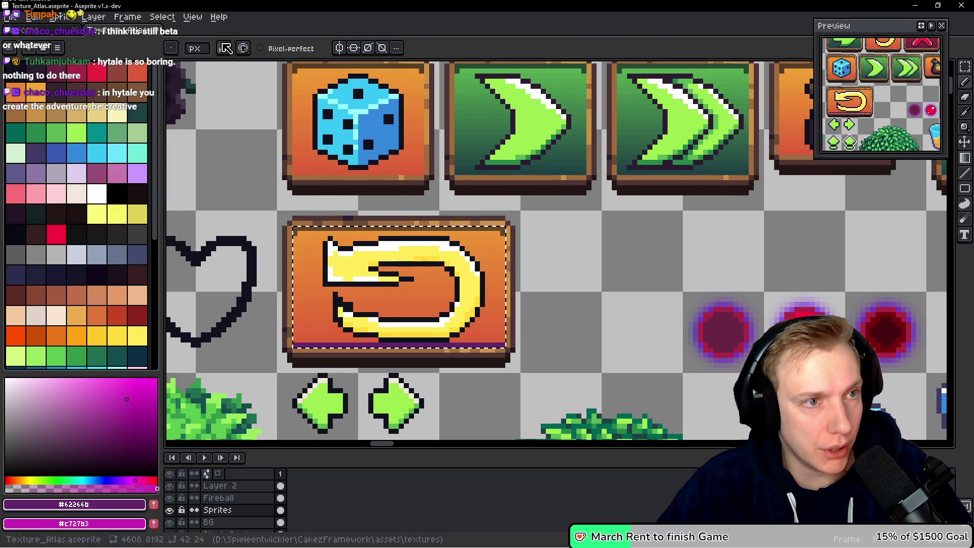
{"action": "mouse_move", "coordinate": [528, 218]}
{"action": "left_mouse_down"}
{"action": "mouse_move", "coordinate": [548, 230]}
{"action": "mouse_move", "coordinate": [239, 280]}
{"action": "left_mouse_up"}
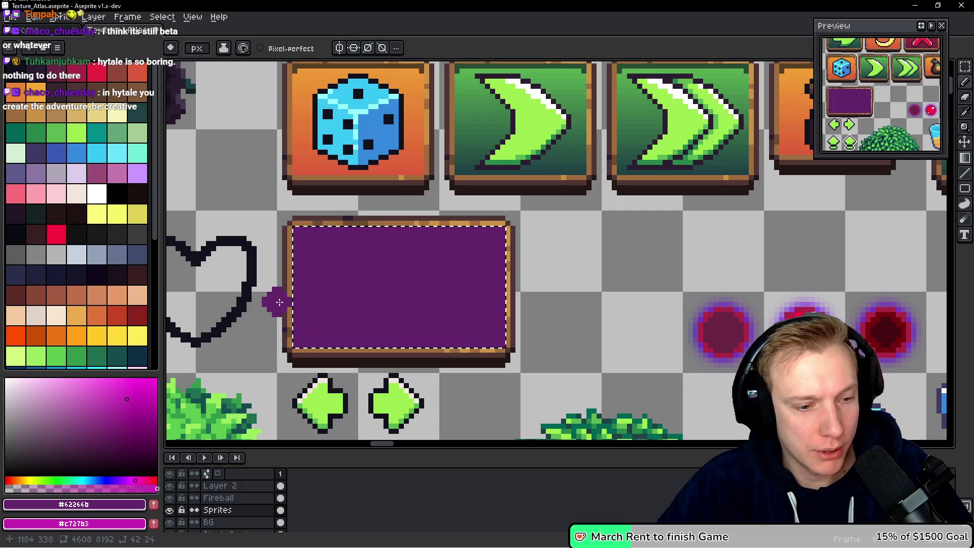
{"action": "key", "text": "alt+Tab"}
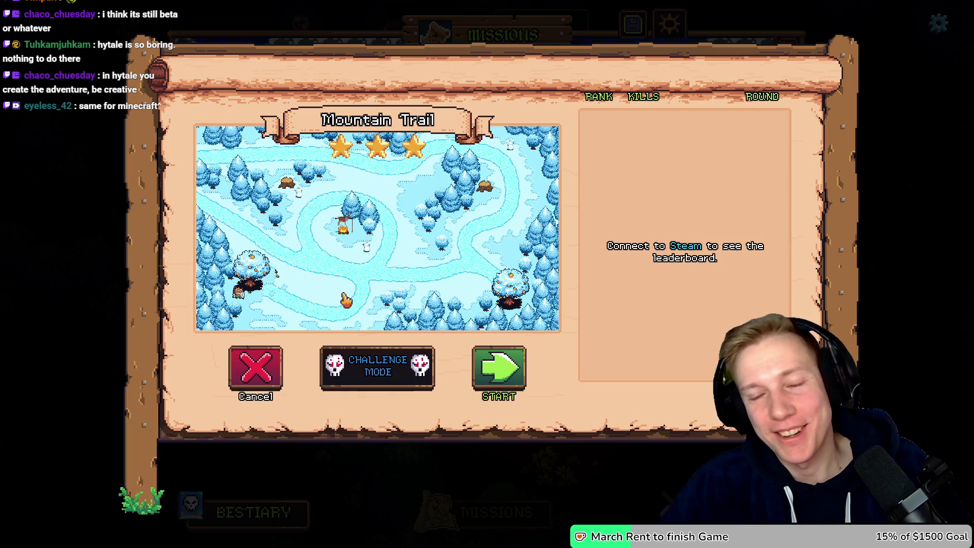
Close the Mountain Trail preview, view and cancel the Crossroads preview, then return to the atlas.
{"action": "left_click", "coordinate": [260, 374]}
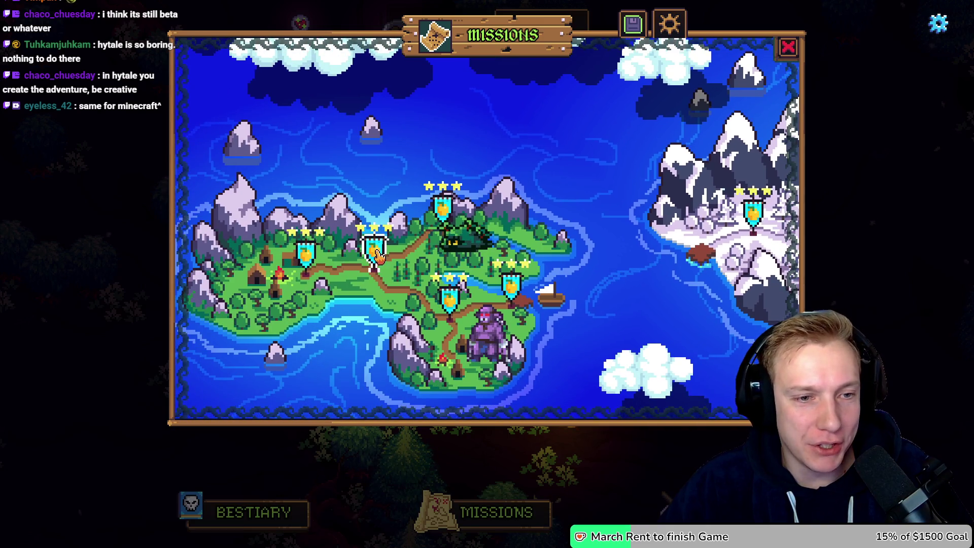
{"action": "left_click", "coordinate": [376, 254]}
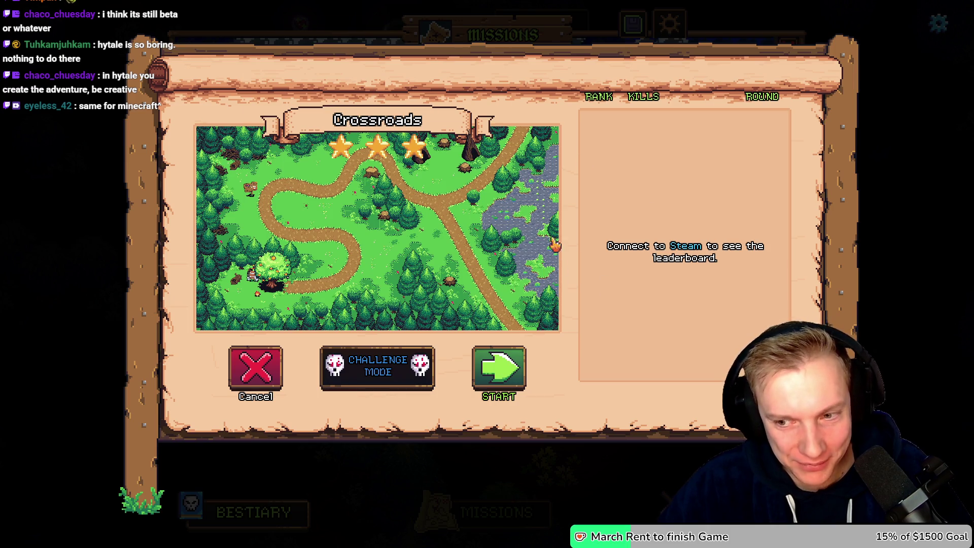
{"action": "left_click", "coordinate": [258, 371]}
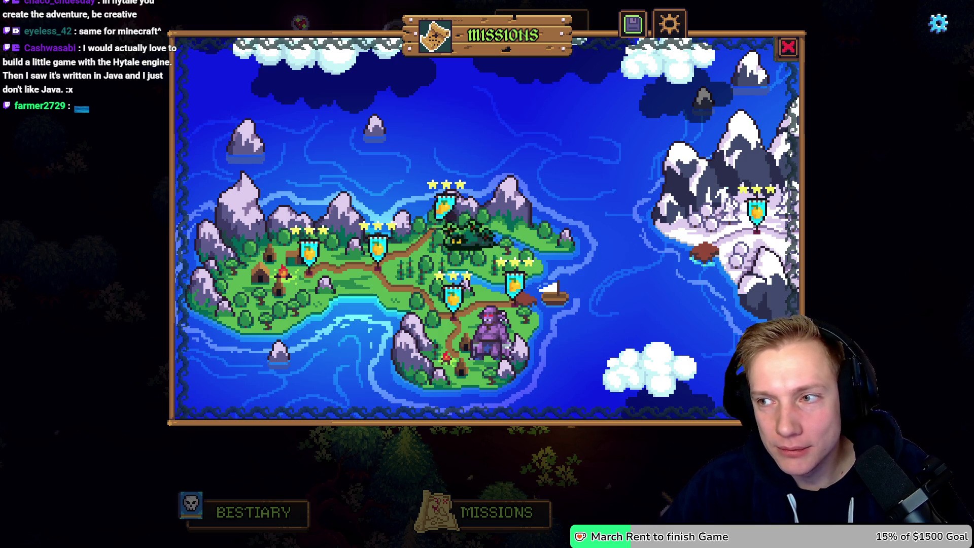
{"action": "key", "text": "alt+Tab"}
Fill the blank button with a magenta-to-purple gradient, then zoom in on the door button's corner.
{"action": "key", "text": "g"}
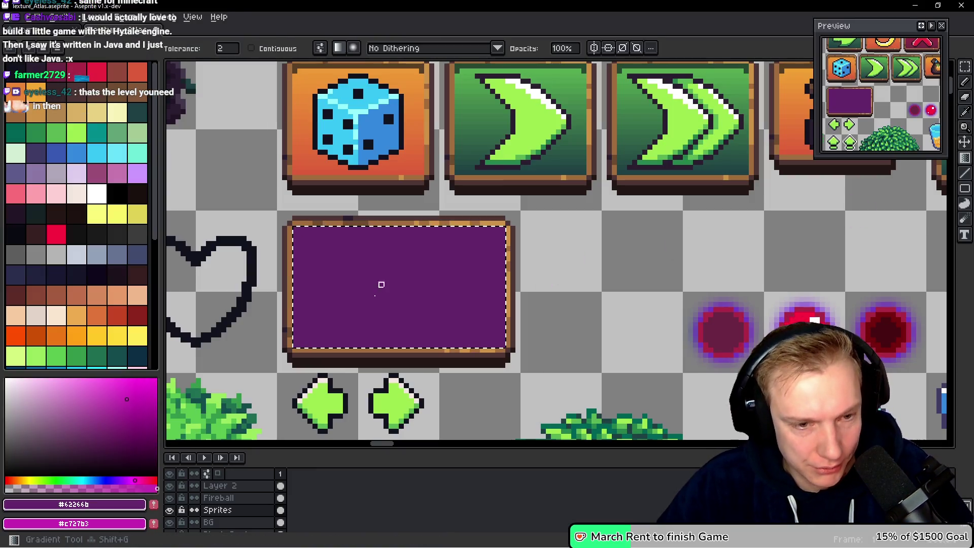
{"action": "left_click_drag", "start_coordinate": [392, 254], "coordinate": [397, 229]}
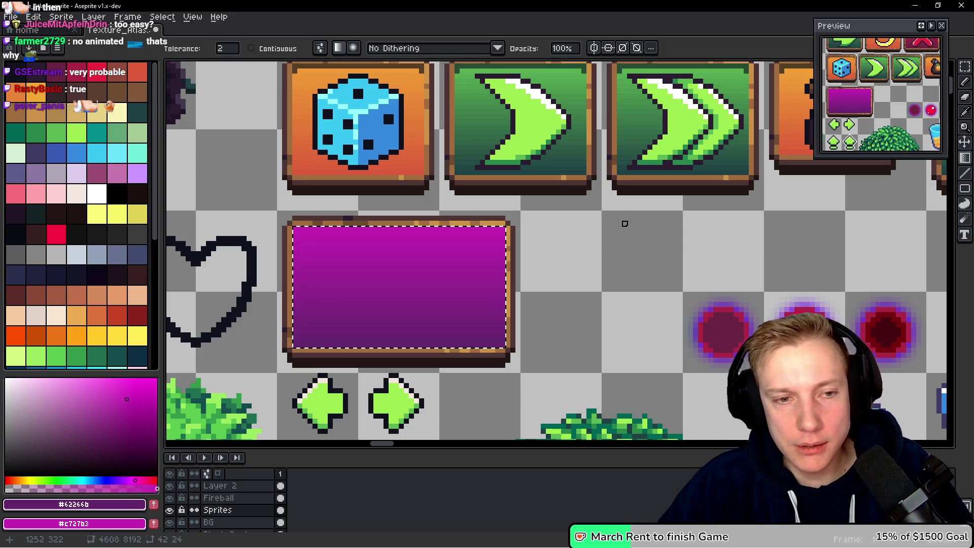
{"action": "mouse_move", "coordinate": [653, 220]}
{"action": "left_mouse_down"}
{"action": "mouse_move", "coordinate": [388, 276]}
{"action": "mouse_move", "coordinate": [301, 449]}
{"action": "left_mouse_up"}
{"action": "scroll", "coordinate": [646, 203], "scroll_direction": "up", "scroll_amount": 3}
{"action": "scroll", "coordinate": [647, 203], "scroll_direction": "up", "scroll_amount": 1}
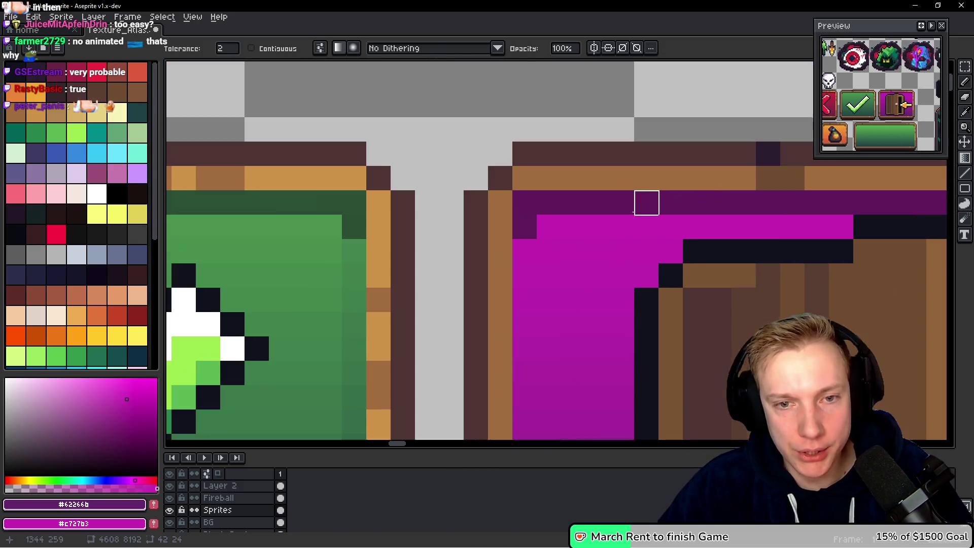
Sample the door's dark purple and shade the new button's top-left corner and top row.
{"action": "left_click", "coordinate": [630, 201], "text": "alt"}
{"action": "scroll", "coordinate": [616, 218], "scroll_direction": "down", "scroll_amount": 2}
{"action": "mouse_move", "coordinate": [616, 218]}
{"action": "left_mouse_down"}
{"action": "mouse_move", "coordinate": [682, 177]}
{"action": "mouse_move", "coordinate": [258, 196]}
{"action": "mouse_move", "coordinate": [312, 158]}
{"action": "left_mouse_up"}
{"action": "scroll", "coordinate": [313, 159], "scroll_direction": "up", "scroll_amount": 3}
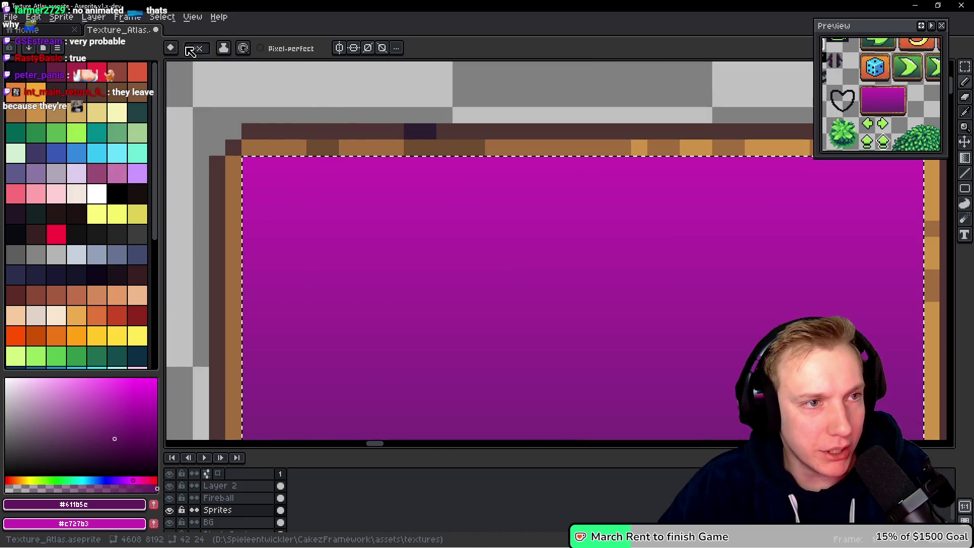
{"action": "left_click", "coordinate": [266, 179]}
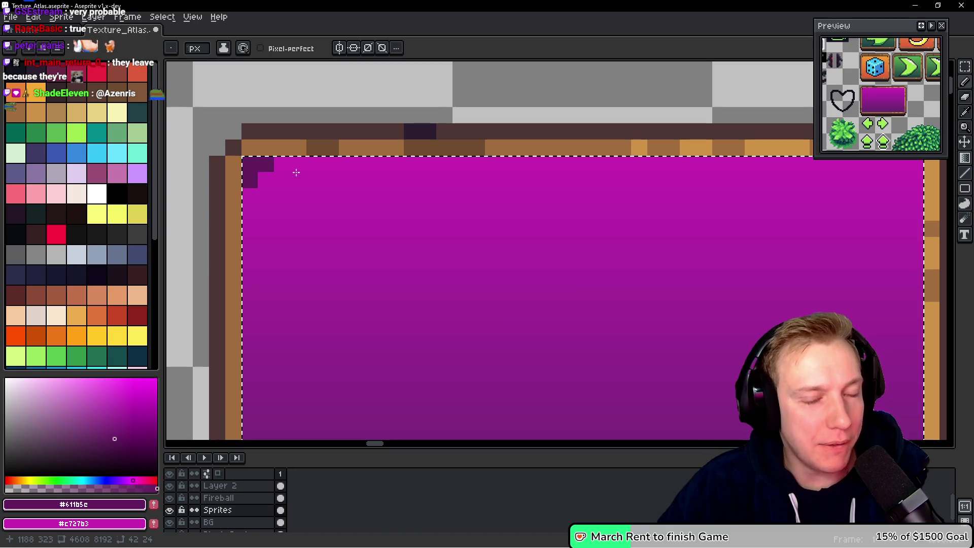
{"action": "scroll", "coordinate": [251, 178], "scroll_direction": "down", "scroll_amount": 1}
{"action": "scroll", "coordinate": [629, 172], "scroll_direction": "up", "scroll_amount": 1}
{"action": "left_click", "coordinate": [529, 177], "text": "shift"}
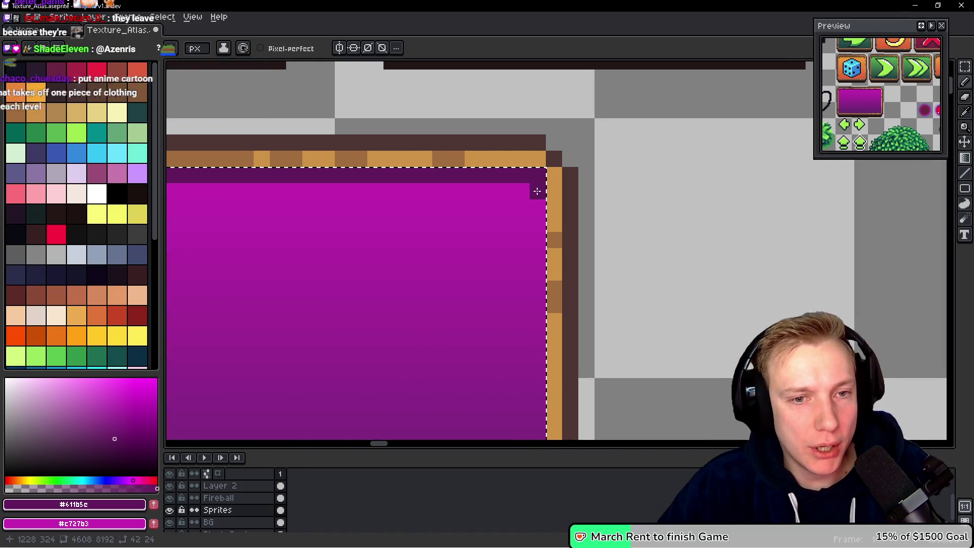
{"action": "scroll", "coordinate": [457, 221], "scroll_direction": "down", "scroll_amount": 1}
{"action": "scroll", "coordinate": [600, 169], "scroll_direction": "up", "scroll_amount": 1}
{"action": "left_click", "coordinate": [690, 213]}
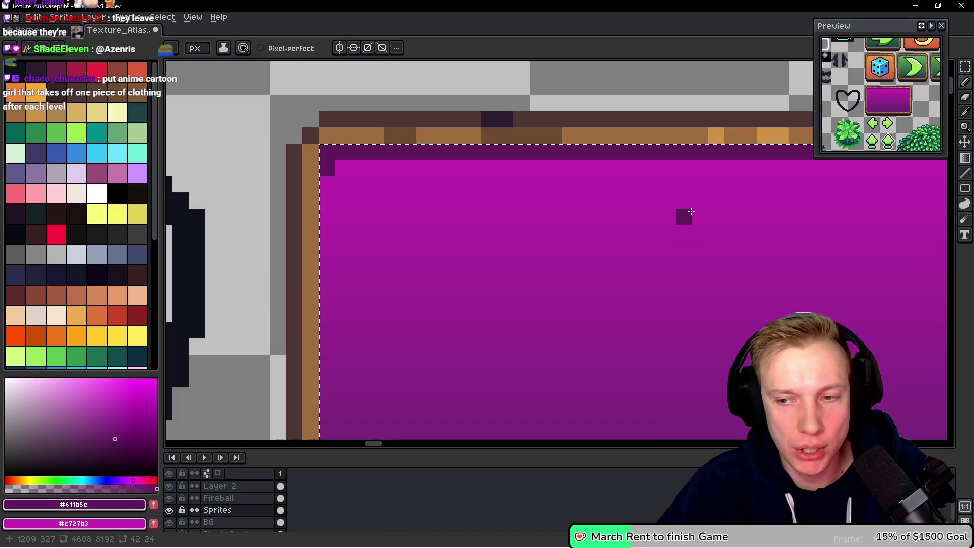
{"action": "key", "text": "alt+Tab"}
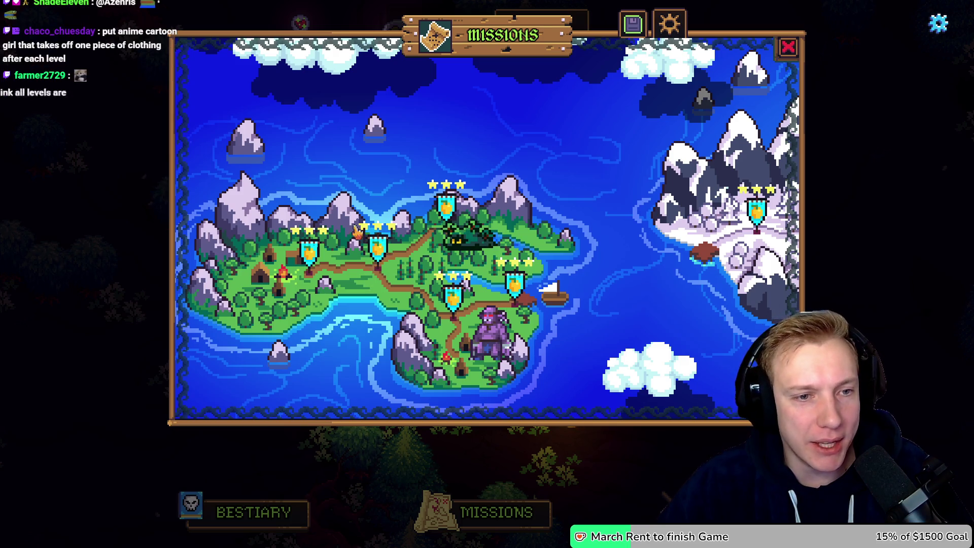
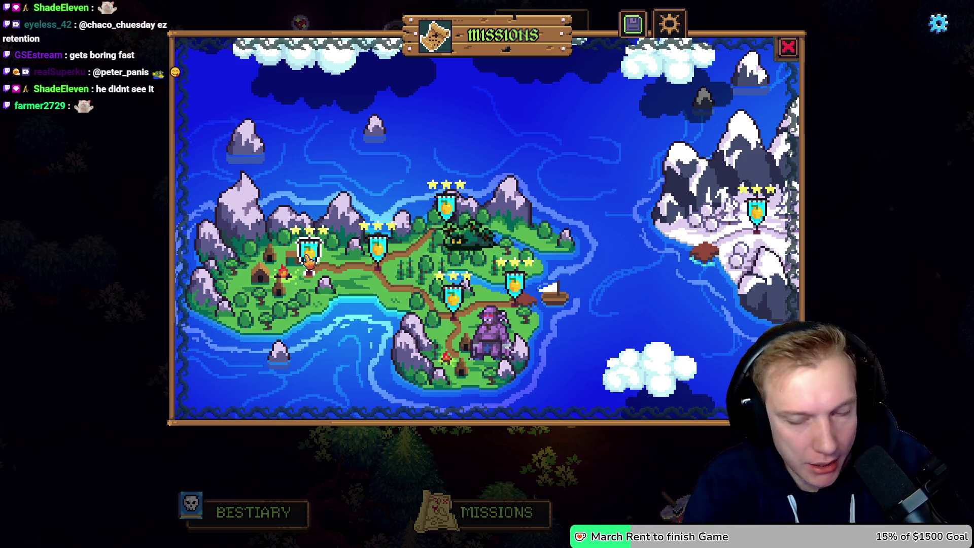
In Calculator, multiply 90 by 0.92 to get 82.8, then by 0.92 again for 76.176.
{"action": "key", "text": "XF86Calculator"}
{"action": "type", "text": "902"}
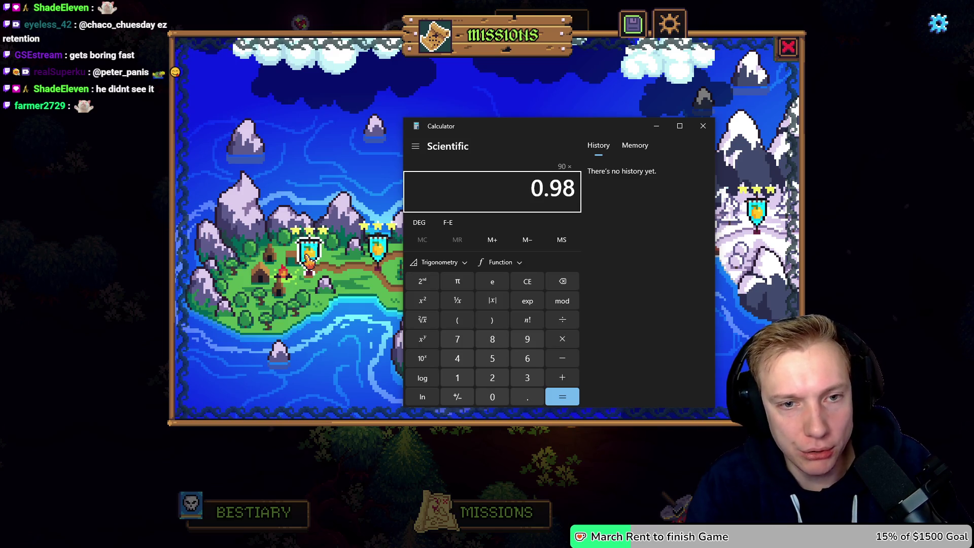
{"action": "key", "text": "Return"}
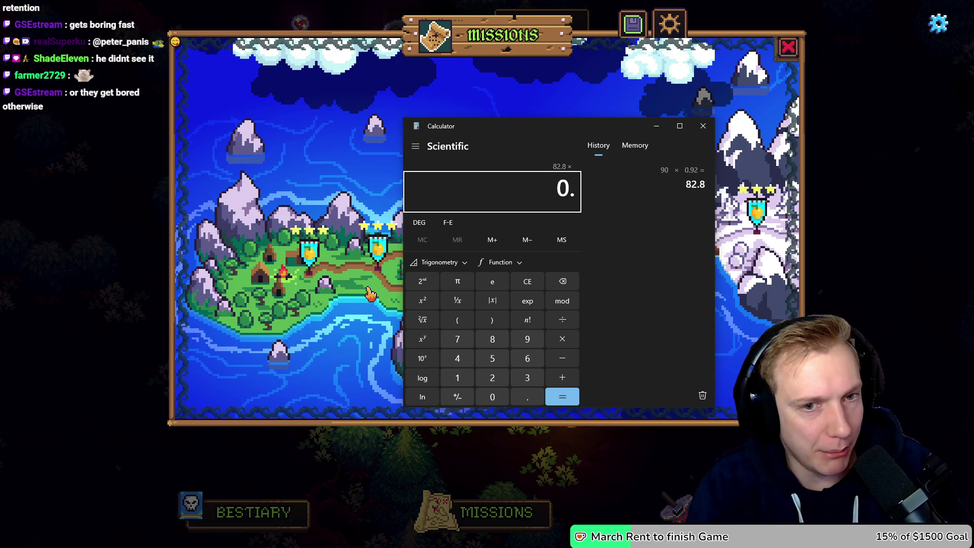
{"action": "type", "text": "92"}
{"action": "key", "text": "Return"}
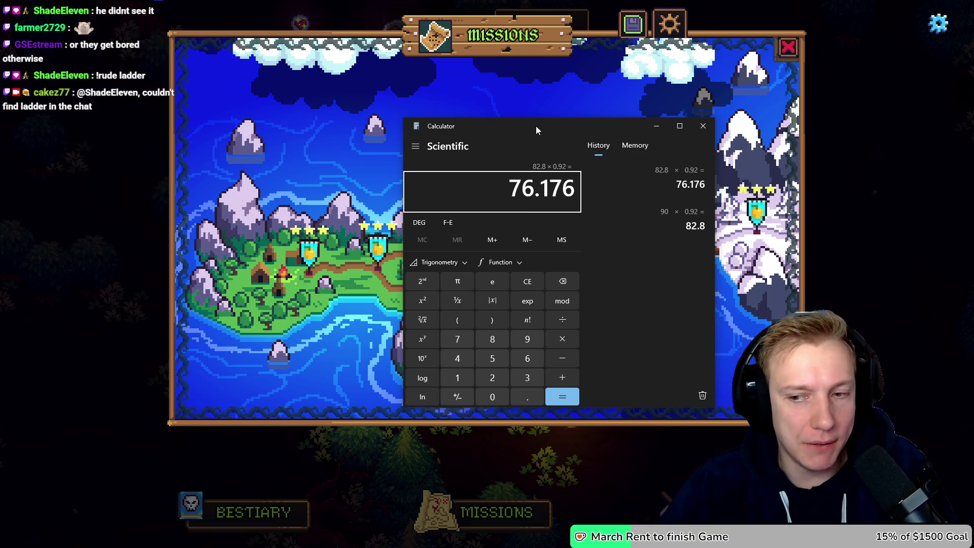
Drag the calculator off the map, multiply by 0.77, and switch away from it.
{"action": "left_click_drag", "start_coordinate": [537, 130], "coordinate": [703, 120]}
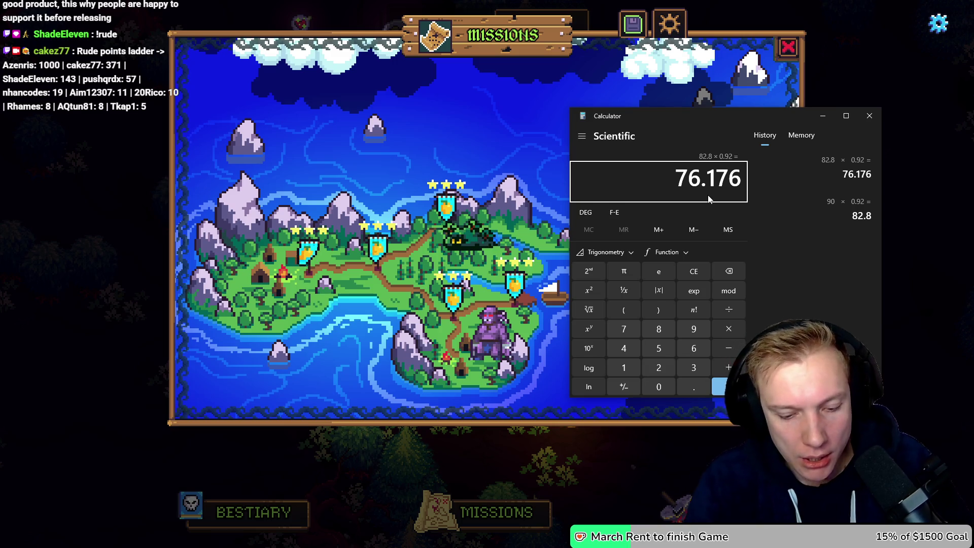
{"action": "type", "text": "*0."}
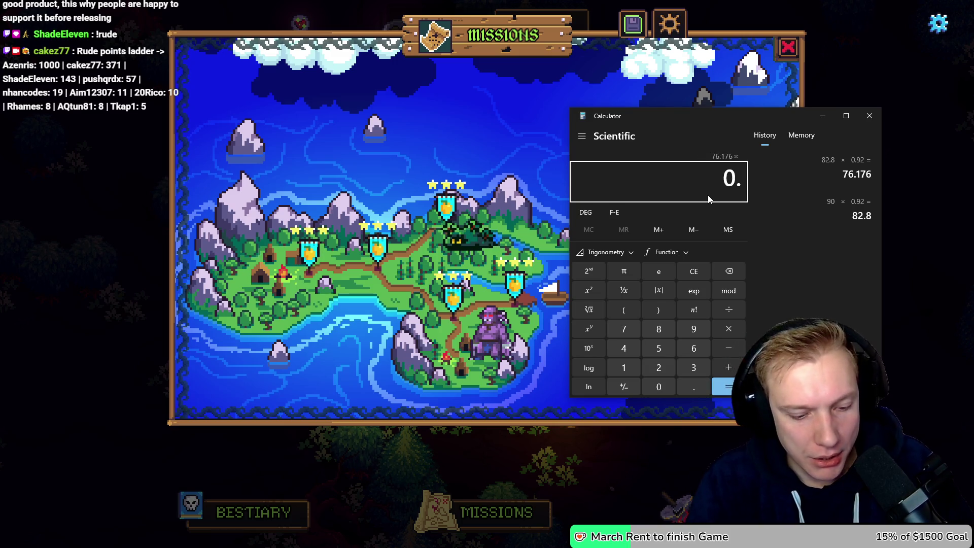
{"action": "type", "text": "77"}
{"action": "key", "text": "alt+Tab"}
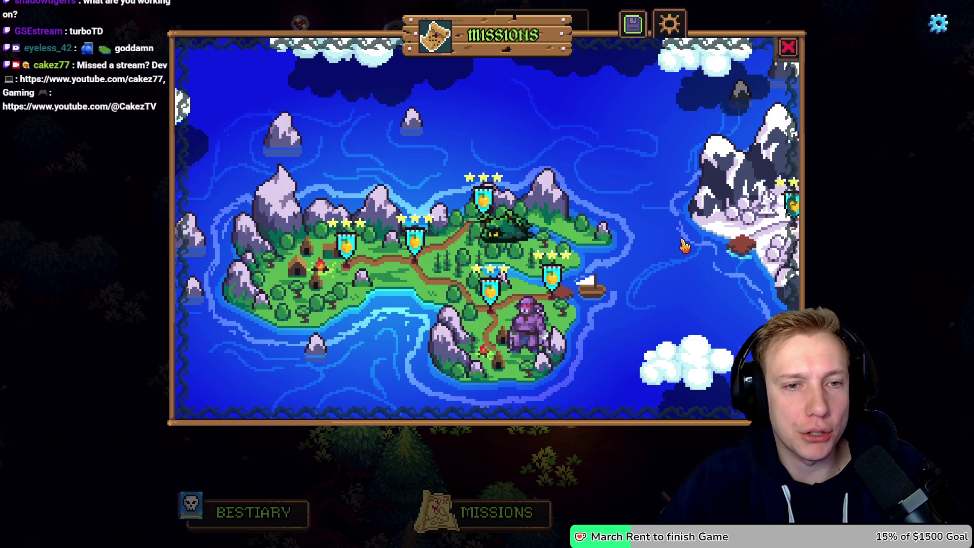
Pan across the mission map to view the snowy island and the main island.
{"action": "mouse_move", "coordinate": [638, 236]}
{"action": "left_mouse_down"}
{"action": "mouse_move", "coordinate": [601, 270]}
{"action": "mouse_move", "coordinate": [641, 255]}
{"action": "mouse_move", "coordinate": [663, 229]}
{"action": "mouse_move", "coordinate": [504, 233]}
{"action": "mouse_move", "coordinate": [476, 243]}
{"action": "left_mouse_up"}
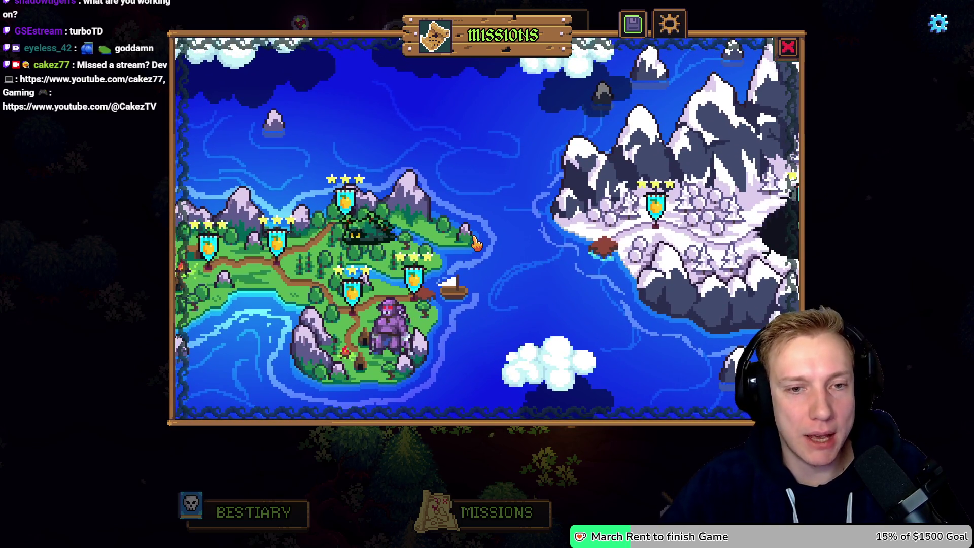
{"action": "left_click_drag", "start_coordinate": [285, 165], "coordinate": [459, 169]}
{"action": "mouse_move", "coordinate": [678, 217]}
{"action": "left_mouse_down"}
{"action": "mouse_move", "coordinate": [628, 232]}
{"action": "mouse_move", "coordinate": [680, 231]}
{"action": "left_mouse_up"}
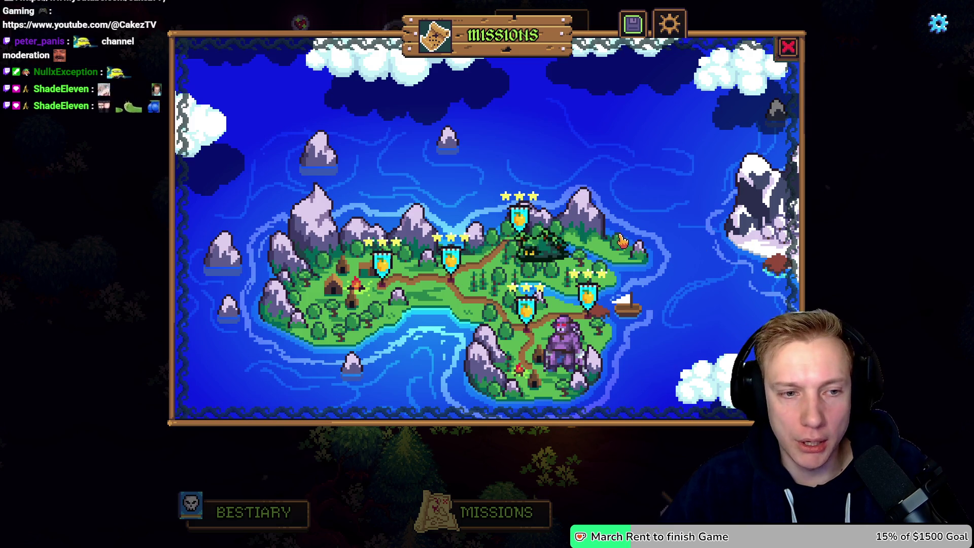
{"action": "scroll", "coordinate": [621, 242], "scroll_direction": "down", "scroll_amount": 1}
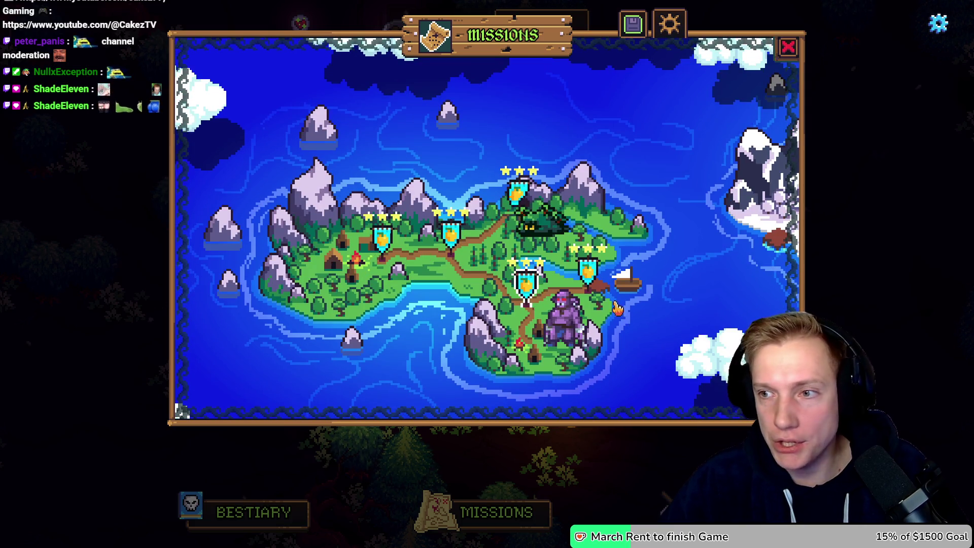
Close the calculator, open the Crossroads mission, then return to the Aseprite sprite sheet.
{"action": "key", "text": "alt+Tab"}
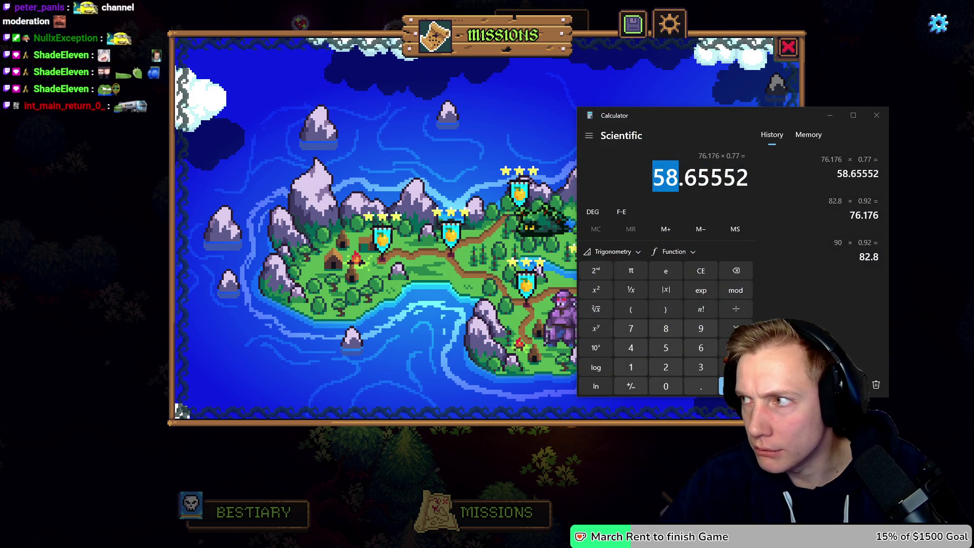
{"action": "left_click", "coordinate": [877, 115]}
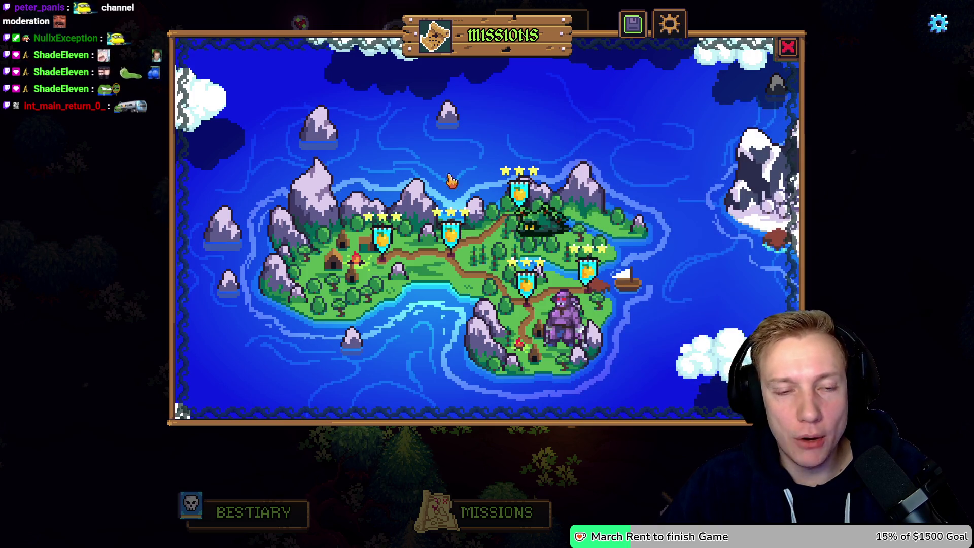
{"action": "key", "text": "alt+Tab"}
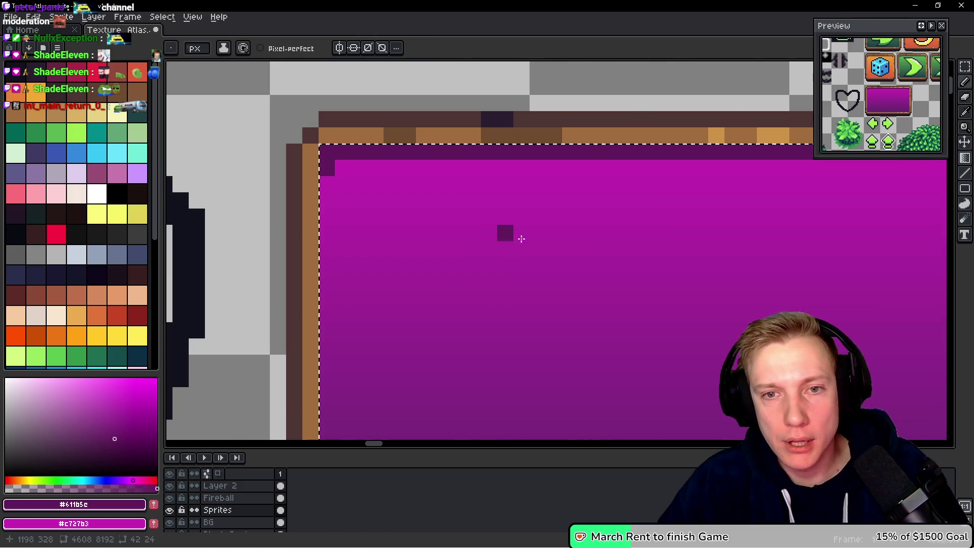
{"action": "scroll", "coordinate": [511, 238], "scroll_direction": "down", "scroll_amount": 3}
{"action": "key", "text": "alt+Tab"}
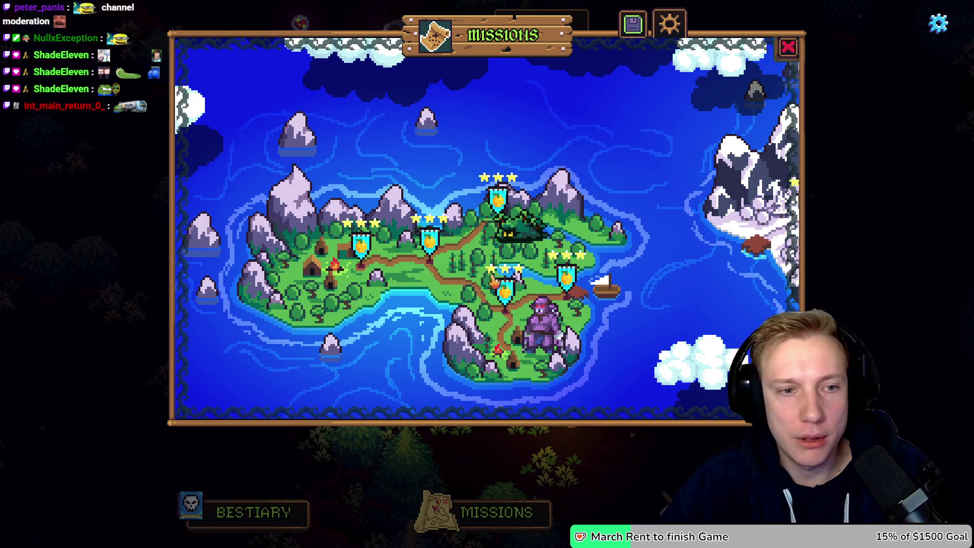
{"action": "left_click", "coordinate": [505, 284]}
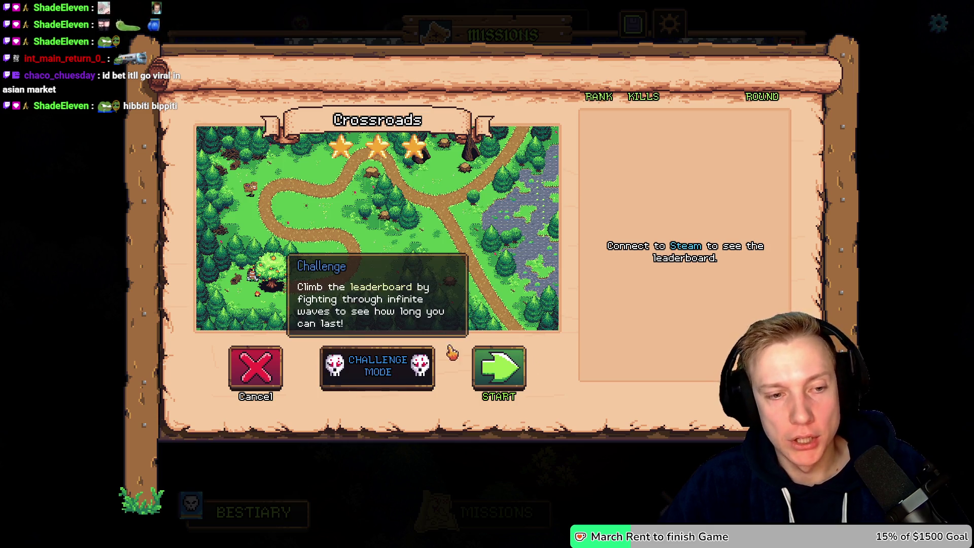
{"action": "key", "text": "alt+Tab"}
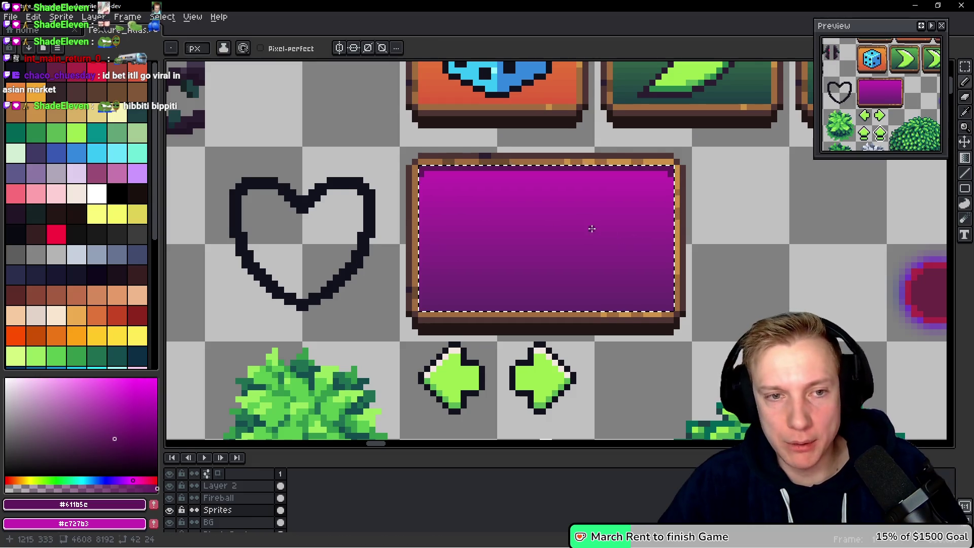
Marquee-select the first and third skulls, briefly toggle the Sprites layer, then clear the selection.
{"action": "scroll", "coordinate": [592, 229], "scroll_direction": "down", "scroll_amount": 6}
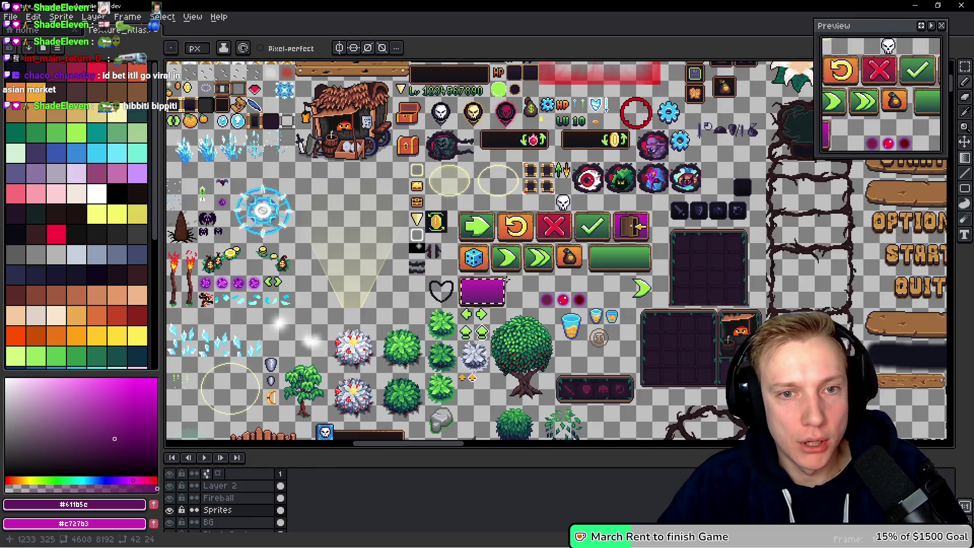
{"action": "mouse_move", "coordinate": [417, 246]}
{"action": "left_mouse_down"}
{"action": "mouse_move", "coordinate": [414, 291]}
{"action": "mouse_move", "coordinate": [660, 277]}
{"action": "mouse_move", "coordinate": [507, 187]}
{"action": "mouse_move", "coordinate": [472, 305]}
{"action": "mouse_move", "coordinate": [471, 381]}
{"action": "mouse_move", "coordinate": [477, 228]}
{"action": "mouse_move", "coordinate": [494, 154]}
{"action": "left_mouse_up"}
{"action": "scroll", "coordinate": [338, 229], "scroll_direction": "up", "scroll_amount": 3}
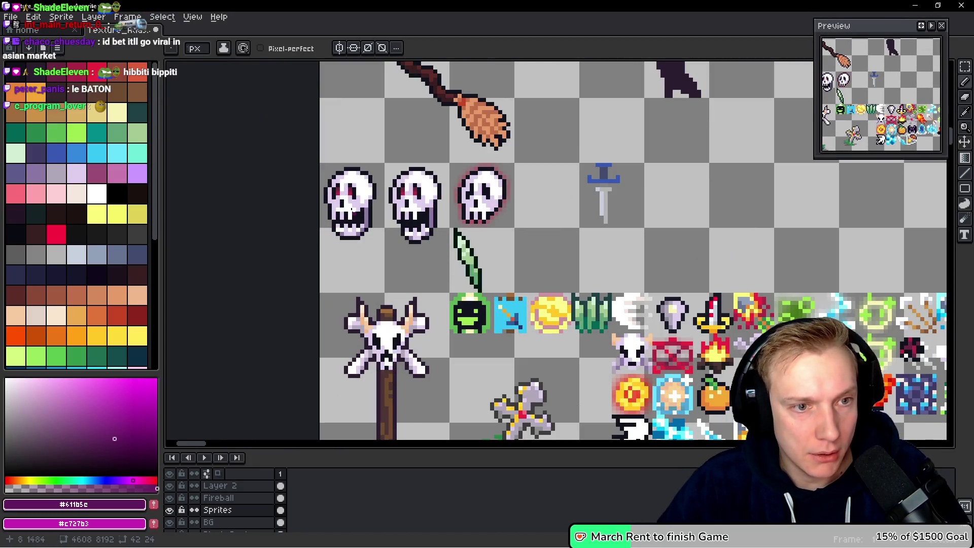
{"action": "scroll", "coordinate": [356, 214], "scroll_direction": "up", "scroll_amount": 1}
{"action": "left_click_drag", "start_coordinate": [365, 203], "coordinate": [394, 204]}
{"action": "left_click_drag", "start_coordinate": [372, 237], "coordinate": [381, 257]}
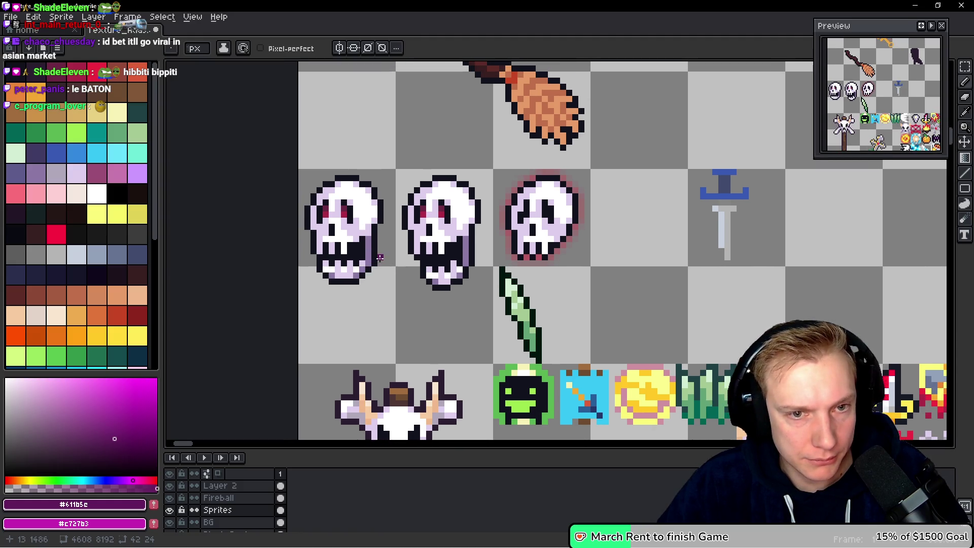
{"action": "key", "text": "m"}
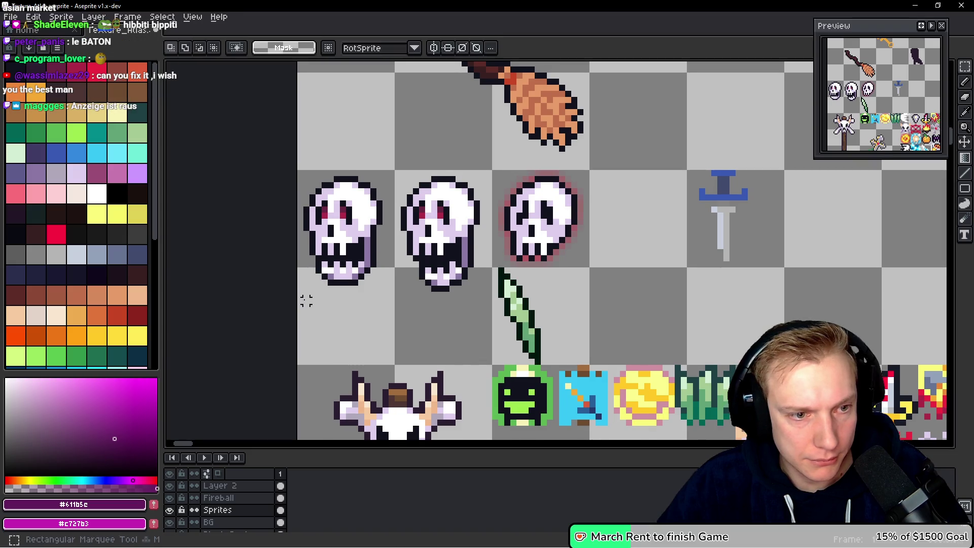
{"action": "mouse_move", "coordinate": [297, 299]}
{"action": "left_mouse_down"}
{"action": "mouse_move", "coordinate": [381, 178]}
{"action": "mouse_move", "coordinate": [403, 167]}
{"action": "left_mouse_up"}
{"action": "left_click_drag", "start_coordinate": [608, 159], "coordinate": [487, 268]}
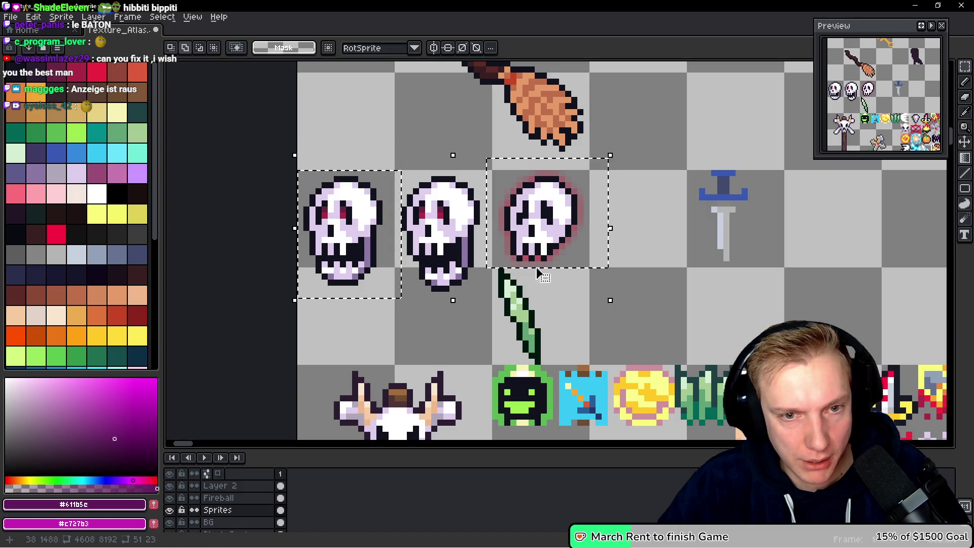
{"action": "left_click", "coordinate": [170, 510]}
{"action": "left_click", "coordinate": [170, 510]}
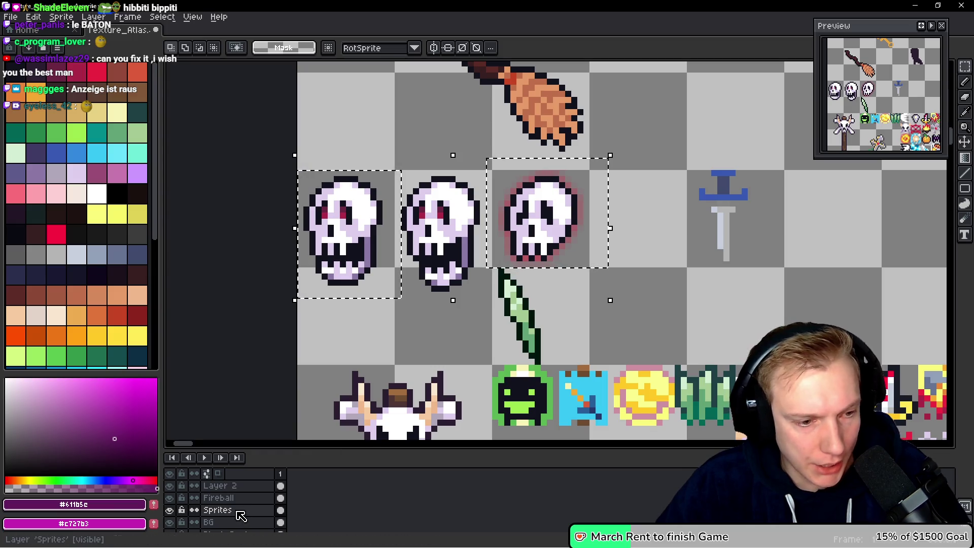
{"action": "left_click_drag", "start_coordinate": [618, 263], "coordinate": [585, 285]}
{"action": "key", "text": "ctrl+d"}
Move the red-glow skull beside the dagger, nudged one pixel right, then select its cell.
{"action": "mouse_move", "coordinate": [461, 189]}
{"action": "left_mouse_down"}
{"action": "mouse_move", "coordinate": [561, 269]}
{"action": "mouse_move", "coordinate": [564, 289]}
{"action": "mouse_move", "coordinate": [327, 282]}
{"action": "left_mouse_up"}
{"action": "left_click_drag", "start_coordinate": [231, 270], "coordinate": [518, 268]}
{"action": "key", "text": "Right"}
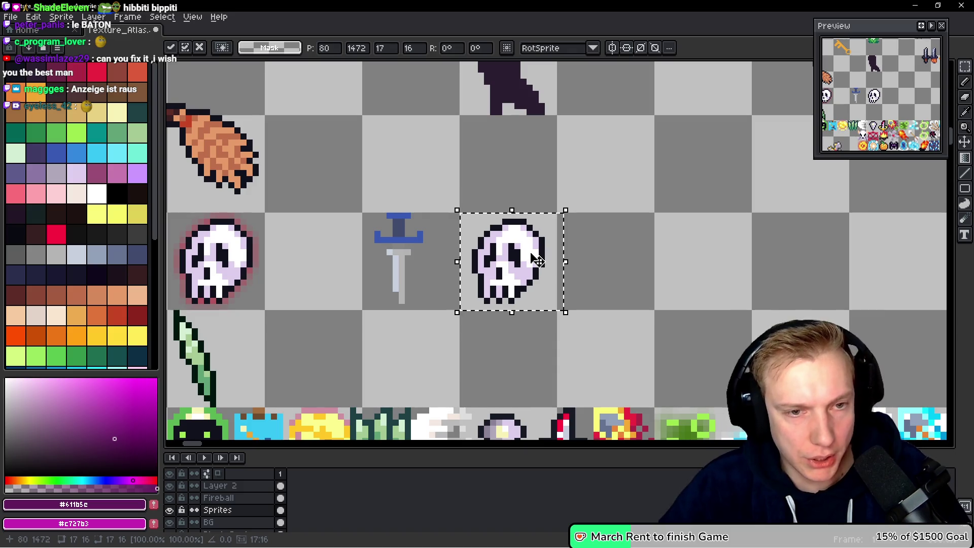
{"action": "scroll", "coordinate": [331, 199], "scroll_direction": "left", "scroll_amount": 3}
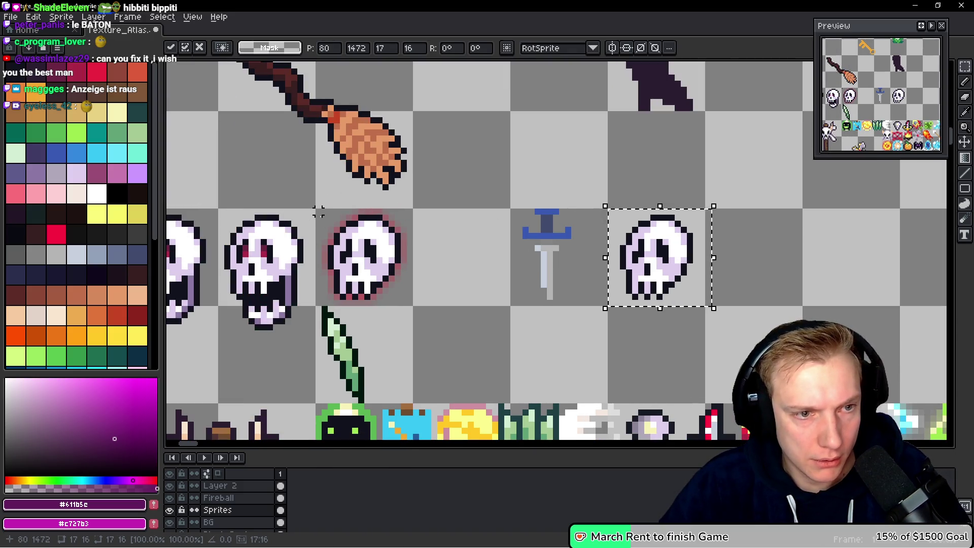
{"action": "left_click_drag", "start_coordinate": [318, 212], "coordinate": [404, 301]}
{"action": "left_click", "coordinate": [161, 17]}
{"action": "key", "text": "Escape"}
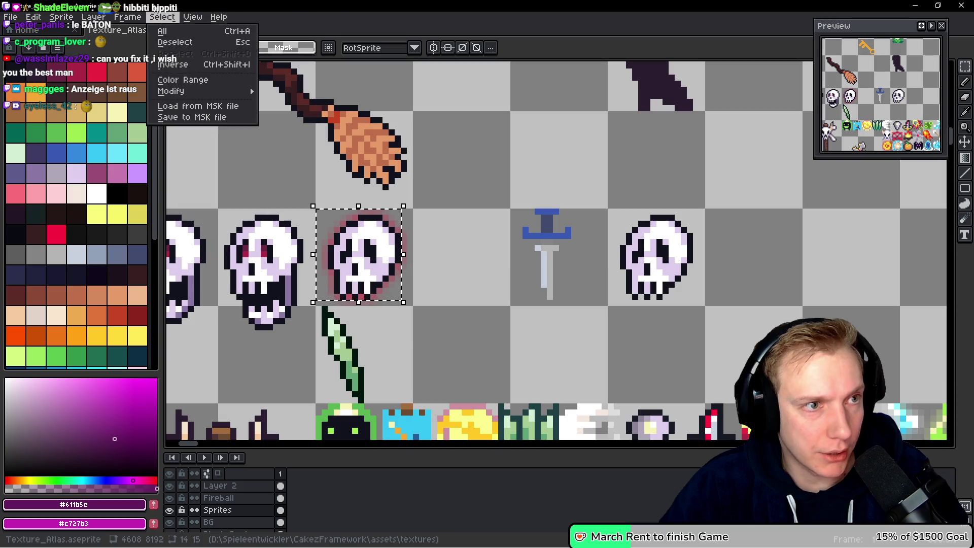
{"action": "left_click", "coordinate": [193, 17]}
{"action": "mouse_move", "coordinate": [270, 76]}
{"action": "left_click", "coordinate": [358, 72]}
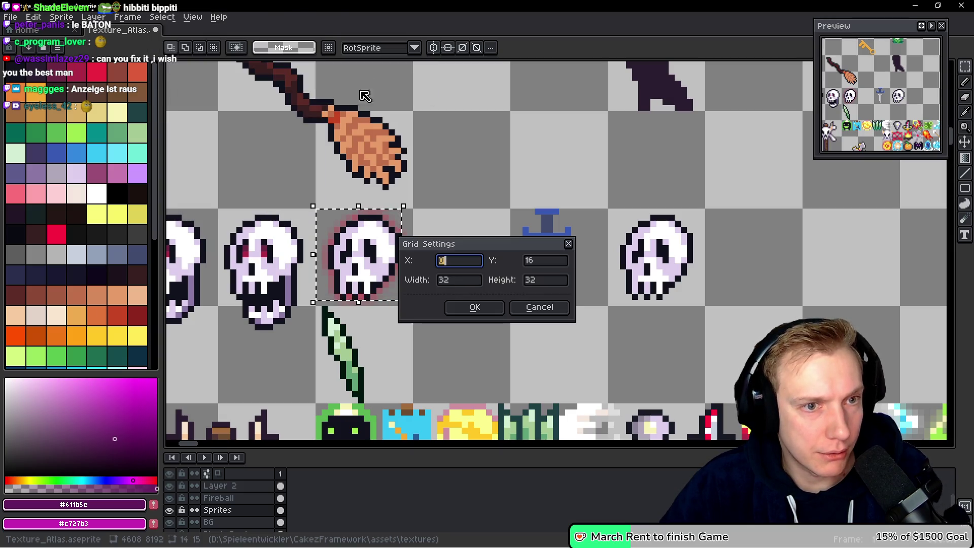
{"action": "left_click", "coordinate": [451, 279]}
{"action": "type", "text": "16"}
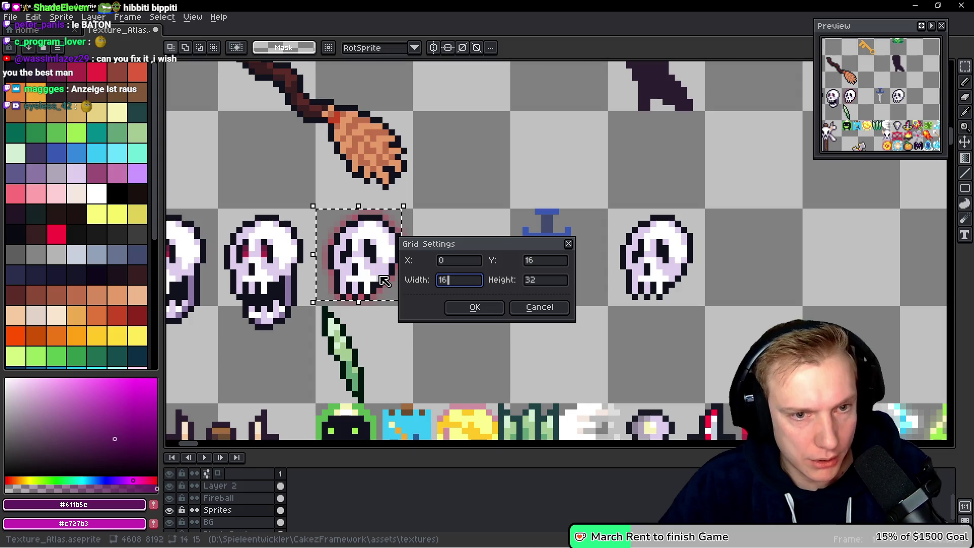
{"action": "left_click", "coordinate": [459, 303]}
{"action": "left_click_drag", "start_coordinate": [486, 261], "coordinate": [520, 259]}
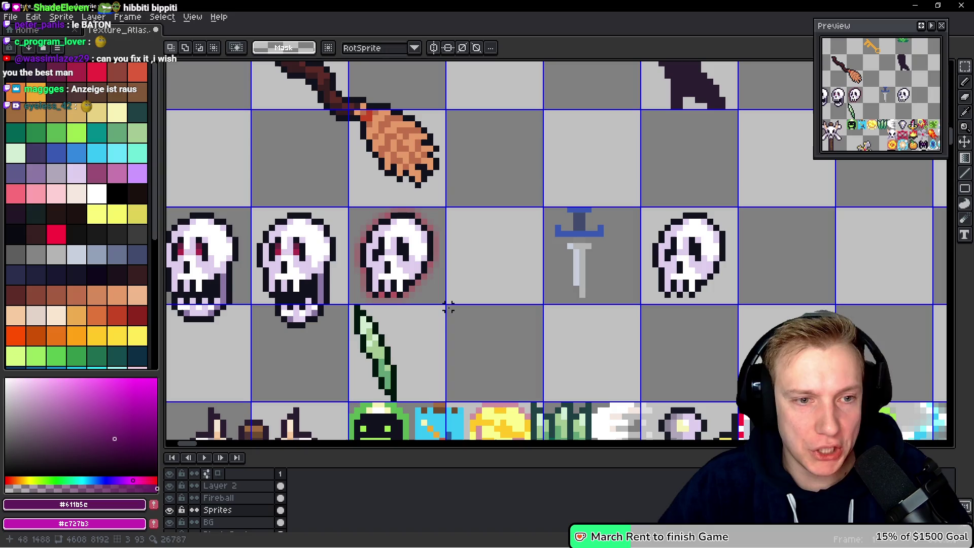
{"action": "left_click", "coordinate": [393, 252]}
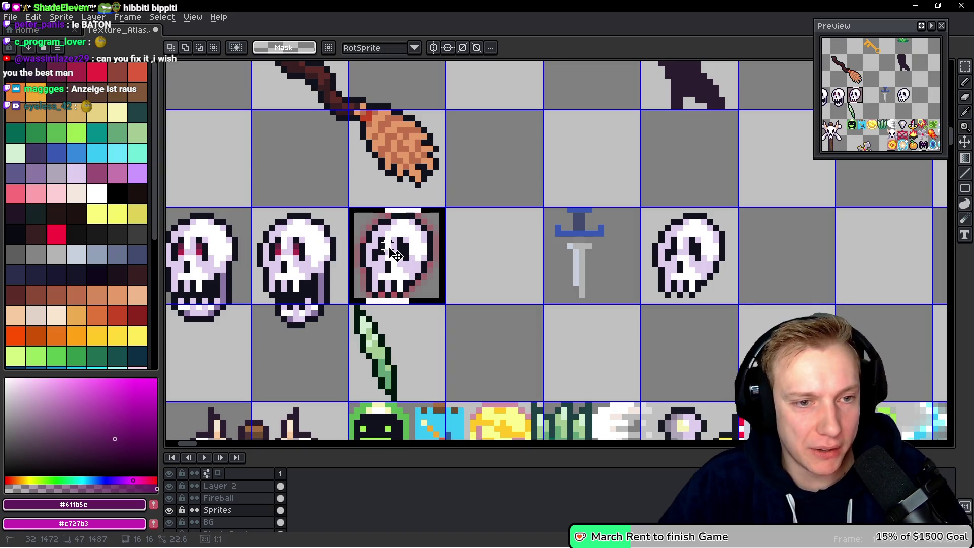
{"action": "key", "text": "Delete"}
{"action": "key", "text": "h"}
{"action": "key", "text": "m"}
{"action": "key", "text": "alt+Down"}
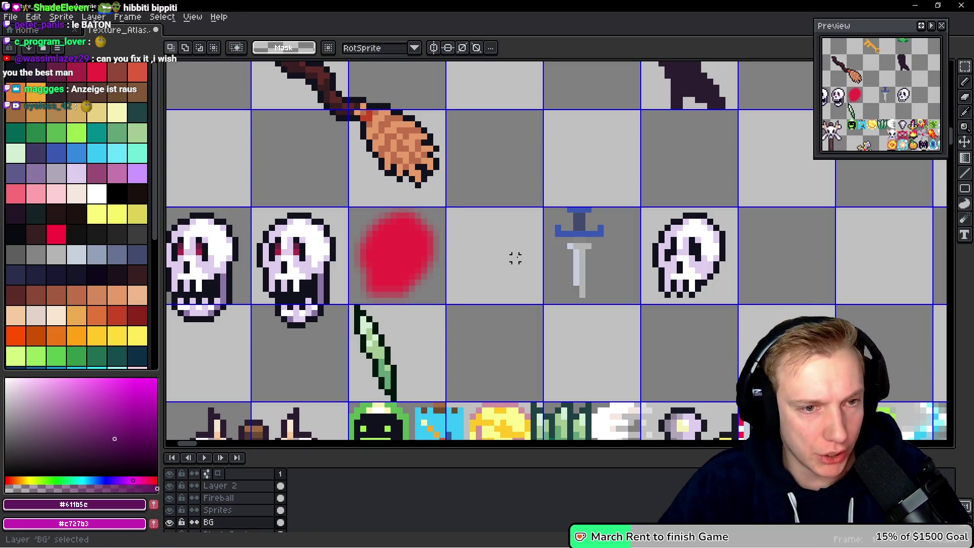
{"action": "key", "text": "ctrl+z"}
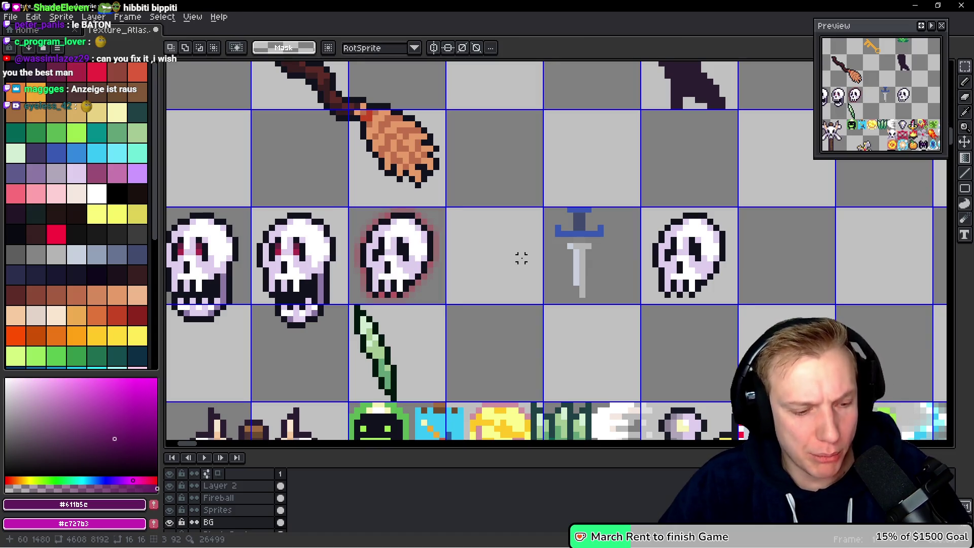
{"action": "key", "text": "Delete"}
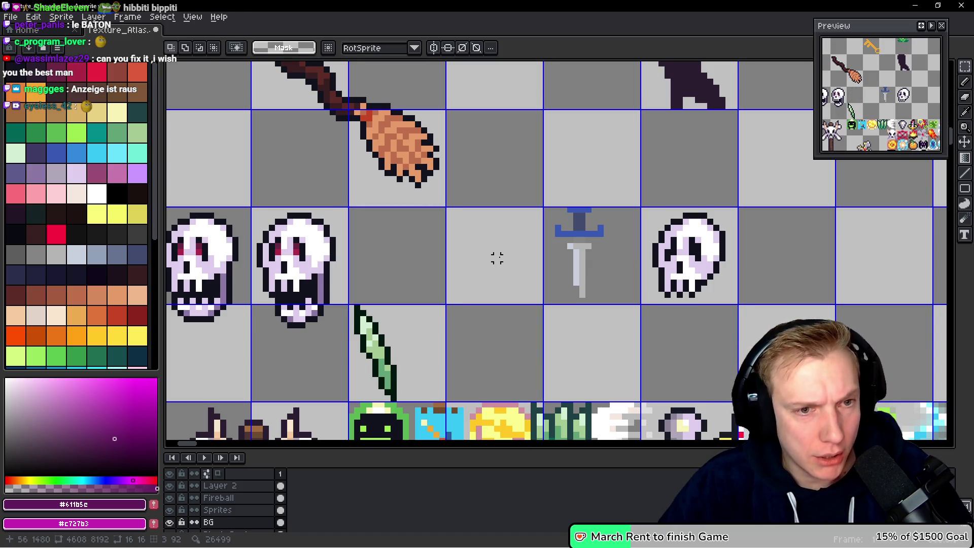
{"action": "key", "text": "alt+Up"}
{"action": "key", "text": "ctrl+z"}
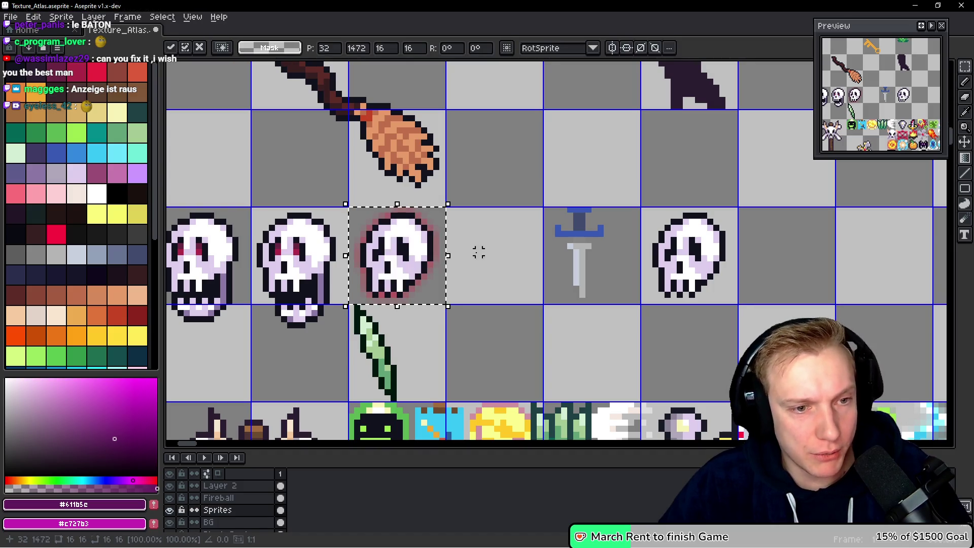
Select the first skull's cell, add the haloed skull's cell, then pan across the atlas.
{"action": "scroll", "coordinate": [310, 252], "scroll_direction": "left", "scroll_amount": 3}
{"action": "mouse_move", "coordinate": [329, 190]}
{"action": "left_mouse_down"}
{"action": "mouse_move", "coordinate": [401, 343]}
{"action": "mouse_move", "coordinate": [420, 333]}
{"action": "left_mouse_up"}
{"action": "scroll", "coordinate": [483, 202], "scroll_direction": "right", "scroll_amount": 1}
{"action": "mouse_move", "coordinate": [483, 196]}
{"action": "left_mouse_down"}
{"action": "mouse_move", "coordinate": [561, 267]}
{"action": "mouse_move", "coordinate": [558, 254]}
{"action": "left_mouse_up"}
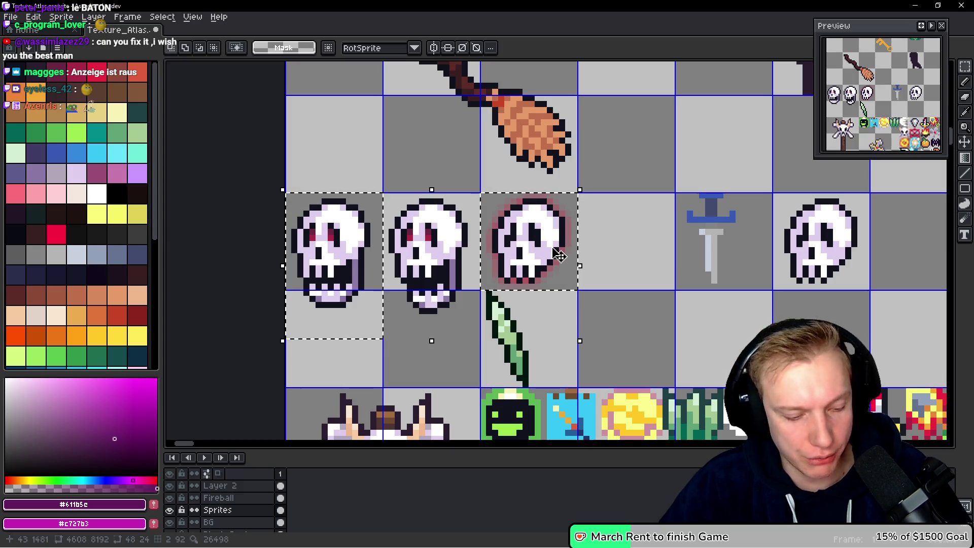
{"action": "scroll", "coordinate": [614, 213], "scroll_direction": "down", "scroll_amount": 3}
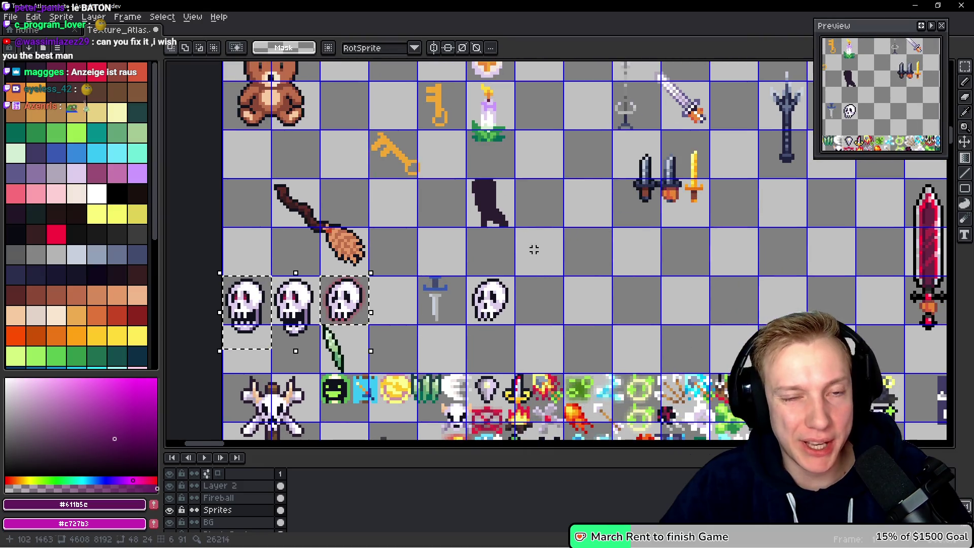
{"action": "left_click_drag", "start_coordinate": [535, 249], "coordinate": [439, 285]}
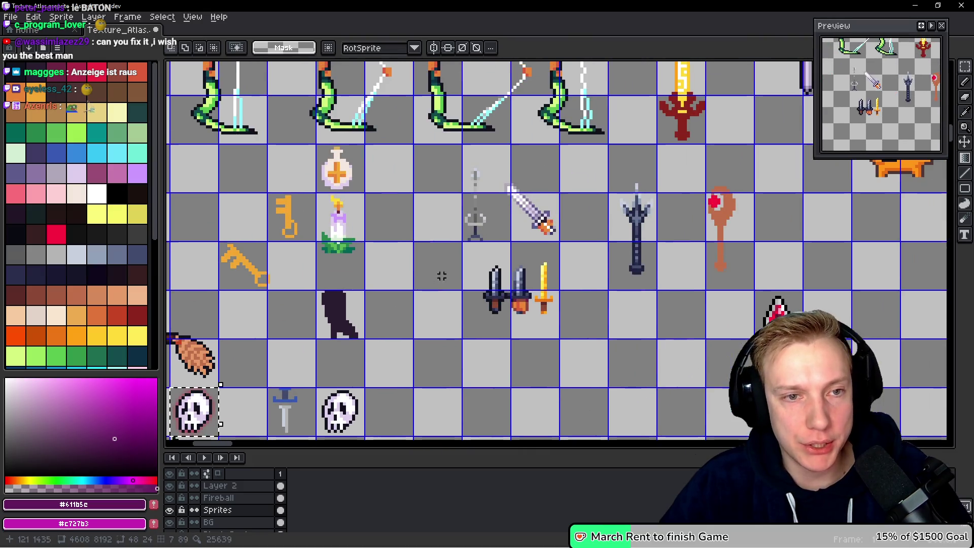
{"action": "left_click_drag", "start_coordinate": [600, 188], "coordinate": [457, 247]}
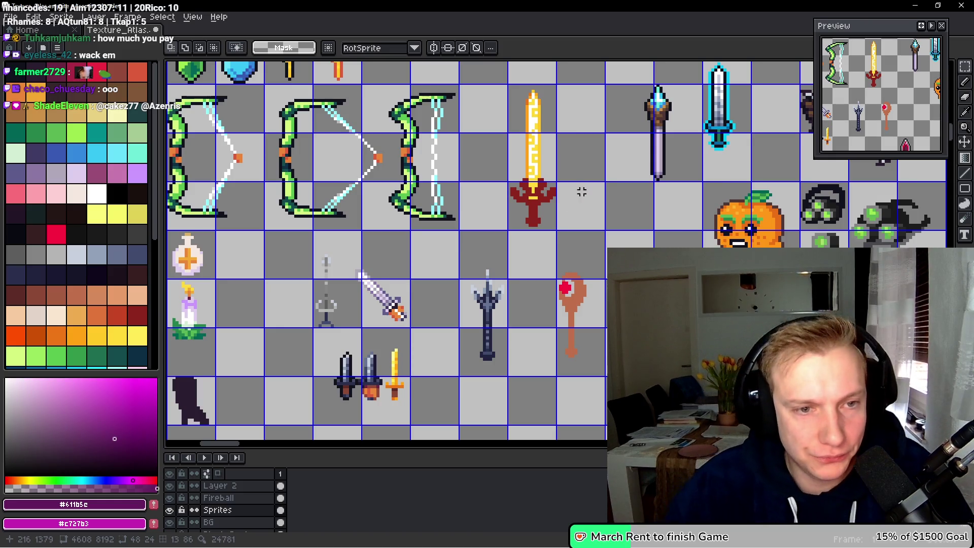
Paste the two copied skulls among the UI icons, shifted slightly up, and drop them.
{"action": "scroll", "coordinate": [540, 214], "scroll_direction": "right", "scroll_amount": 2}
{"action": "scroll", "coordinate": [540, 214], "scroll_direction": "up", "scroll_amount": 1}
{"action": "scroll", "coordinate": [507, 244], "scroll_direction": "down", "scroll_amount": 3}
{"action": "scroll", "coordinate": [436, 244], "scroll_direction": "up", "scroll_amount": 2}
{"action": "scroll", "coordinate": [454, 269], "scroll_direction": "up", "scroll_amount": 1}
{"action": "mouse_move", "coordinate": [453, 269]}
{"action": "left_mouse_down"}
{"action": "mouse_move", "coordinate": [444, 247]}
{"action": "mouse_move", "coordinate": [303, 363]}
{"action": "left_mouse_up"}
{"action": "scroll", "coordinate": [304, 362], "scroll_direction": "up", "scroll_amount": 10}
{"action": "scroll", "coordinate": [304, 362], "scroll_direction": "right", "scroll_amount": 3}
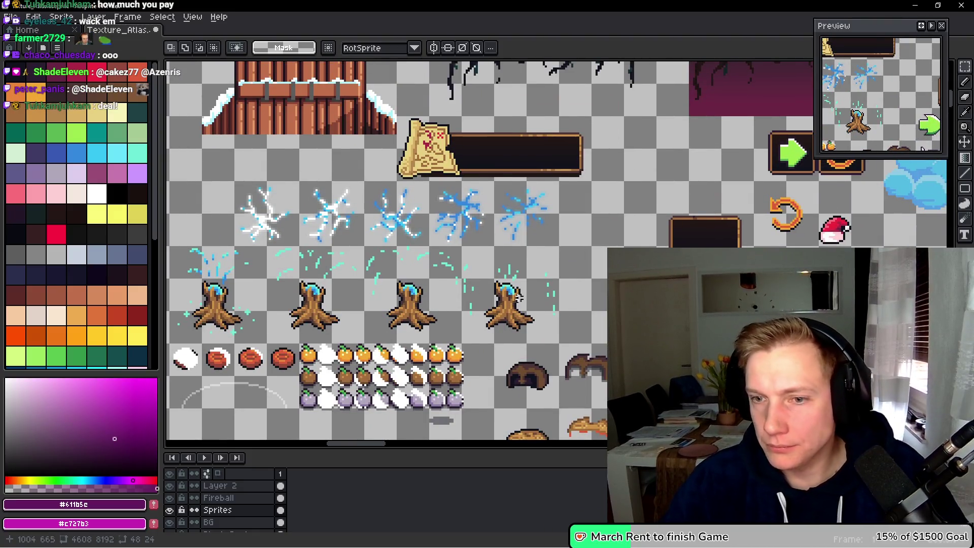
{"action": "mouse_move", "coordinate": [666, 238]}
{"action": "left_mouse_down"}
{"action": "mouse_move", "coordinate": [494, 300]}
{"action": "mouse_move", "coordinate": [420, 342]}
{"action": "mouse_move", "coordinate": [555, 295]}
{"action": "mouse_move", "coordinate": [528, 340]}
{"action": "left_mouse_up"}
{"action": "scroll", "coordinate": [575, 265], "scroll_direction": "up", "scroll_amount": 4}
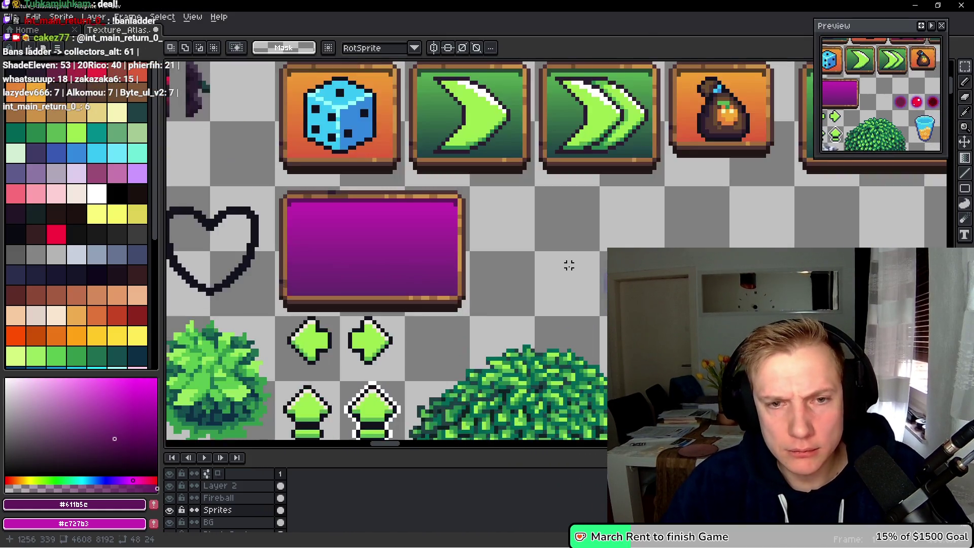
{"action": "key", "text": "ctrl+v"}
{"action": "left_click_drag", "start_coordinate": [487, 244], "coordinate": [488, 214]}
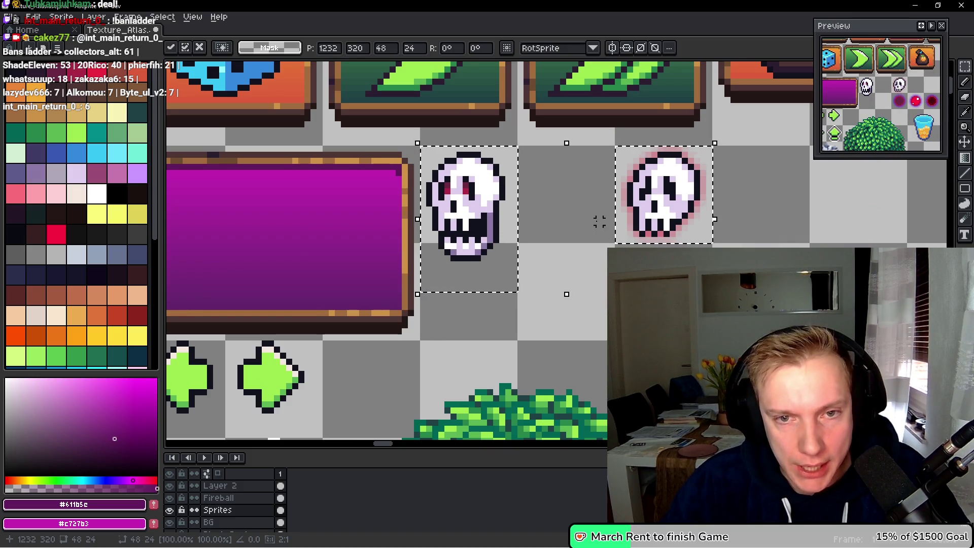
{"action": "scroll", "coordinate": [606, 223], "scroll_direction": "up", "scroll_amount": 1}
{"action": "key", "text": "ctrl+d"}
Place the open-mouthed skull just right of the magenta panel and commit it.
{"action": "mouse_move", "coordinate": [480, 269]}
{"action": "left_mouse_down"}
{"action": "mouse_move", "coordinate": [578, 278]}
{"action": "mouse_move", "coordinate": [553, 279]}
{"action": "left_mouse_up"}
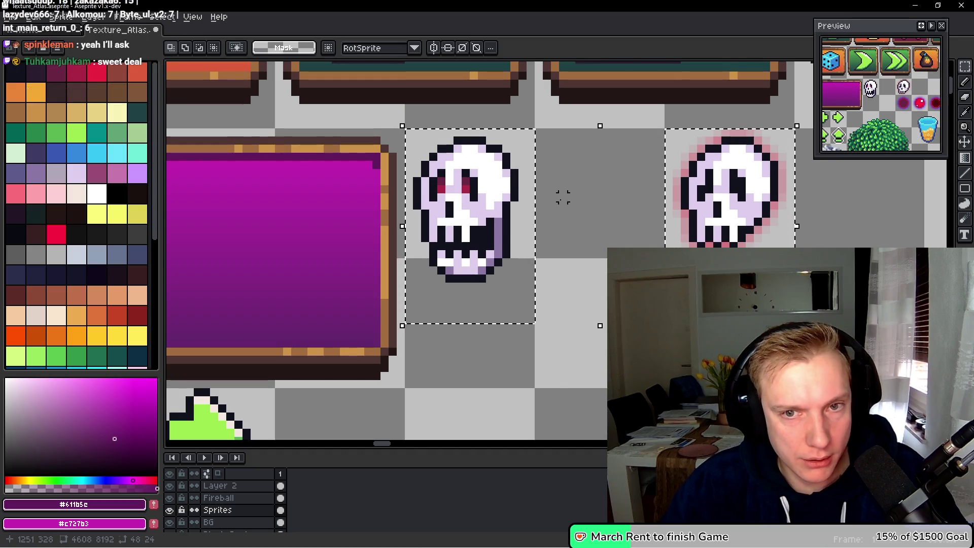
{"action": "key", "text": "Delete"}
{"action": "key", "text": "space"}
{"action": "key", "text": "ctrl+z"}
{"action": "key", "text": "ctrl+z"}
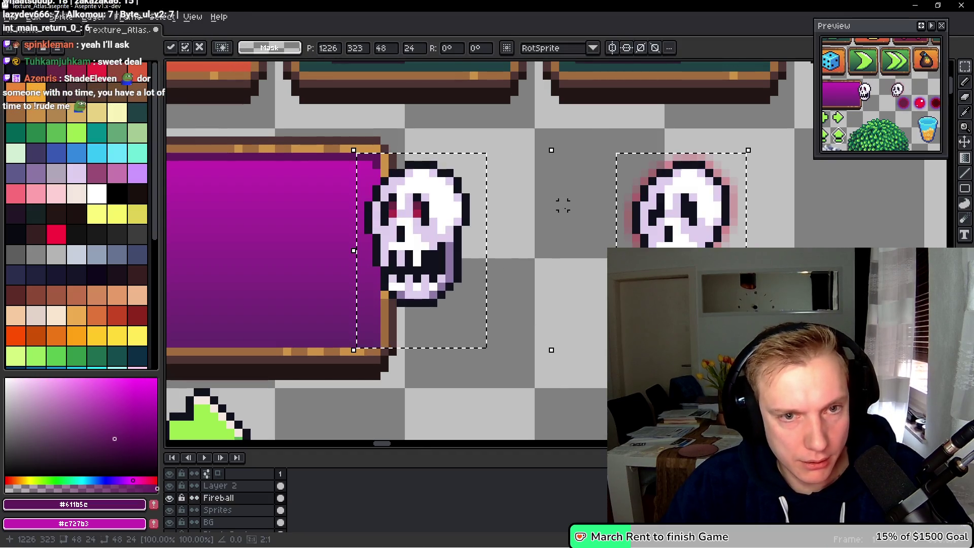
{"action": "key", "text": "ctrl+d"}
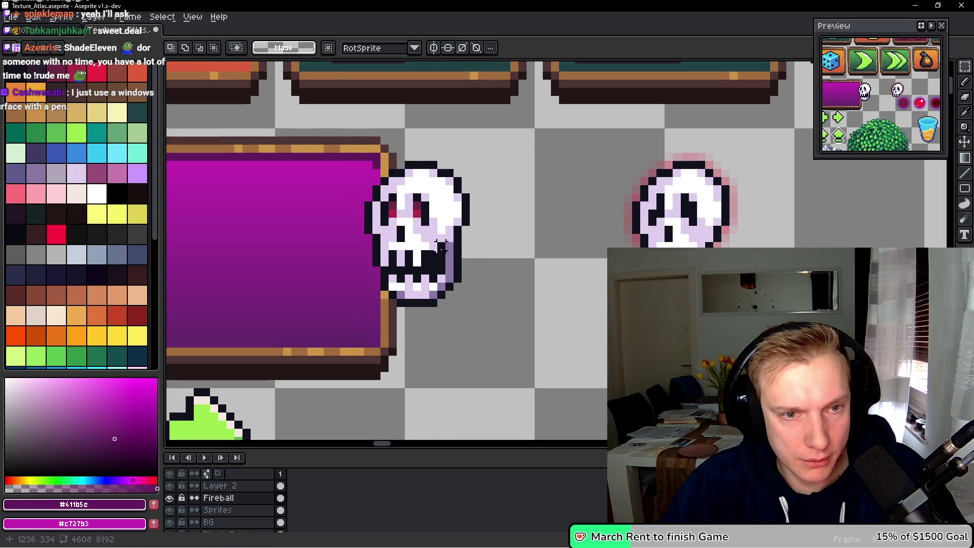
{"action": "mouse_move", "coordinate": [319, 327]}
{"action": "left_mouse_down"}
{"action": "mouse_move", "coordinate": [339, 325]}
{"action": "mouse_move", "coordinate": [544, 144]}
{"action": "left_mouse_up"}
{"action": "mouse_move", "coordinate": [470, 210]}
{"action": "left_mouse_down"}
{"action": "mouse_move", "coordinate": [632, 209]}
{"action": "mouse_move", "coordinate": [387, 218]}
{"action": "left_mouse_up"}
{"action": "mouse_move", "coordinate": [688, 217]}
{"action": "left_mouse_down"}
{"action": "mouse_move", "coordinate": [561, 223]}
{"action": "mouse_move", "coordinate": [654, 235]}
{"action": "mouse_move", "coordinate": [615, 233]}
{"action": "left_mouse_up"}
{"action": "mouse_move", "coordinate": [377, 265]}
{"action": "left_mouse_down"}
{"action": "mouse_move", "coordinate": [710, 265]}
{"action": "mouse_move", "coordinate": [545, 271]}
{"action": "left_mouse_up"}
{"action": "left_click", "coordinate": [568, 191]}
Shift the second skull about 96 px left and settle the first skull beside the panel.
{"action": "mouse_move", "coordinate": [570, 151]}
{"action": "left_mouse_down"}
{"action": "mouse_move", "coordinate": [736, 300]}
{"action": "mouse_move", "coordinate": [737, 335]}
{"action": "left_mouse_up"}
{"action": "mouse_move", "coordinate": [664, 227]}
{"action": "left_mouse_down"}
{"action": "mouse_move", "coordinate": [551, 247]}
{"action": "mouse_move", "coordinate": [615, 243]}
{"action": "left_mouse_up"}
{"action": "key", "text": "Return"}
{"action": "mouse_move", "coordinate": [392, 351]}
{"action": "left_mouse_down"}
{"action": "mouse_move", "coordinate": [459, 234]}
{"action": "mouse_move", "coordinate": [527, 160]}
{"action": "left_mouse_up"}
{"action": "left_click_drag", "start_coordinate": [473, 257], "coordinate": [527, 247]}
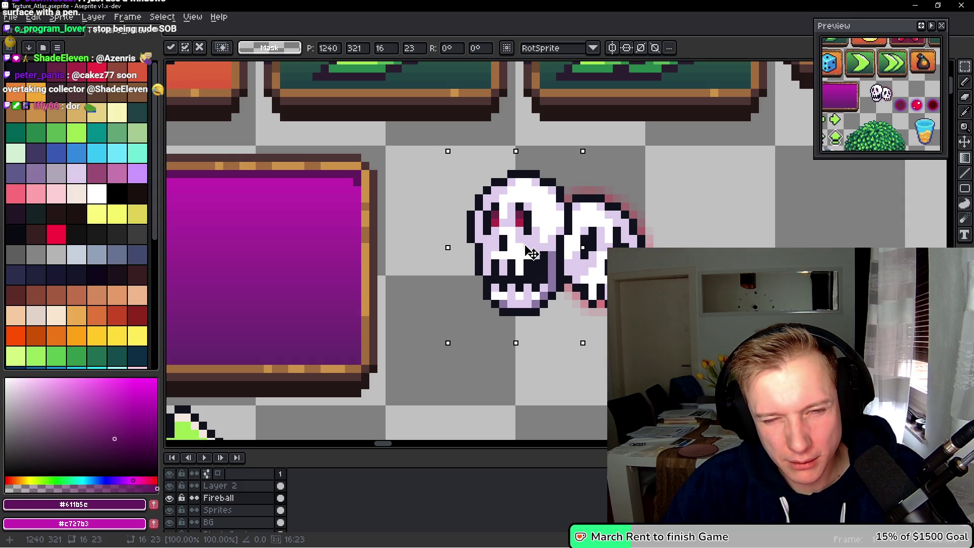
{"action": "left_click_drag", "start_coordinate": [531, 252], "coordinate": [461, 251]}
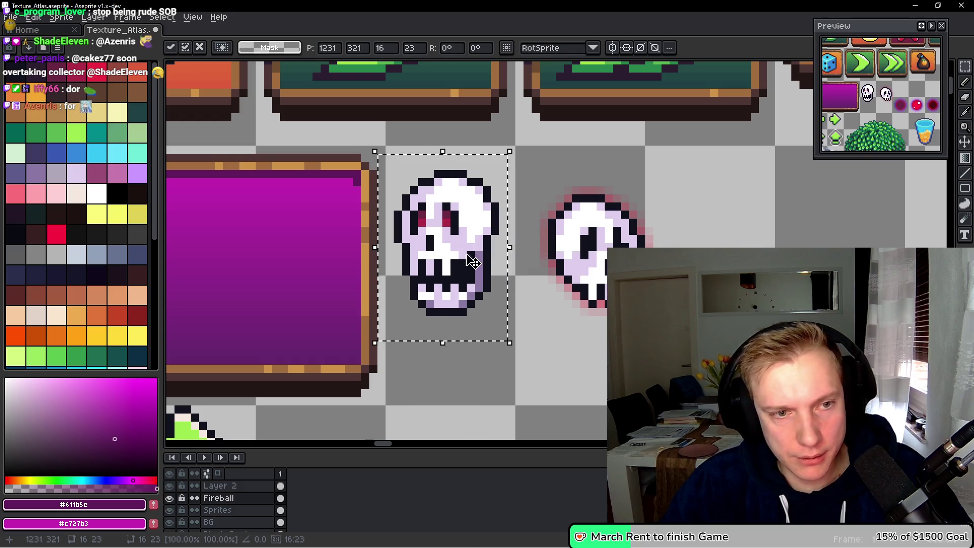
{"action": "left_click", "coordinate": [472, 260], "text": "ctrl"}
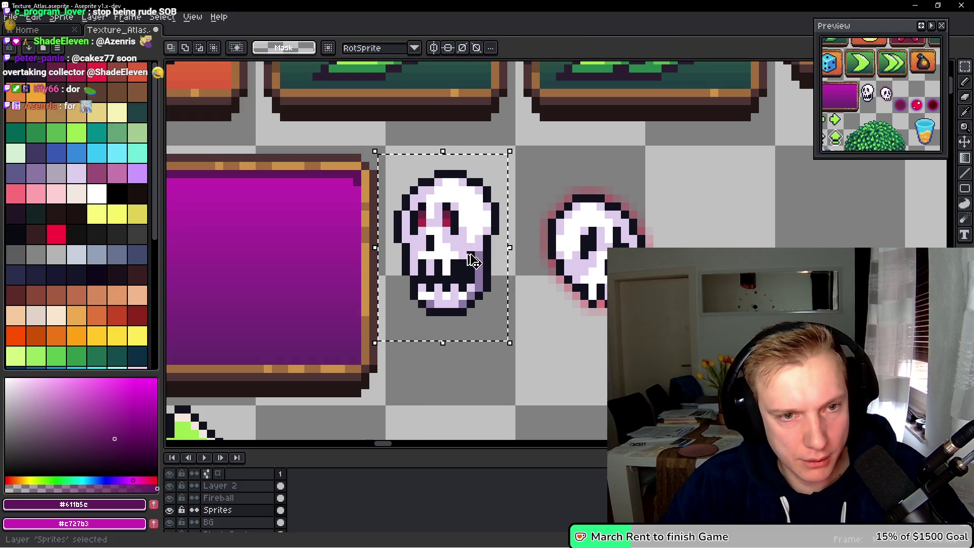
With Fireball hidden, bucket-fill the skull solid red using non-contiguous fill.
{"action": "left_click", "coordinate": [169, 498]}
{"action": "key", "text": "b"}
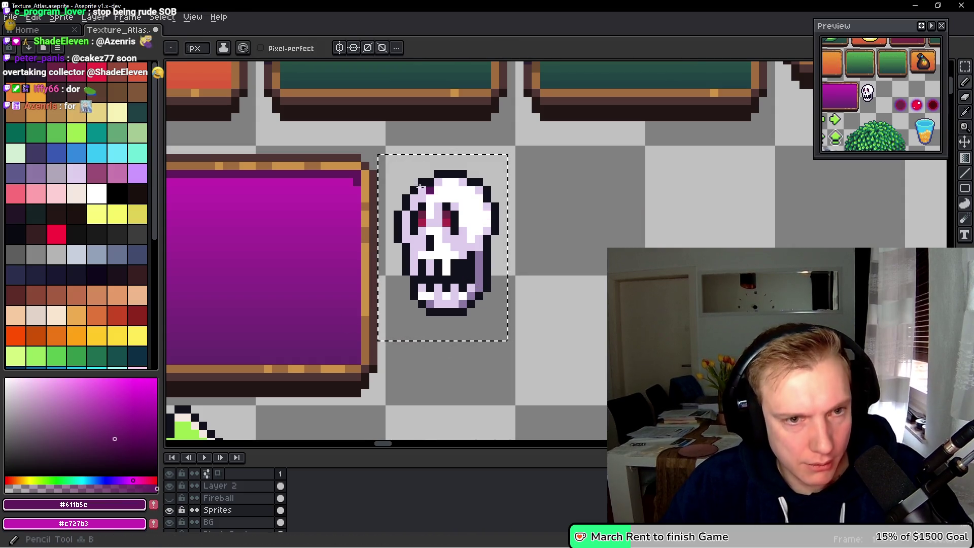
{"action": "left_click", "coordinate": [102, 73]}
{"action": "key", "text": "g"}
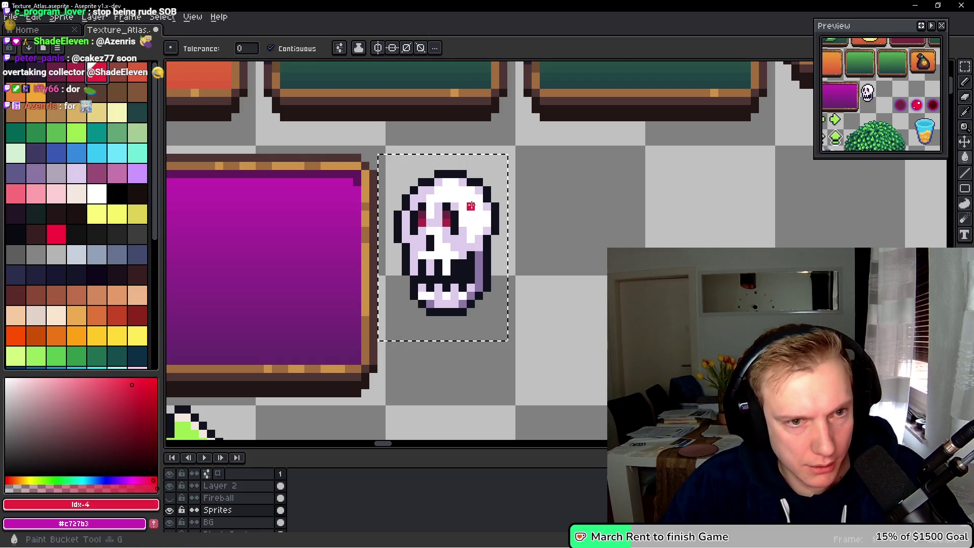
{"action": "left_click", "coordinate": [466, 201]}
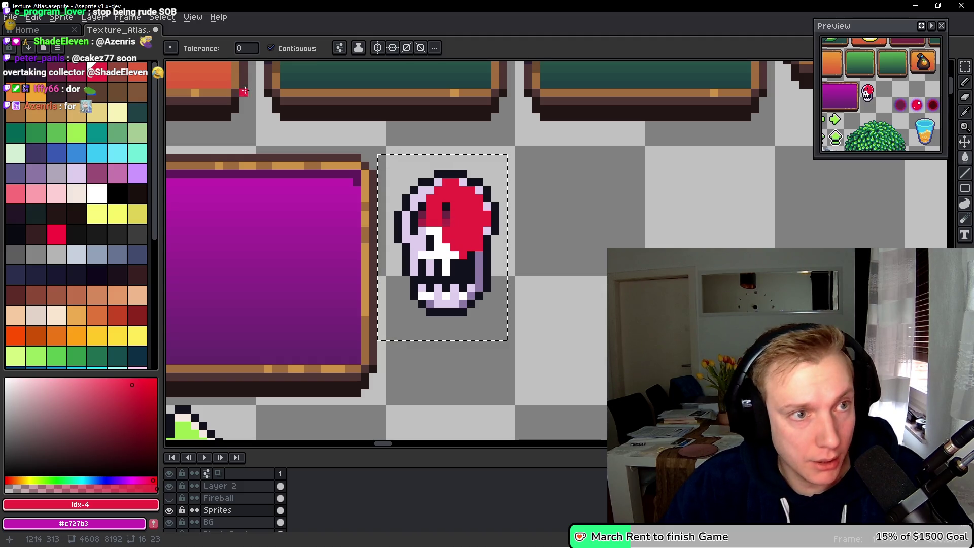
{"action": "left_click", "coordinate": [271, 48]}
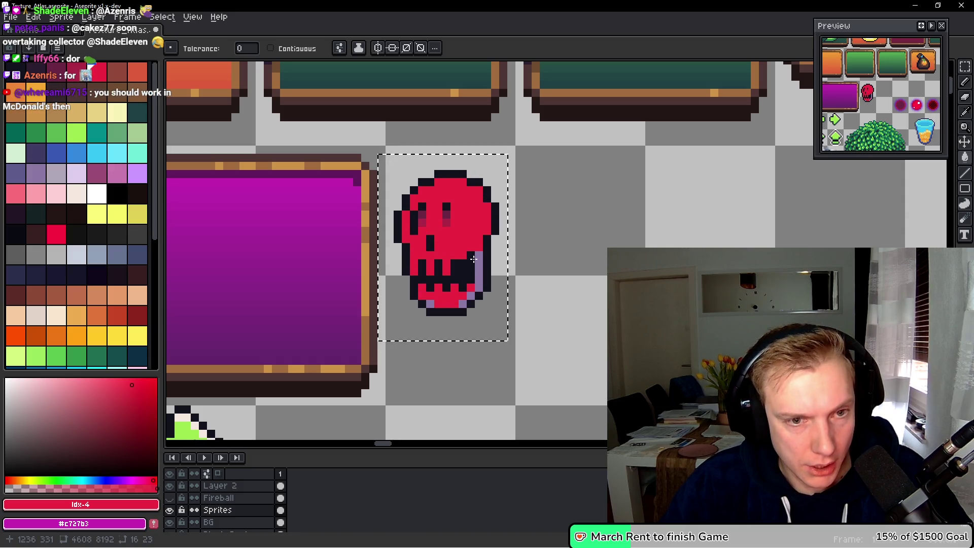
{"action": "left_click", "coordinate": [448, 224]}
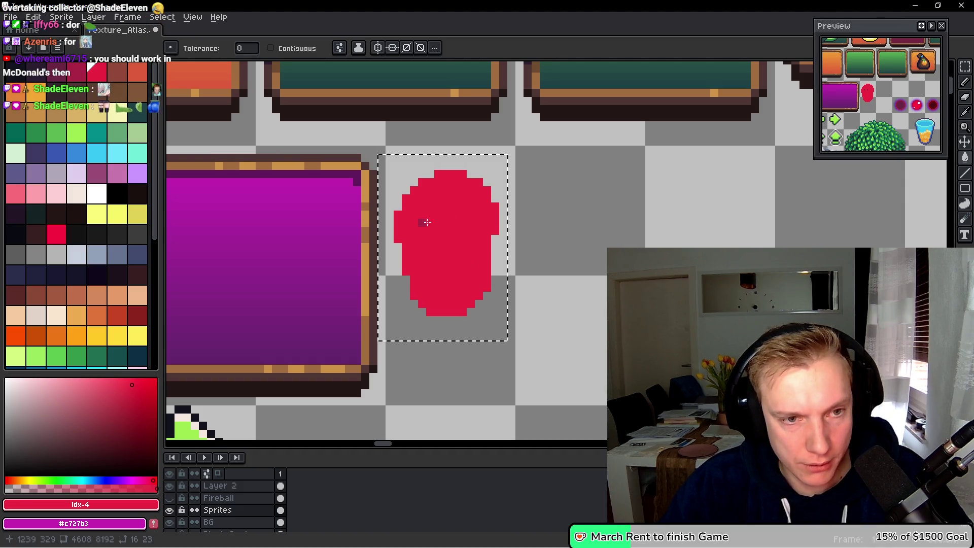
{"action": "key", "text": "ctrl+d"}
Blur the red blob with the 5×5 convolution matrix and show the Fireball layer again.
{"action": "key", "text": "m"}
{"action": "left_click_drag", "start_coordinate": [384, 161], "coordinate": [510, 326]}
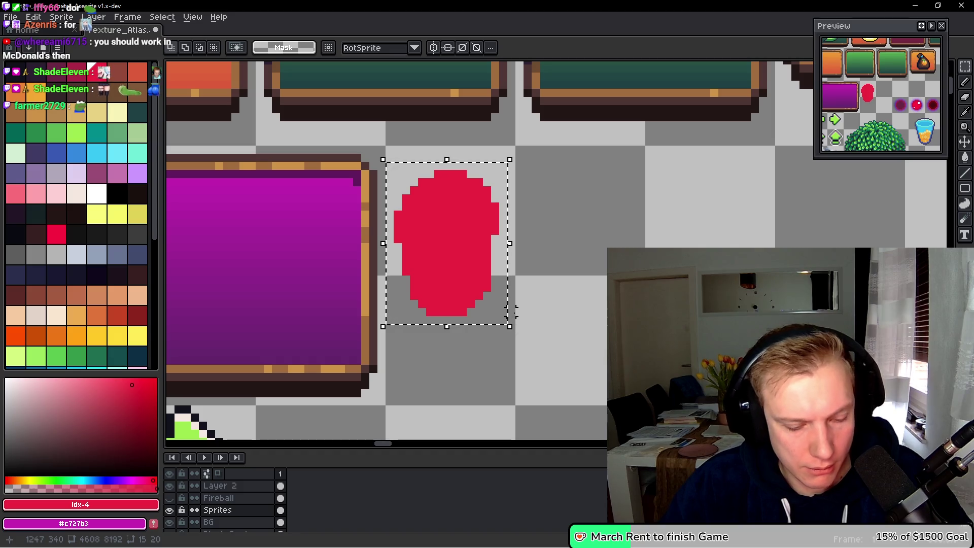
{"action": "key", "text": "F9"}
{"action": "key", "text": "Return"}
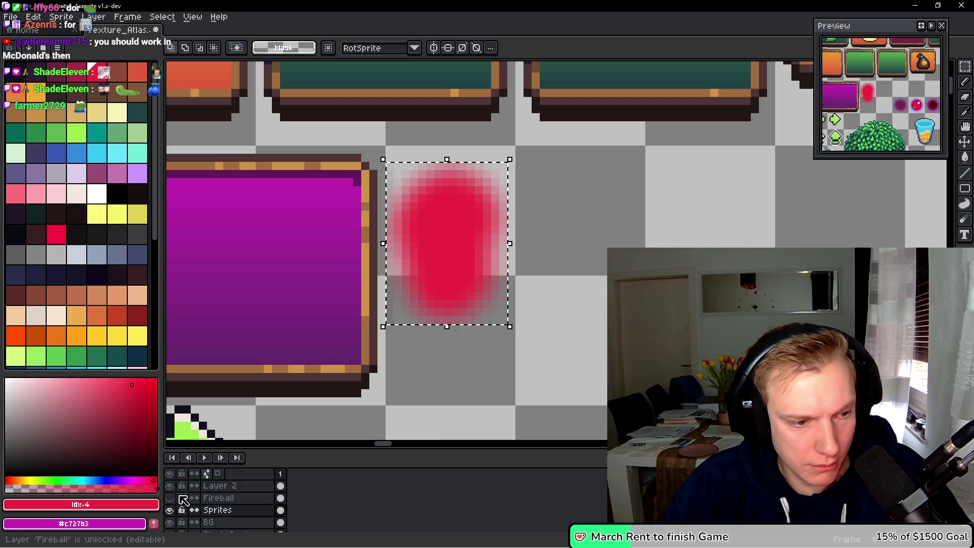
{"action": "left_click", "coordinate": [170, 497]}
{"action": "scroll", "coordinate": [548, 225], "scroll_direction": "down", "scroll_amount": 2}
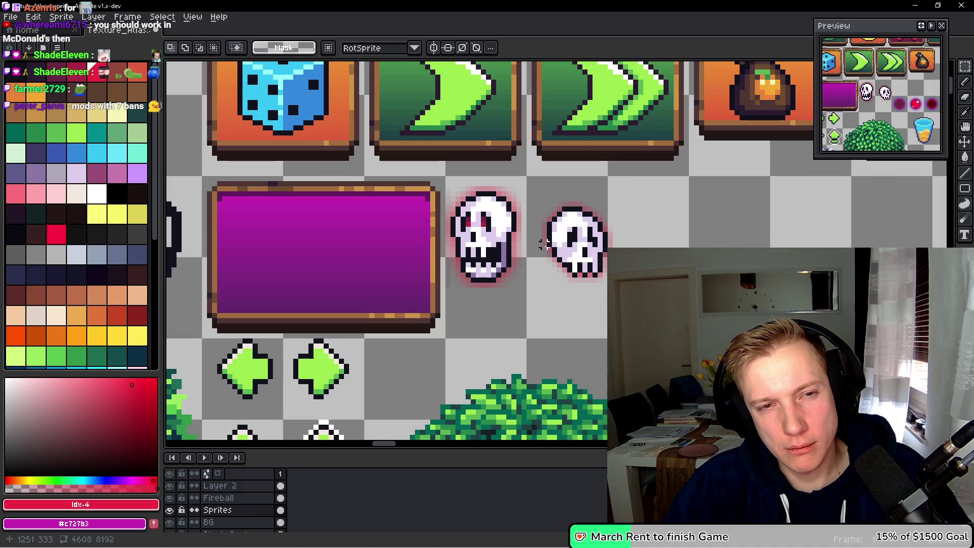
{"action": "scroll", "coordinate": [544, 249], "scroll_direction": "up", "scroll_amount": 2}
{"action": "key", "text": "ctrl+z"}
{"action": "key", "text": "Delete"}
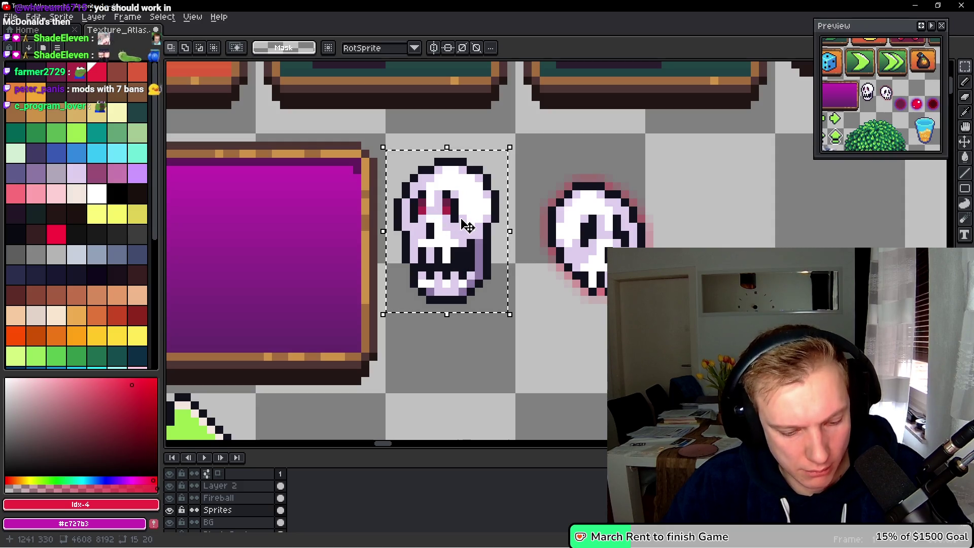
{"action": "key", "text": "m"}
{"action": "key", "text": "u"}
{"action": "left_click_drag", "start_coordinate": [390, 146], "coordinate": [518, 322]}
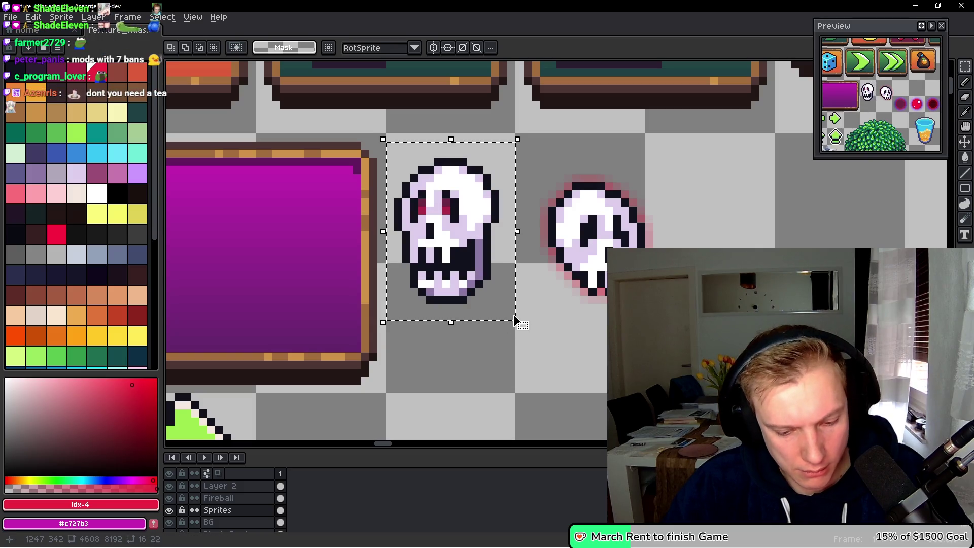
{"action": "key", "text": "F9"}
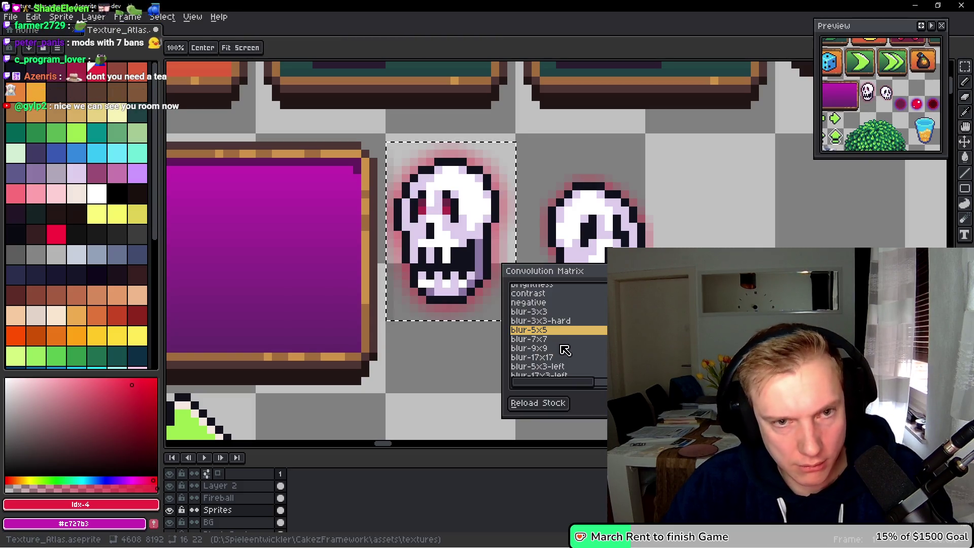
{"action": "left_click", "coordinate": [550, 323]}
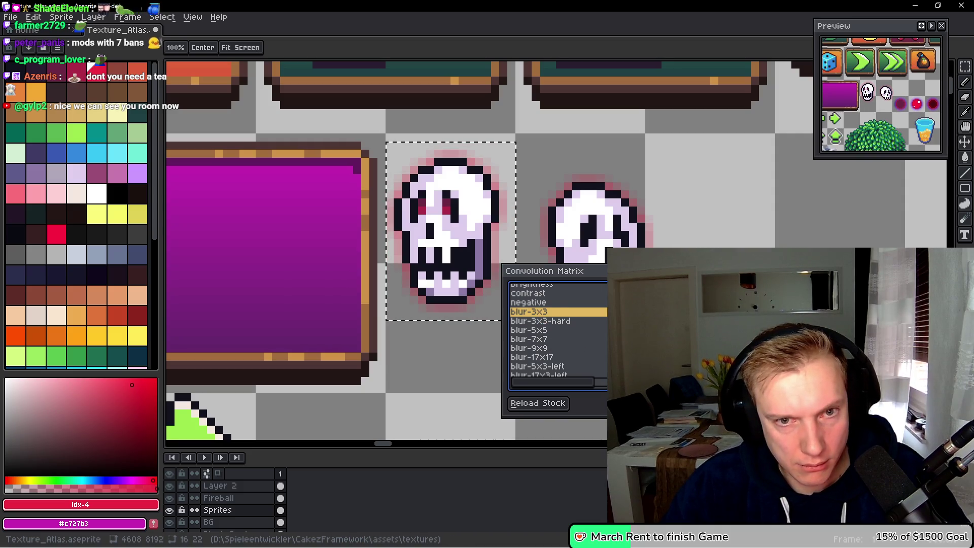
{"action": "key", "text": "Return"}
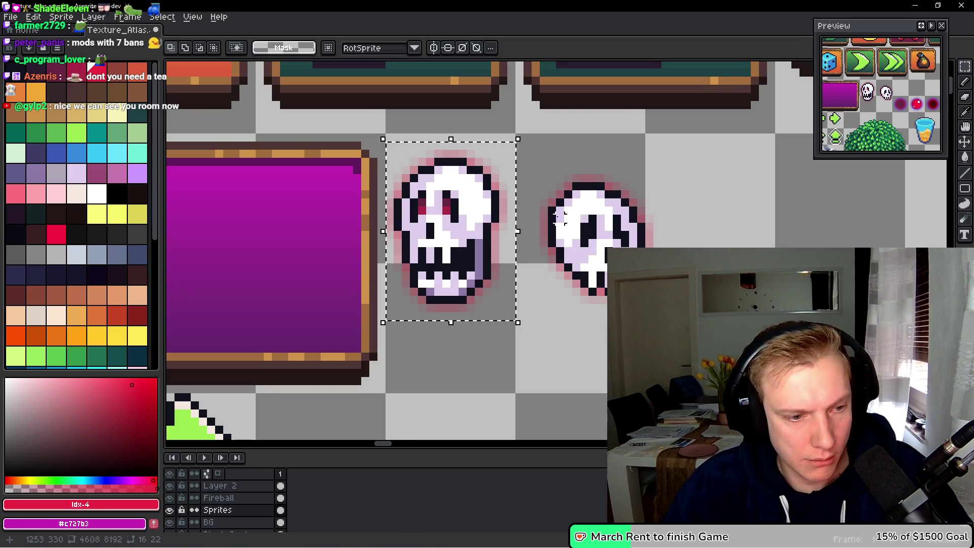
{"action": "key", "text": "ctrl+z"}
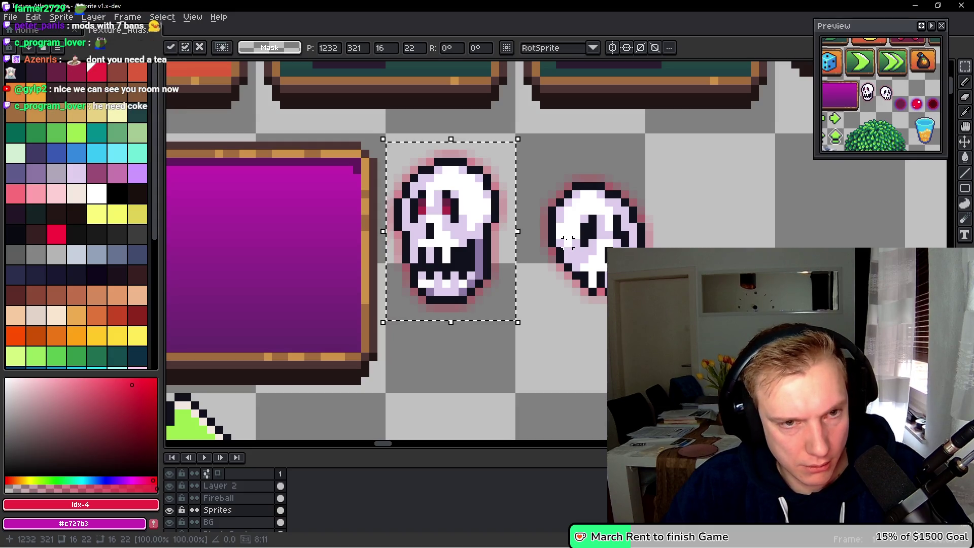
{"action": "key", "text": "ctrl+y"}
{"action": "key", "text": "ctrl+z"}
{"action": "key", "text": "ctrl+z"}
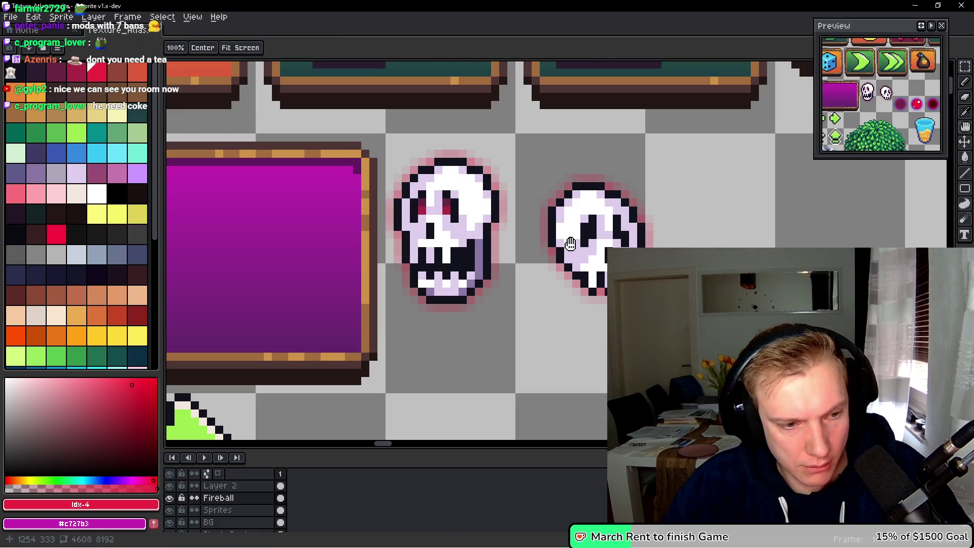
{"action": "left_click", "coordinate": [570, 244], "text": "ctrl"}
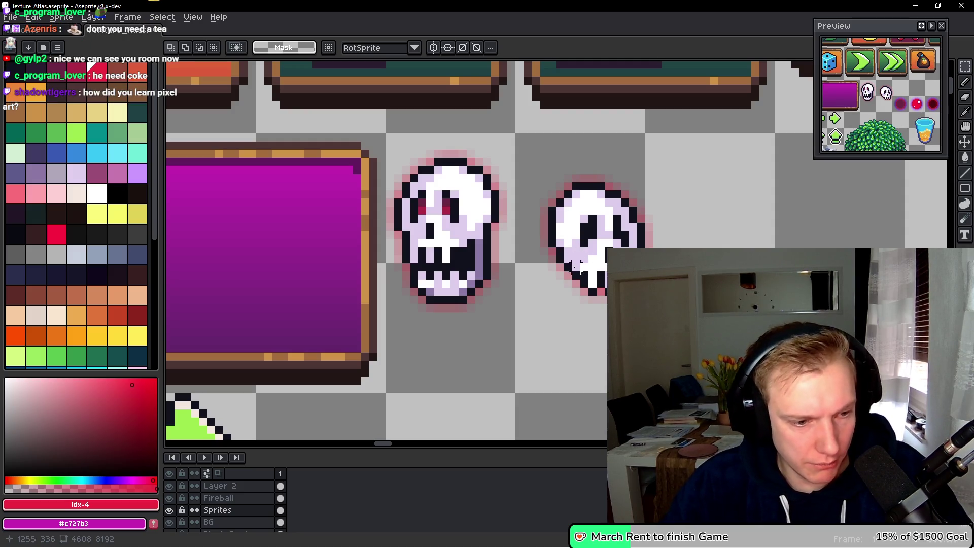
{"action": "left_click", "coordinate": [556, 255], "text": "ctrl"}
Apply a -5 hue shift to the left skull with Hue/Saturation.
{"action": "key", "text": "m"}
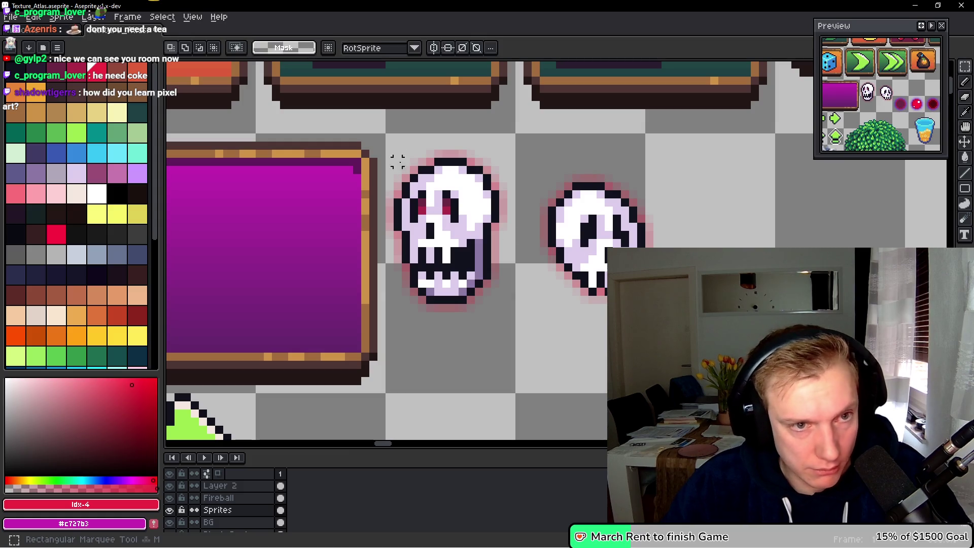
{"action": "mouse_move", "coordinate": [390, 144]}
{"action": "left_mouse_down"}
{"action": "mouse_move", "coordinate": [487, 300]}
{"action": "mouse_move", "coordinate": [511, 316]}
{"action": "left_mouse_up"}
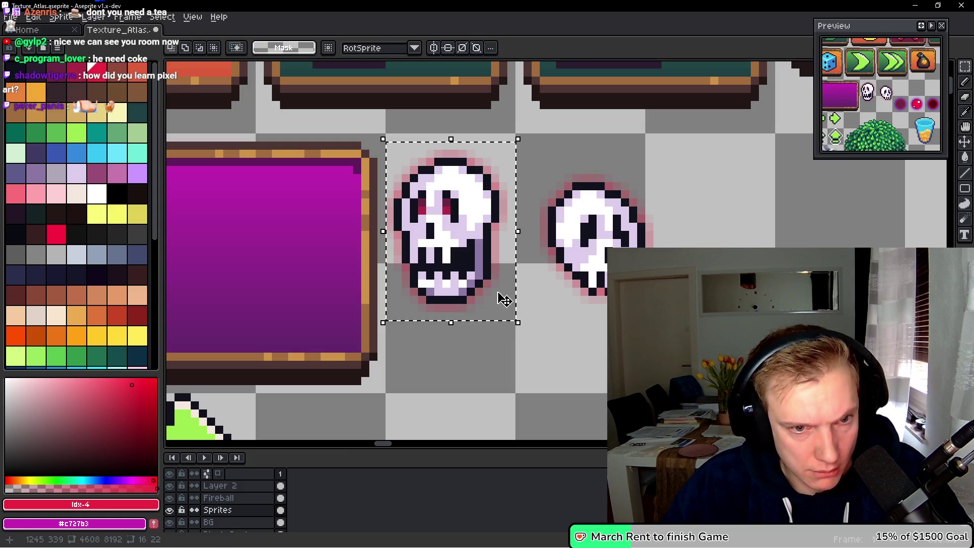
{"action": "key", "text": "ctrl+shift+u"}
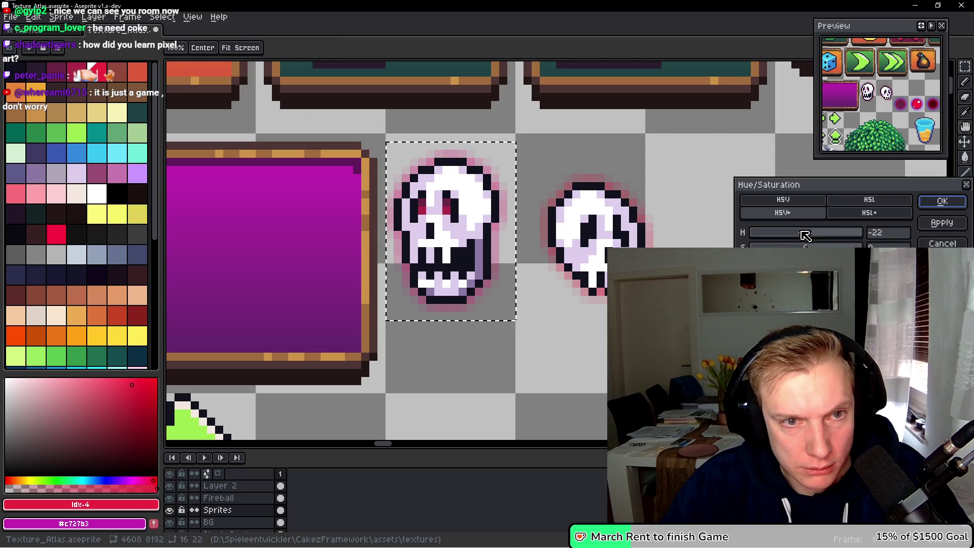
{"action": "left_click_drag", "start_coordinate": [812, 231], "coordinate": [816, 246]}
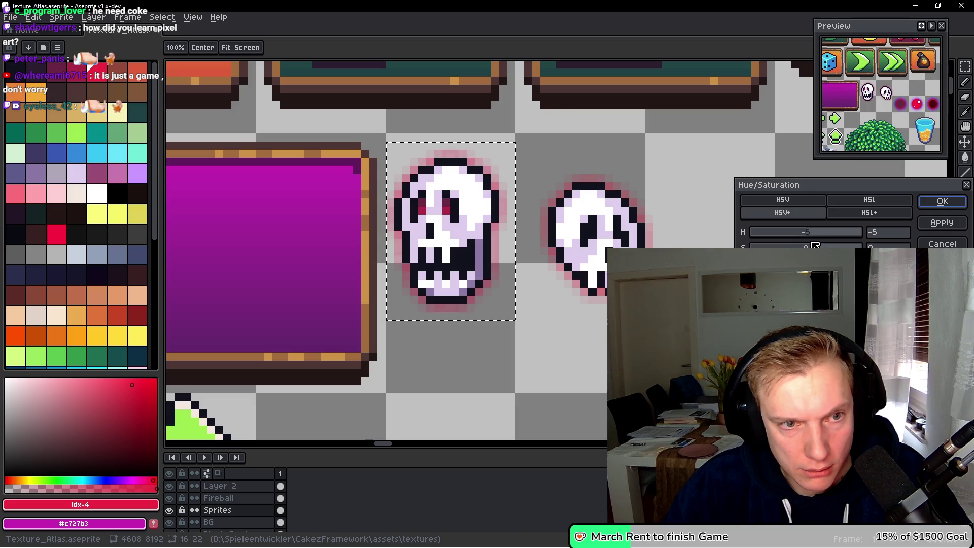
{"action": "left_click", "coordinate": [942, 202]}
{"action": "scroll", "coordinate": [584, 209], "scroll_direction": "down", "scroll_amount": 2}
{"action": "scroll", "coordinate": [582, 212], "scroll_direction": "up", "scroll_amount": 4}
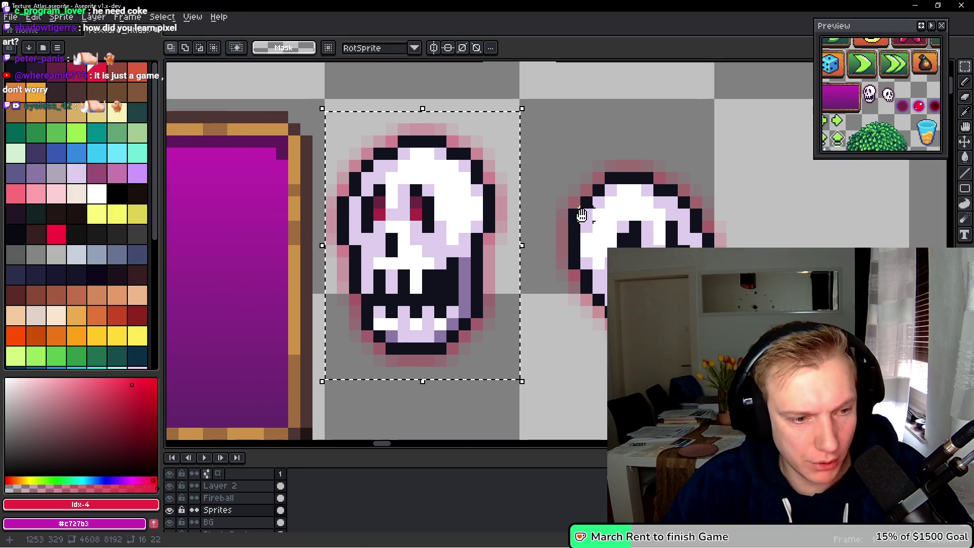
{"action": "key", "text": "f"}
{"action": "key", "text": "ctrl+z"}
Cut the skull from the Sprites layer and paste it onto the Fireball layer.
{"action": "key", "text": "ctrl+d"}
{"action": "key", "text": "m"}
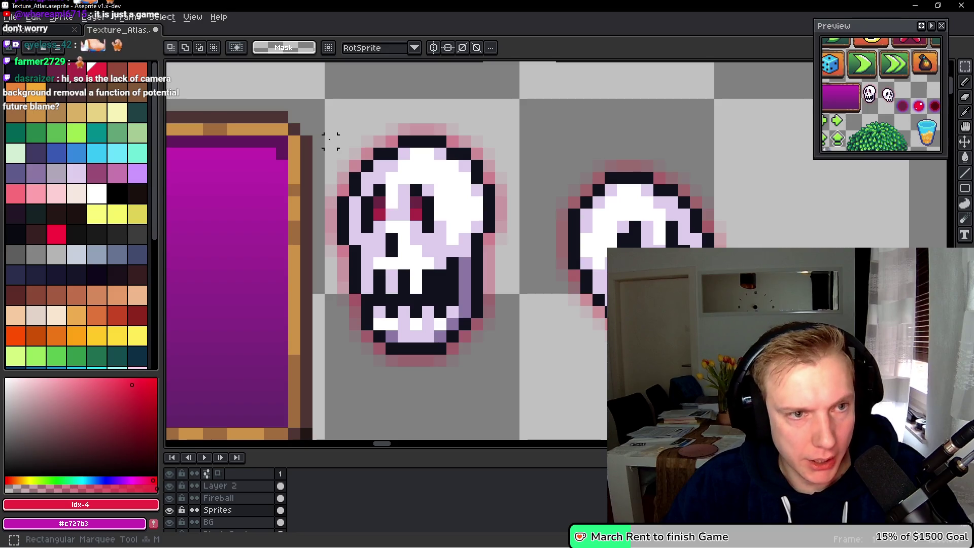
{"action": "mouse_move", "coordinate": [323, 110]}
{"action": "left_mouse_down"}
{"action": "mouse_move", "coordinate": [508, 281]}
{"action": "mouse_move", "coordinate": [522, 393]}
{"action": "left_mouse_up"}
{"action": "key", "text": "ctrl+x"}
{"action": "key", "text": "alt+Up"}
{"action": "key", "text": "ctrl+v"}
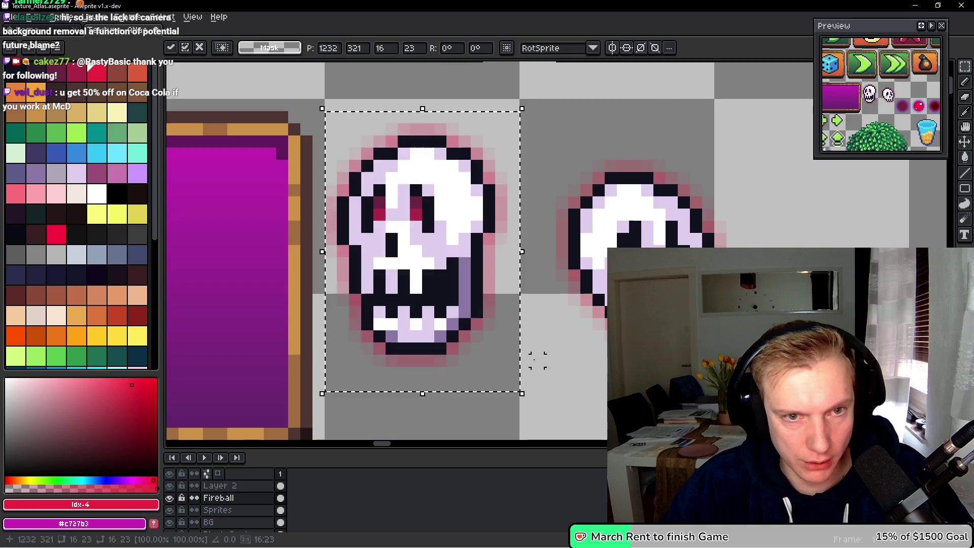
Move the skull through the purple panel to sit beside the other skull, one pixel further right.
{"action": "key", "text": "Return"}
{"action": "scroll", "coordinate": [507, 284], "scroll_direction": "down", "scroll_amount": 2}
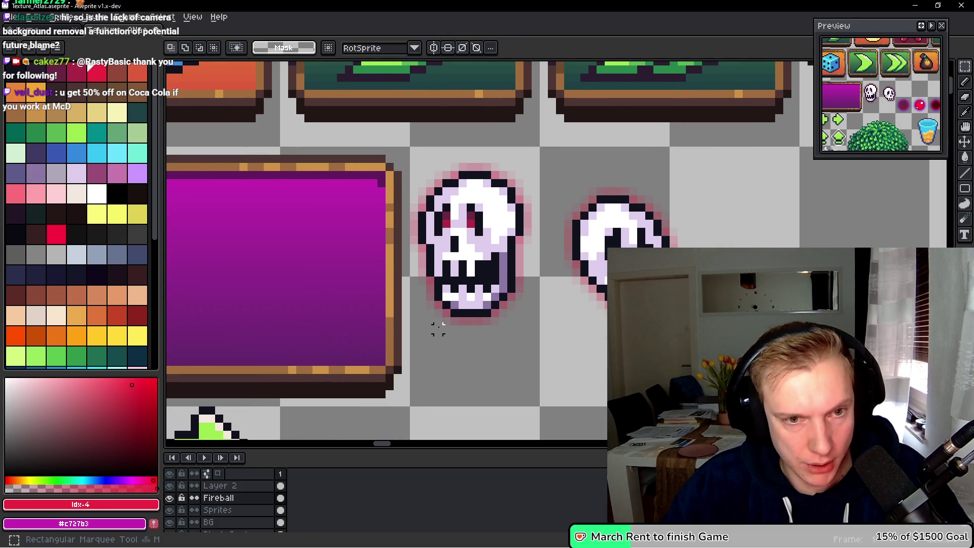
{"action": "mouse_move", "coordinate": [400, 335]}
{"action": "left_mouse_down"}
{"action": "mouse_move", "coordinate": [538, 155]}
{"action": "mouse_move", "coordinate": [551, 152]}
{"action": "left_mouse_up"}
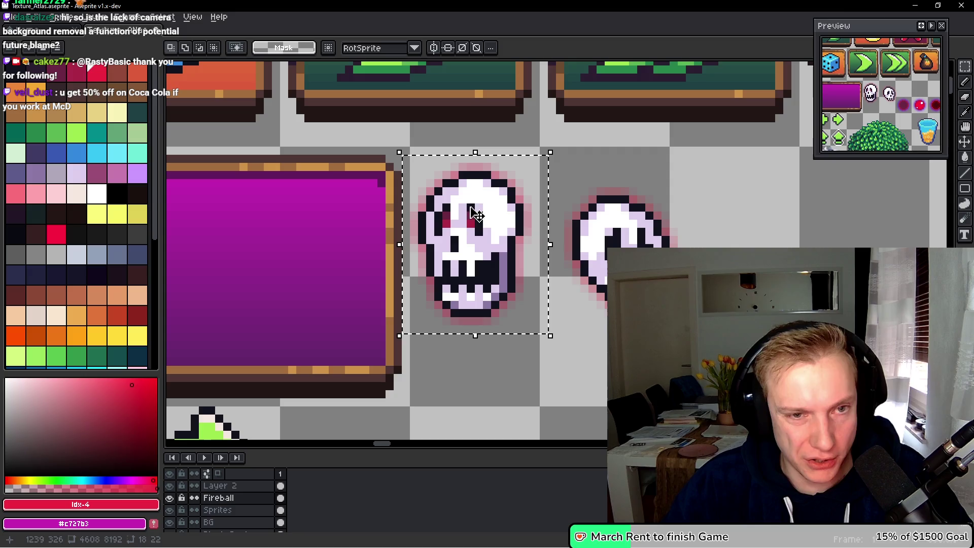
{"action": "scroll", "coordinate": [486, 197], "scroll_direction": "left", "scroll_amount": 5}
{"action": "mouse_move", "coordinate": [730, 208]}
{"action": "left_mouse_down"}
{"action": "mouse_move", "coordinate": [436, 245]}
{"action": "mouse_move", "coordinate": [429, 227]}
{"action": "mouse_move", "coordinate": [415, 234]}
{"action": "mouse_move", "coordinate": [420, 224]}
{"action": "left_mouse_up"}
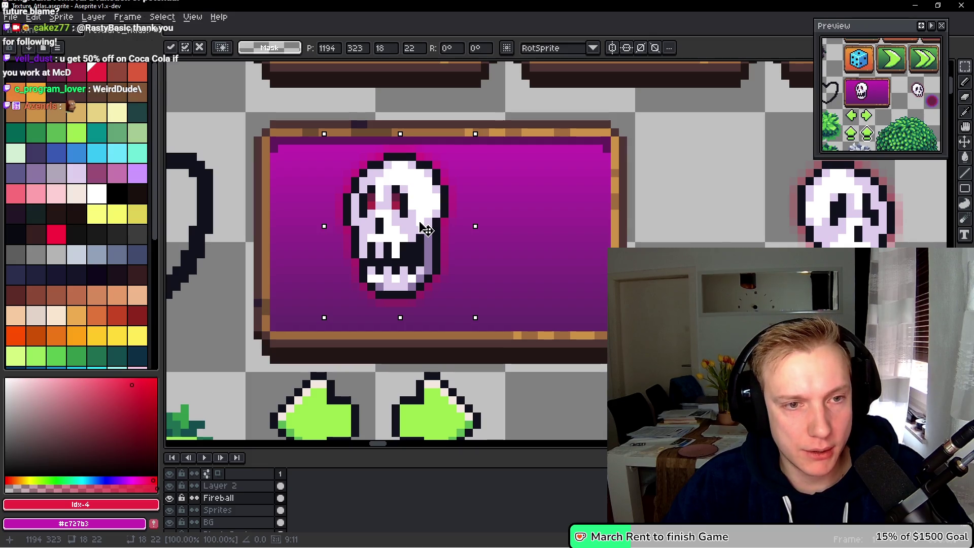
{"action": "mouse_move", "coordinate": [426, 229]}
{"action": "left_mouse_down"}
{"action": "mouse_move", "coordinate": [737, 234]}
{"action": "mouse_move", "coordinate": [795, 199]}
{"action": "left_mouse_up"}
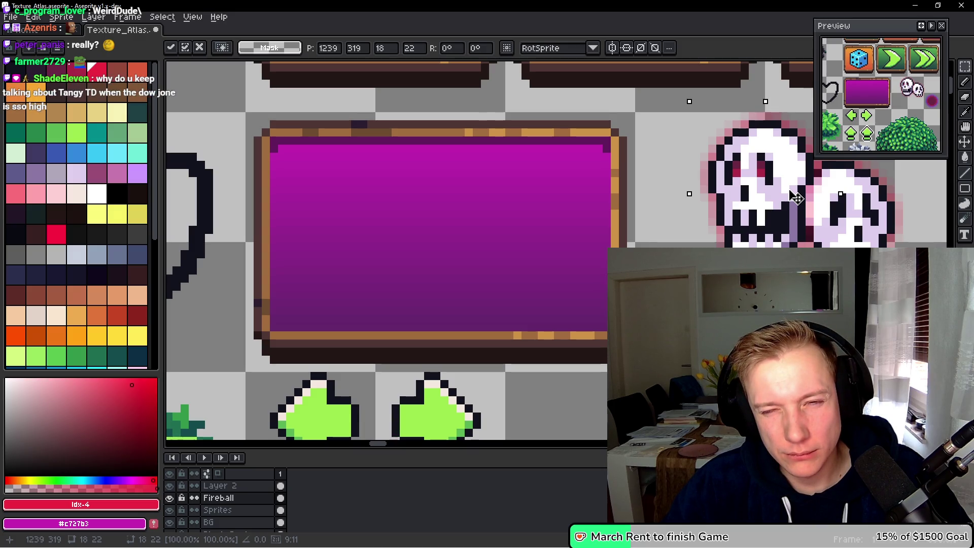
{"action": "left_click_drag", "start_coordinate": [795, 198], "coordinate": [802, 198]}
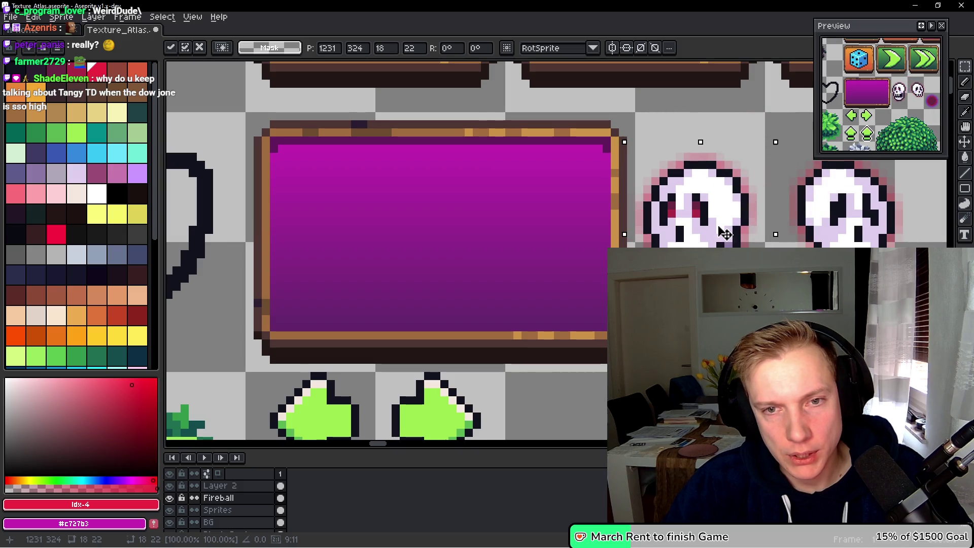
Commit it and paste a skull copy on Layer 2 overlapping the neighbouring skull.
{"action": "key", "text": "Escape"}
{"action": "mouse_move", "coordinate": [750, 235]}
{"action": "left_mouse_down"}
{"action": "mouse_move", "coordinate": [472, 274]}
{"action": "mouse_move", "coordinate": [508, 245]}
{"action": "left_mouse_up"}
{"action": "key", "text": "ctrl+v"}
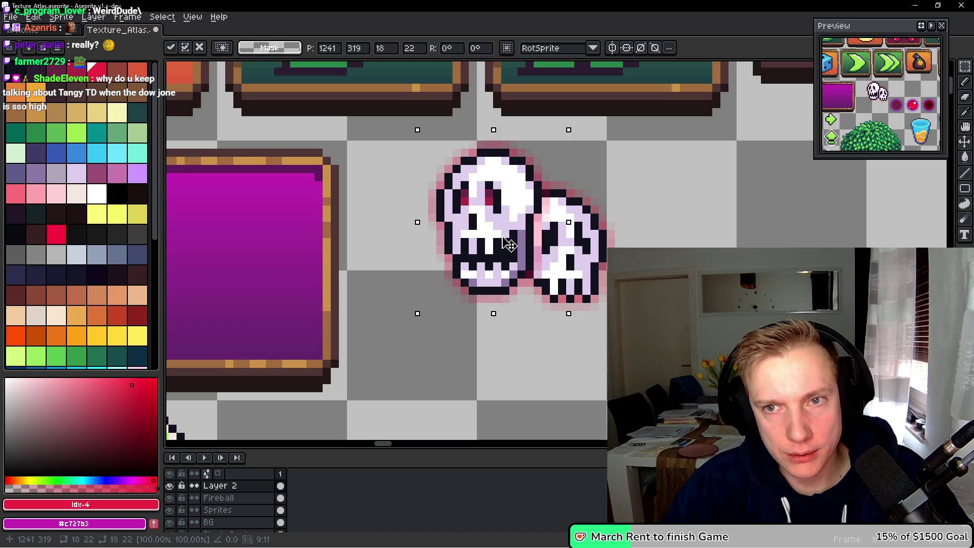
{"action": "scroll", "coordinate": [523, 256], "scroll_direction": "up", "scroll_amount": 3}
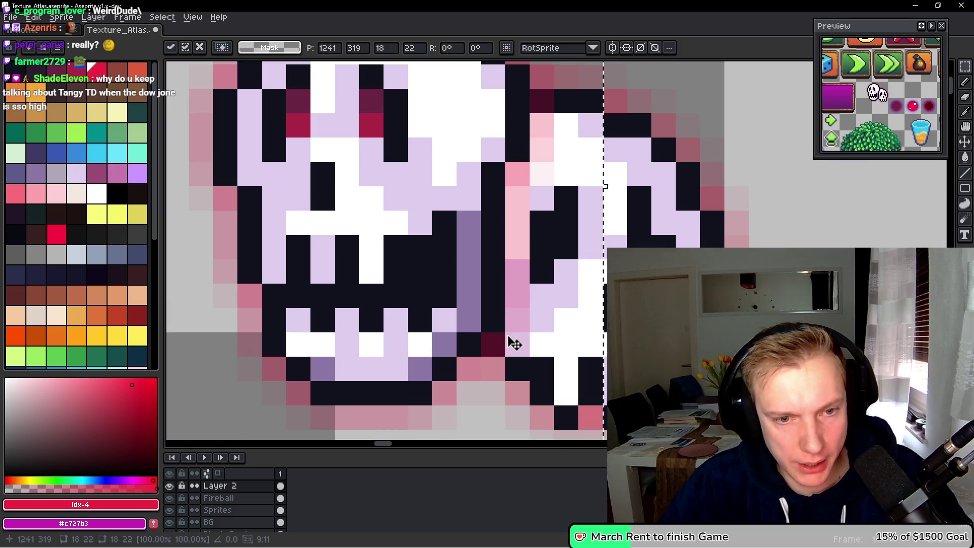
Commit the paste, paint magenta along the skull overlap and erase the stray pink seam pixels.
{"action": "scroll", "coordinate": [522, 337], "scroll_direction": "right", "scroll_amount": 2}
{"action": "key", "text": "Return"}
{"action": "mouse_move", "coordinate": [453, 330]}
{"action": "left_mouse_down"}
{"action": "mouse_move", "coordinate": [476, 303]}
{"action": "mouse_move", "coordinate": [478, 284]}
{"action": "left_mouse_up"}
{"action": "left_click", "coordinate": [101, 524]}
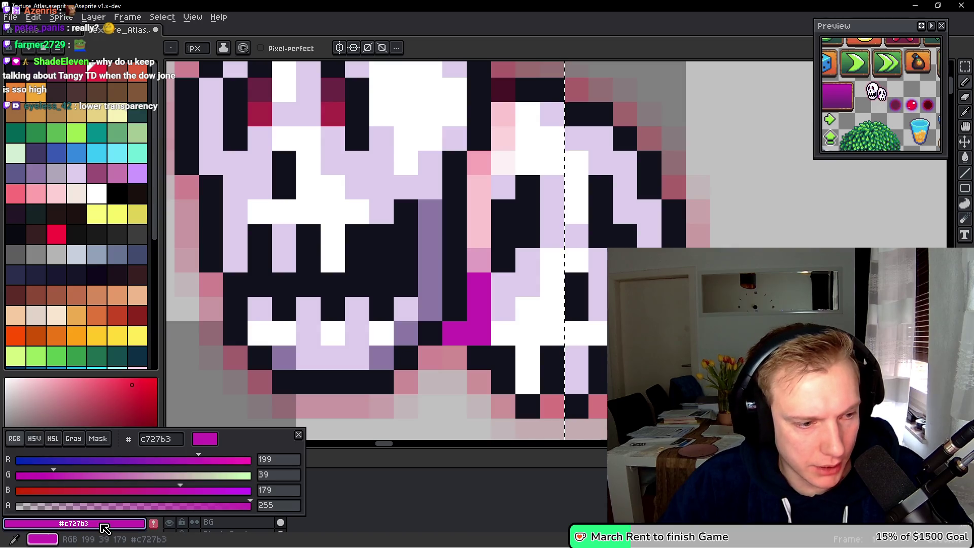
{"action": "key", "text": "Escape"}
{"action": "right_click", "coordinate": [455, 334]}
{"action": "right_click", "coordinate": [479, 333]}
{"action": "mouse_move", "coordinate": [470, 330]}
{"action": "left_mouse_down"}
{"action": "mouse_move", "coordinate": [480, 168]}
{"action": "mouse_move", "coordinate": [503, 130]}
{"action": "mouse_move", "coordinate": [502, 87]}
{"action": "left_mouse_up"}
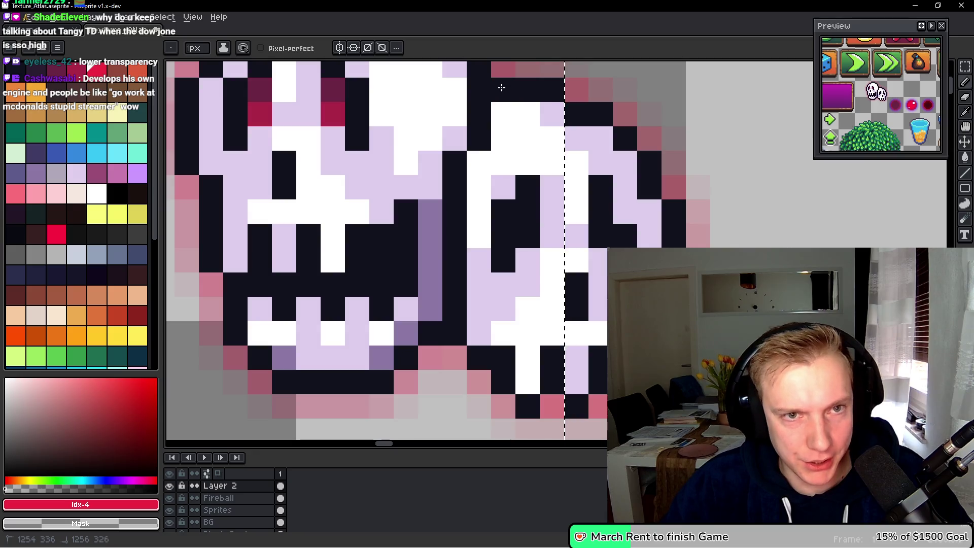
Shade the seam between the skulls with purple and lavender pixels picked from the sprite.
{"action": "scroll", "coordinate": [526, 184], "scroll_direction": "down", "scroll_amount": 6}
{"action": "scroll", "coordinate": [528, 184], "scroll_direction": "up", "scroll_amount": 1}
{"action": "scroll", "coordinate": [527, 185], "scroll_direction": "up", "scroll_amount": 3}
{"action": "left_click", "coordinate": [470, 228], "text": "alt"}
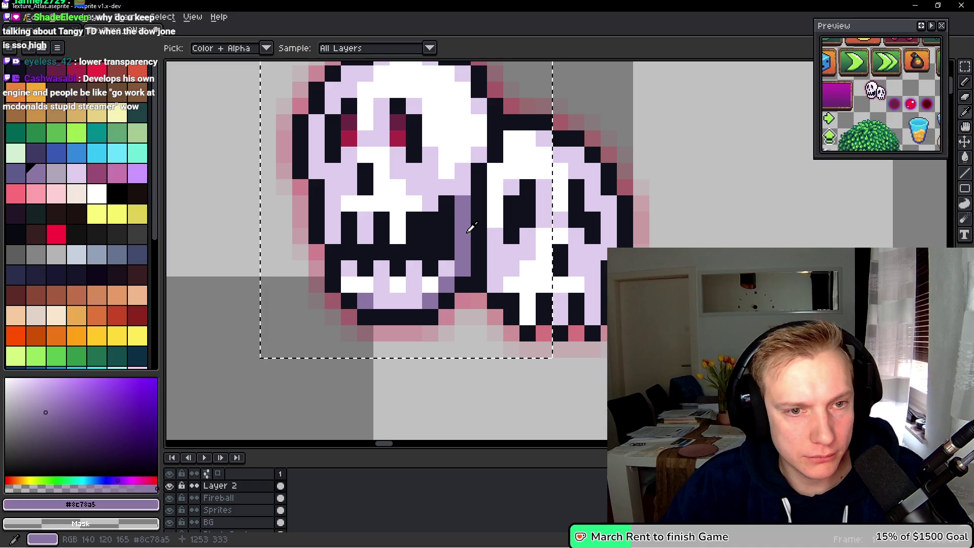
{"action": "left_click_drag", "start_coordinate": [495, 172], "coordinate": [494, 207]}
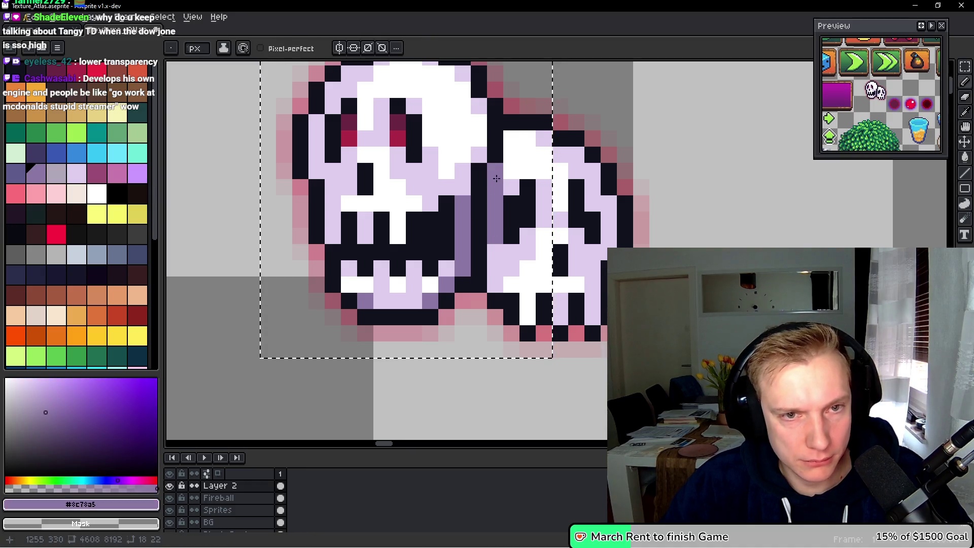
{"action": "left_click", "coordinate": [528, 190]}
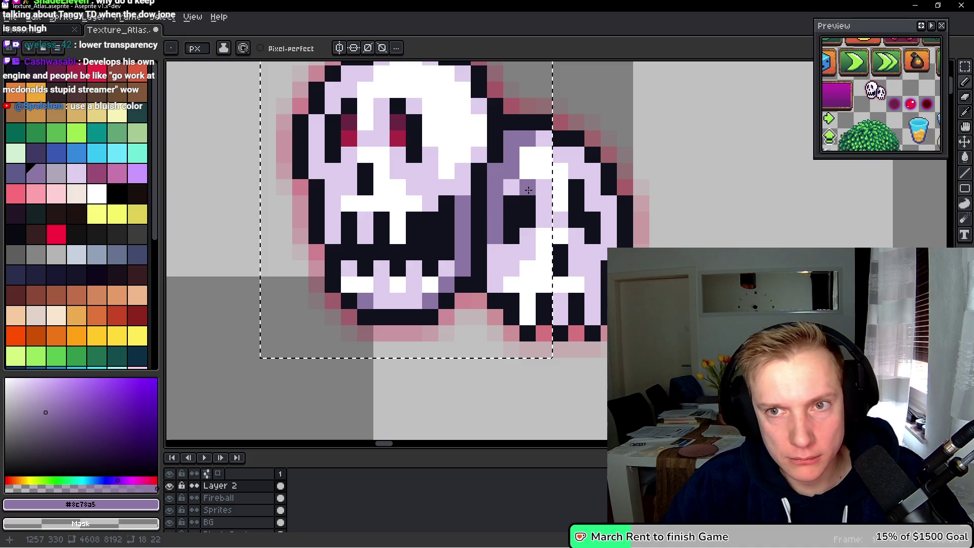
{"action": "left_click", "coordinate": [495, 253]}
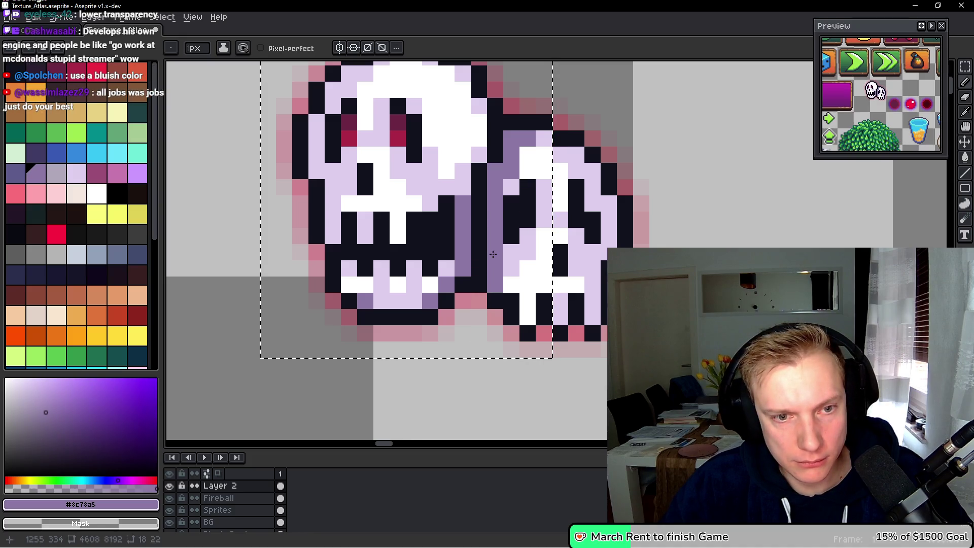
{"action": "left_click", "coordinate": [505, 282], "text": "alt"}
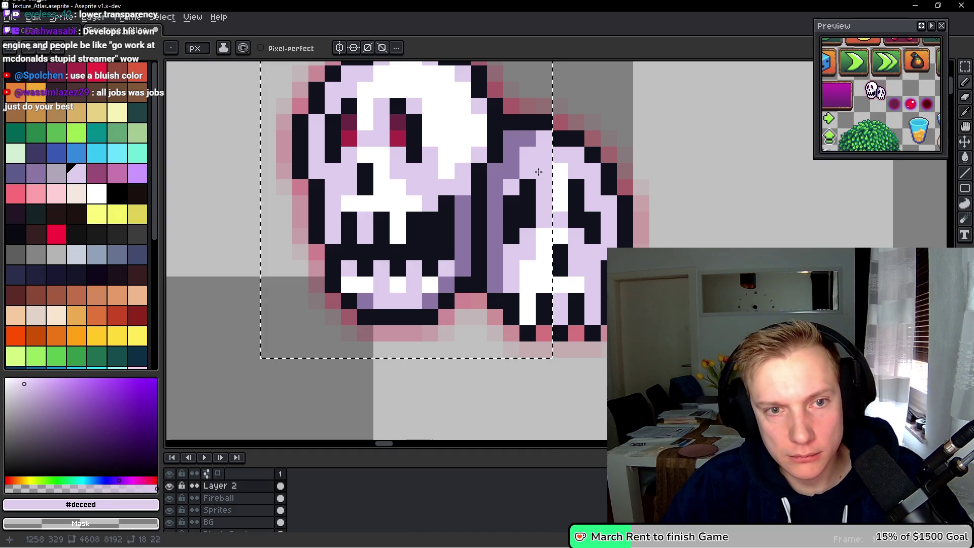
{"action": "scroll", "coordinate": [508, 203], "scroll_direction": "down", "scroll_amount": 1}
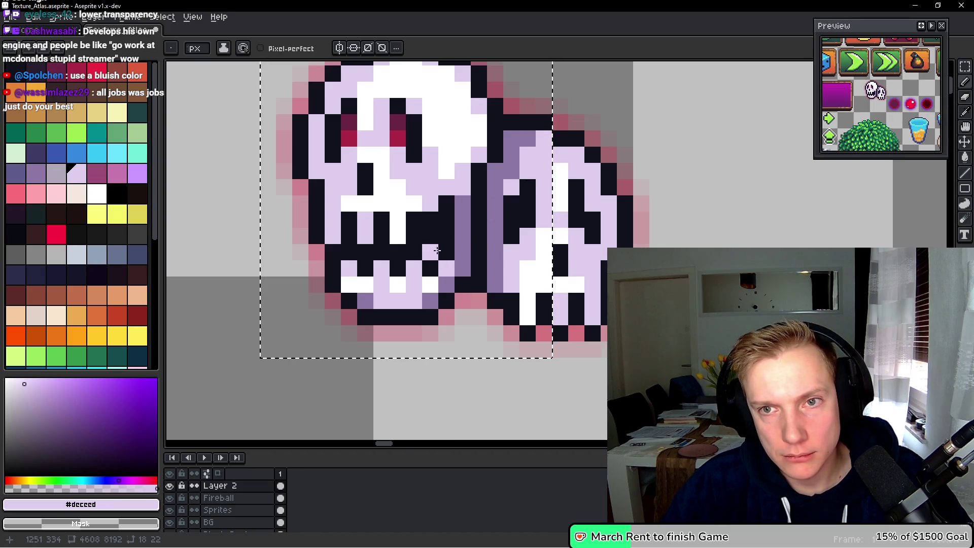
{"action": "scroll", "coordinate": [509, 251], "scroll_direction": "down", "scroll_amount": 2}
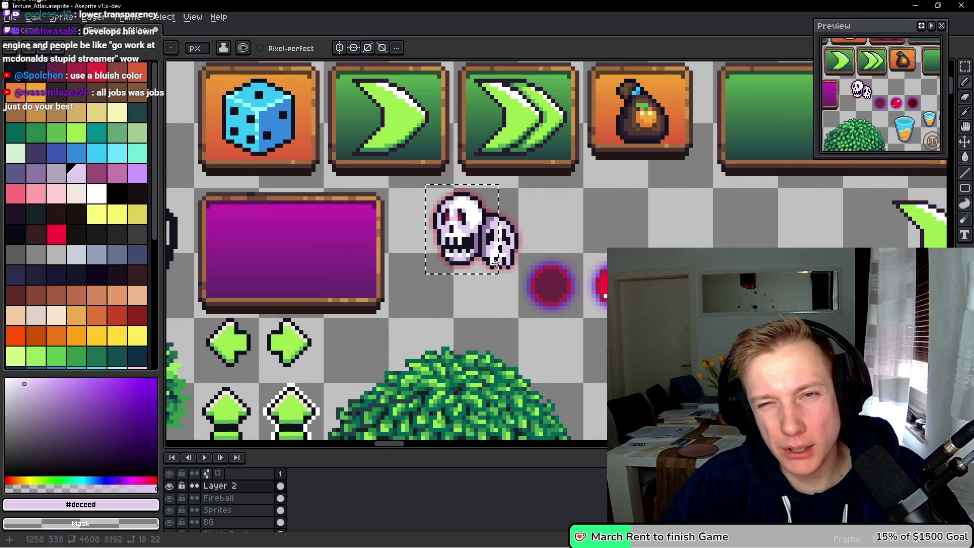
{"action": "scroll", "coordinate": [495, 263], "scroll_direction": "up", "scroll_amount": 4}
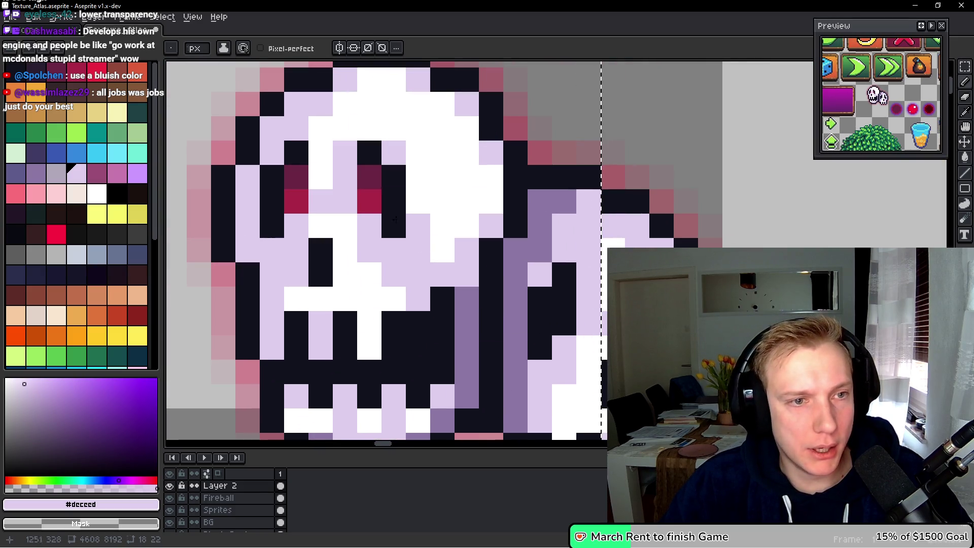
Give the back skull crimson and dark crimson eye pixels.
{"action": "left_click", "coordinate": [370, 200], "text": "alt"}
{"action": "left_click", "coordinate": [558, 322]}
{"action": "key", "text": "ctrl+d"}
{"action": "left_click", "coordinate": [613, 321]}
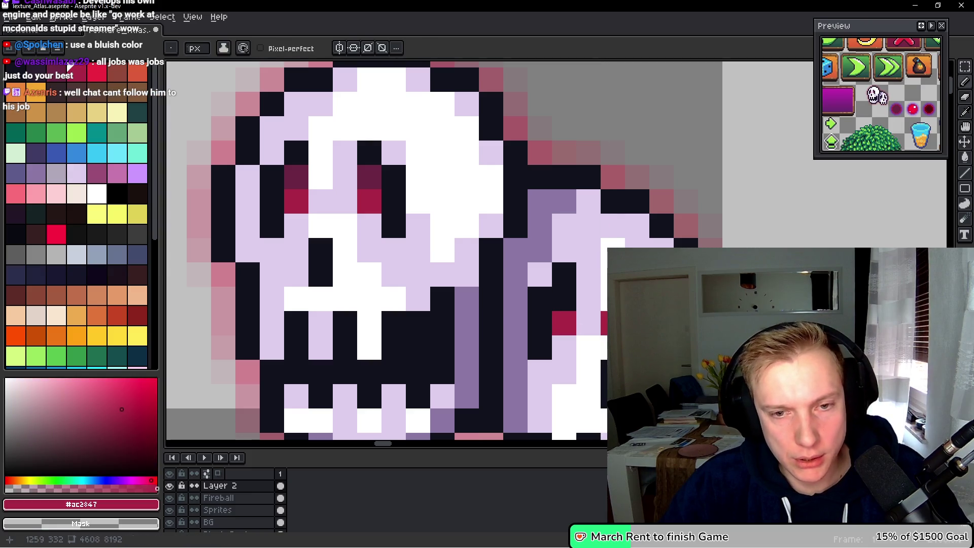
{"action": "left_click", "coordinate": [373, 177], "text": "alt"}
{"action": "left_click", "coordinate": [556, 348]}
{"action": "key", "text": "ctrl+z"}
{"action": "left_click", "coordinate": [553, 302]}
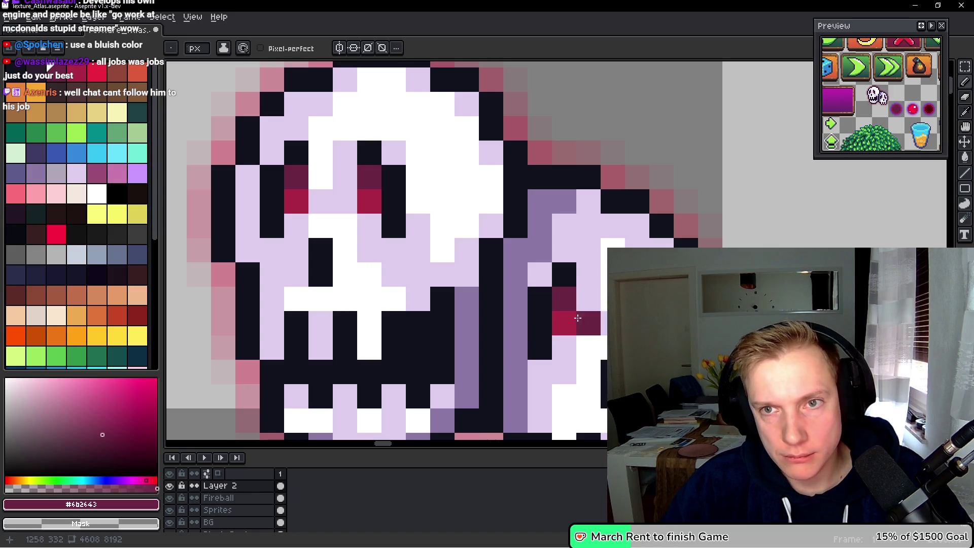
{"action": "scroll", "coordinate": [556, 325], "scroll_direction": "down", "scroll_amount": 5}
{"action": "left_click_drag", "start_coordinate": [556, 324], "coordinate": [559, 252]}
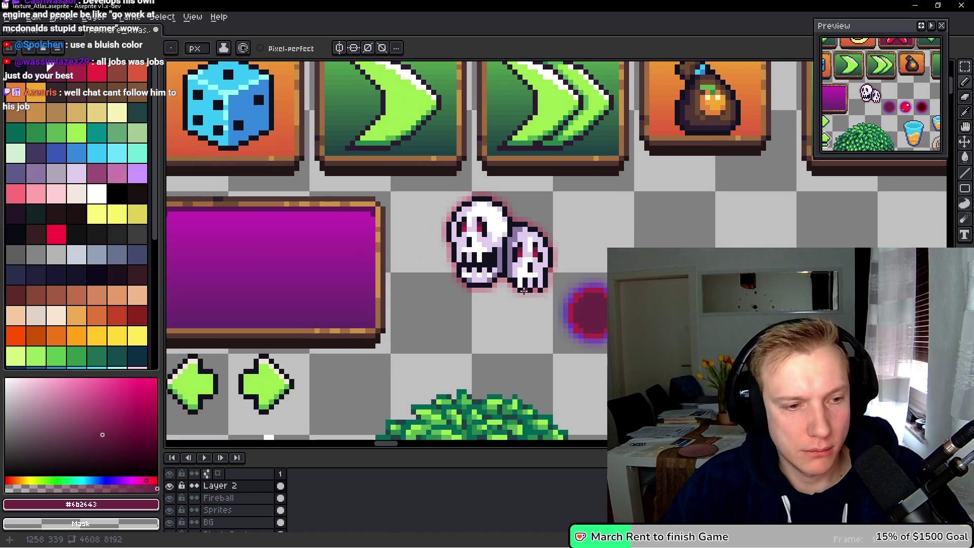
Cut both skulls onto the Fireball layer and move them next to the purple panel.
{"action": "key", "text": "m"}
{"action": "left_click_drag", "start_coordinate": [420, 315], "coordinate": [535, 189]}
{"action": "key", "text": "ctrl+x"}
{"action": "key", "text": "Down"}
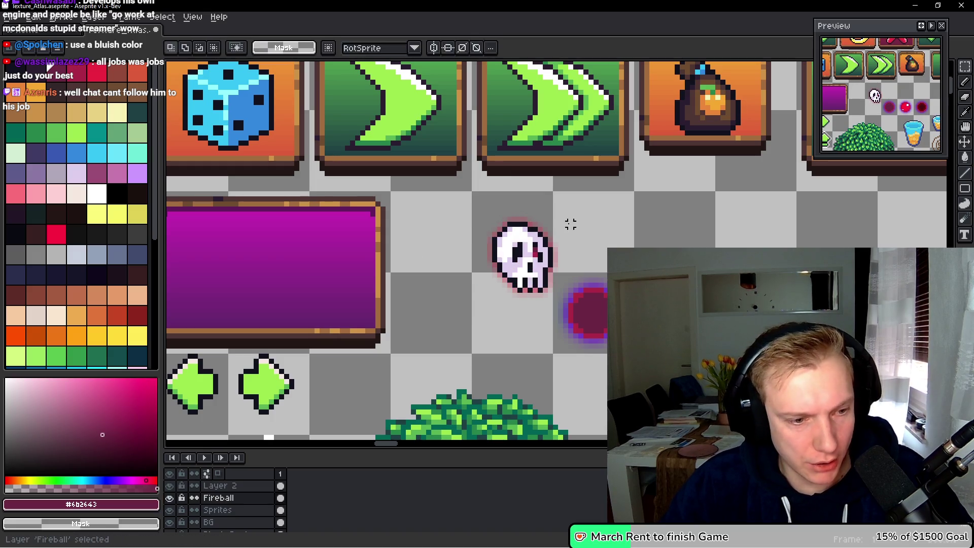
{"action": "key", "text": "ctrl+v"}
{"action": "left_click", "coordinate": [574, 229]}
{"action": "mouse_move", "coordinate": [420, 311]}
{"action": "left_mouse_down"}
{"action": "mouse_move", "coordinate": [548, 195]}
{"action": "mouse_move", "coordinate": [583, 184]}
{"action": "left_mouse_up"}
{"action": "mouse_move", "coordinate": [503, 255]}
{"action": "left_mouse_down"}
{"action": "mouse_move", "coordinate": [404, 255]}
{"action": "mouse_move", "coordinate": [320, 272]}
{"action": "mouse_move", "coordinate": [633, 261]}
{"action": "mouse_move", "coordinate": [670, 243]}
{"action": "left_mouse_up"}
{"action": "scroll", "coordinate": [633, 261], "scroll_direction": "right", "scroll_amount": 2}
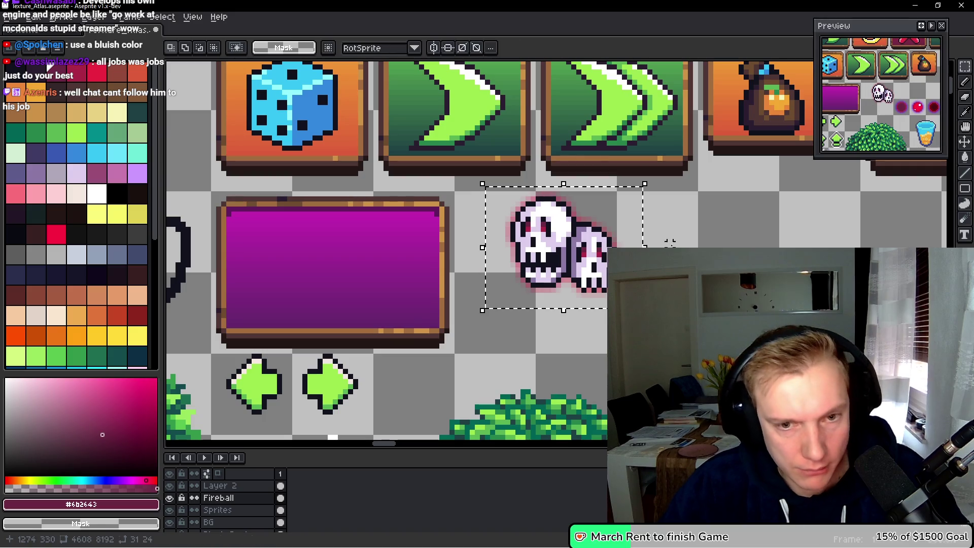
{"action": "key", "text": "ctrl+d"}
{"action": "scroll", "coordinate": [660, 261], "scroll_direction": "up", "scroll_amount": 1}
{"action": "left_click_drag", "start_coordinate": [567, 276], "coordinate": [641, 212]}
{"action": "key", "text": "Escape"}
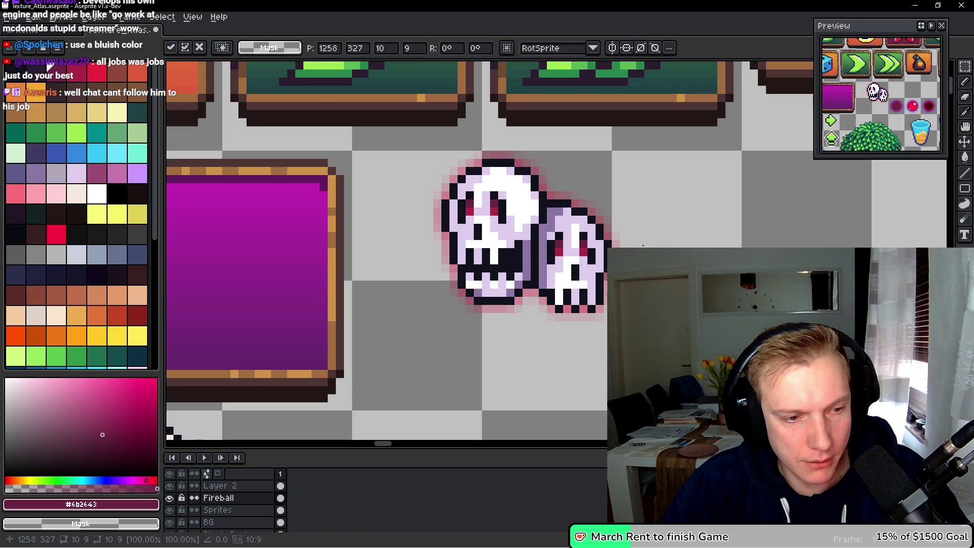
Try the skull pair on the magenta panel, then drag it back right and commit.
{"action": "left_click", "coordinate": [493, 278], "text": "ctrl"}
{"action": "mouse_move", "coordinate": [413, 324]}
{"action": "left_mouse_down"}
{"action": "mouse_move", "coordinate": [631, 163]}
{"action": "mouse_move", "coordinate": [639, 133]}
{"action": "left_mouse_up"}
{"action": "mouse_move", "coordinate": [600, 222]}
{"action": "left_mouse_down"}
{"action": "mouse_move", "coordinate": [751, 213]}
{"action": "mouse_move", "coordinate": [664, 228]}
{"action": "mouse_move", "coordinate": [203, 244]}
{"action": "mouse_move", "coordinate": [415, 255]}
{"action": "left_mouse_up"}
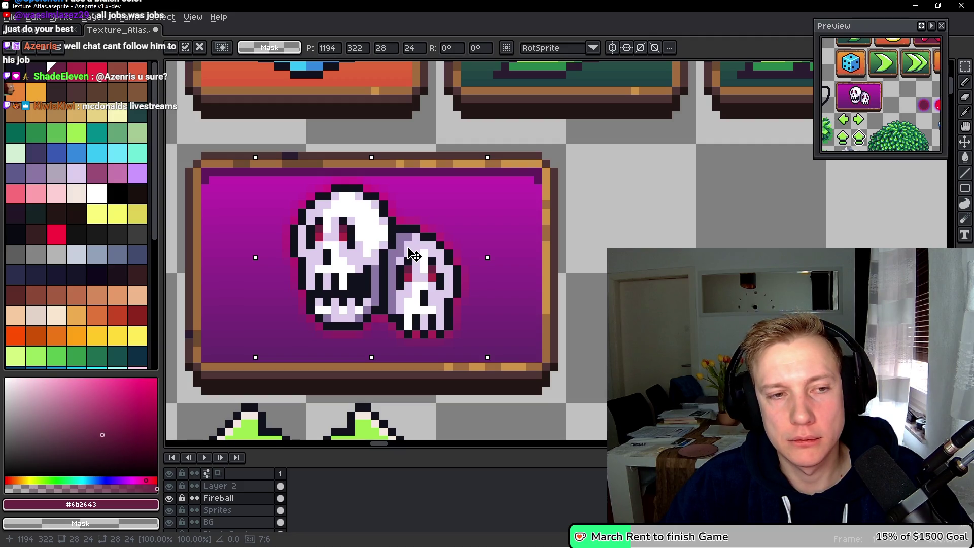
{"action": "left_click_drag", "start_coordinate": [414, 256], "coordinate": [747, 239]}
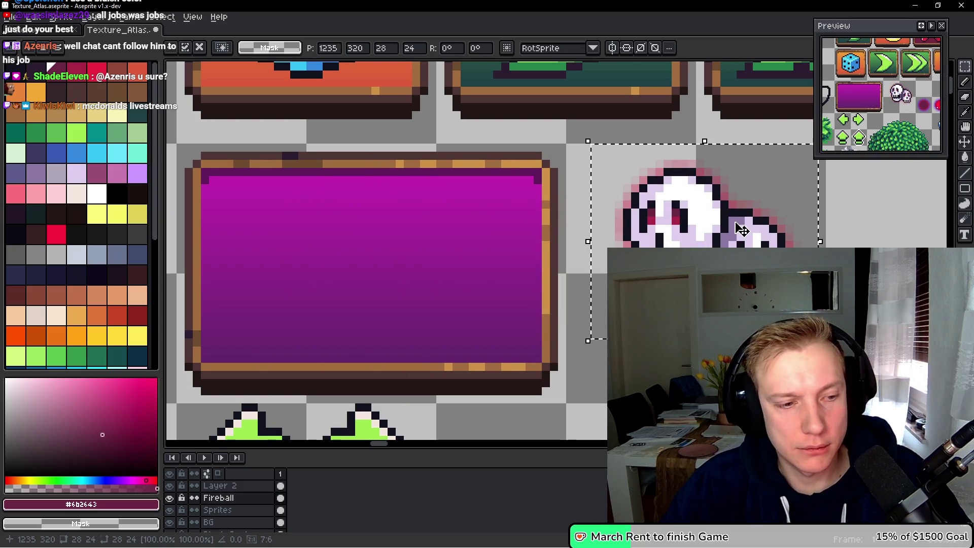
{"action": "scroll", "coordinate": [620, 219], "scroll_direction": "down", "scroll_amount": 3}
{"action": "key", "text": "ctrl+d"}
{"action": "scroll", "coordinate": [620, 220], "scroll_direction": "down", "scroll_amount": 1}
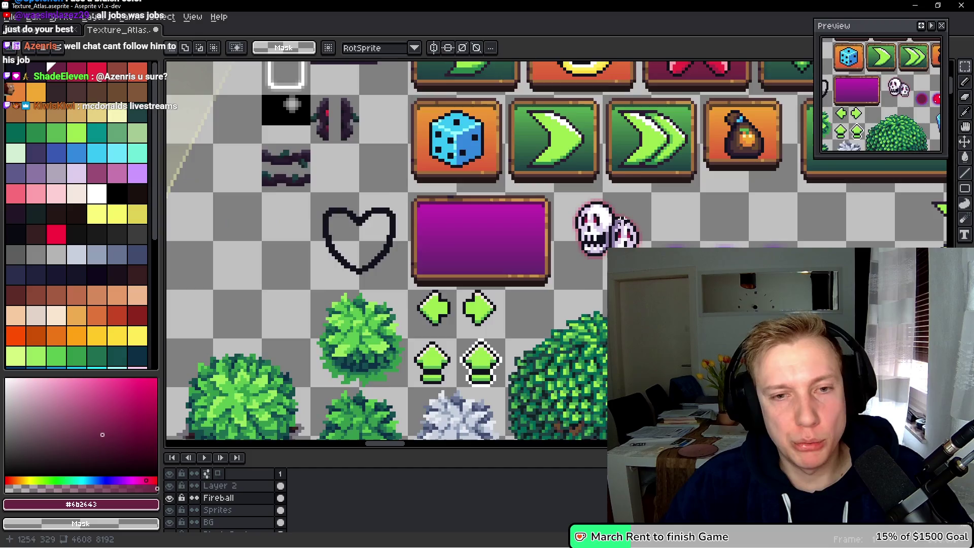
{"action": "scroll", "coordinate": [501, 236], "scroll_direction": "down", "scroll_amount": 2}
{"action": "scroll", "coordinate": [501, 236], "scroll_direction": "up", "scroll_amount": 4}
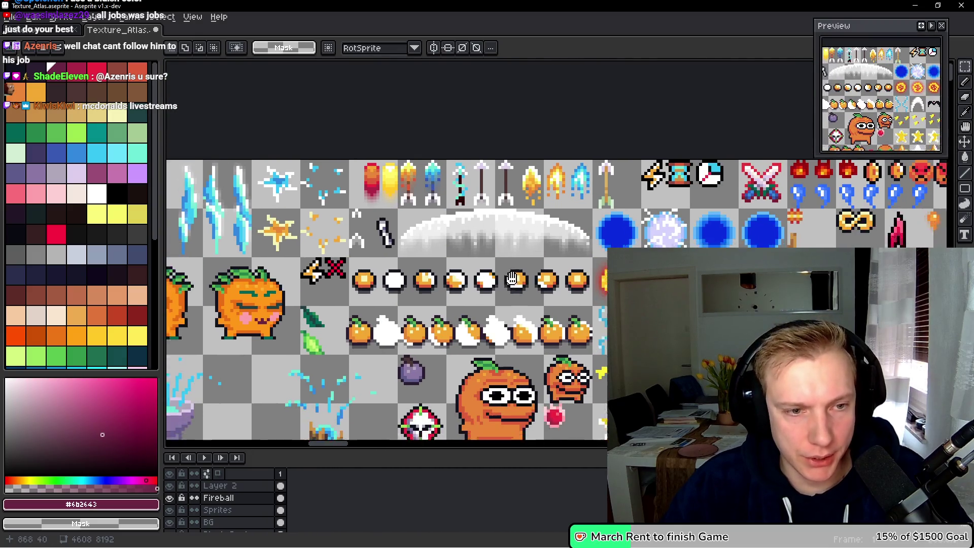
{"action": "left_click_drag", "start_coordinate": [516, 262], "coordinate": [508, 186]}
{"action": "scroll", "coordinate": [511, 297], "scroll_direction": "up", "scroll_amount": 3}
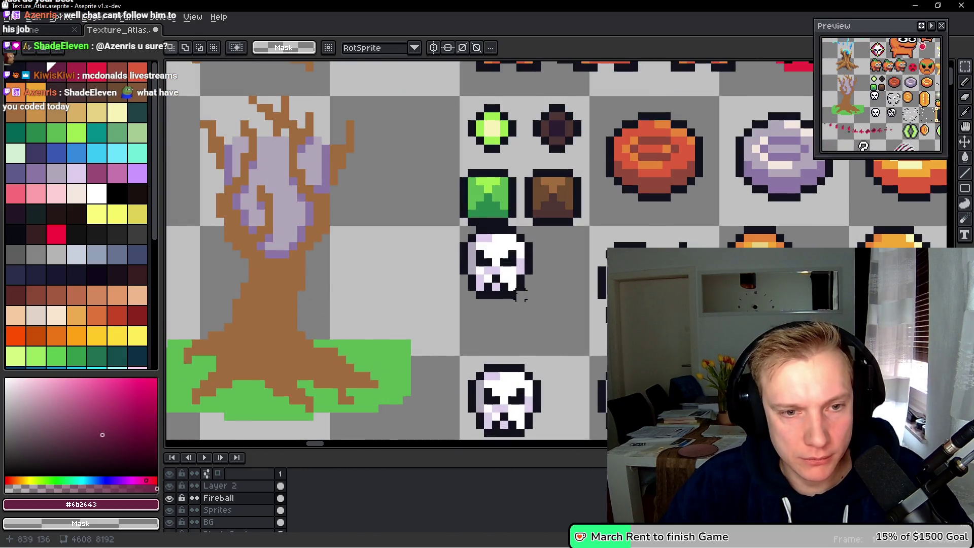
{"action": "scroll", "coordinate": [508, 270], "scroll_direction": "up", "scroll_amount": 1}
{"action": "left_click_drag", "start_coordinate": [439, 322], "coordinate": [530, 219]}
{"action": "scroll", "coordinate": [533, 239], "scroll_direction": "down", "scroll_amount": 4}
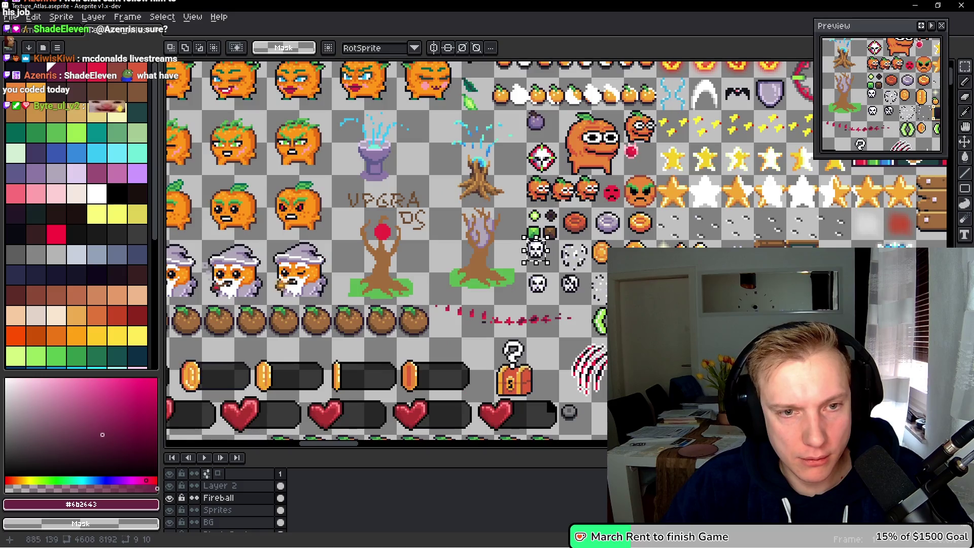
{"action": "left_click_drag", "start_coordinate": [739, 58], "coordinate": [952, 184]}
{"action": "left_click_drag", "start_coordinate": [264, 421], "coordinate": [413, 283]}
{"action": "left_click_drag", "start_coordinate": [396, 356], "coordinate": [554, 142]}
{"action": "mouse_move", "coordinate": [419, 216]}
{"action": "left_mouse_down"}
{"action": "mouse_move", "coordinate": [585, 229]}
{"action": "mouse_move", "coordinate": [631, 287]}
{"action": "left_mouse_up"}
{"action": "left_click_drag", "start_coordinate": [507, 224], "coordinate": [562, 217]}
{"action": "mouse_move", "coordinate": [484, 450]}
{"action": "left_mouse_down"}
{"action": "mouse_move", "coordinate": [517, 353]}
{"action": "mouse_move", "coordinate": [517, 158]}
{"action": "left_mouse_up"}
{"action": "left_click_drag", "start_coordinate": [508, 406], "coordinate": [510, 178]}
{"action": "mouse_move", "coordinate": [456, 406]}
{"action": "left_mouse_down"}
{"action": "mouse_move", "coordinate": [452, 310]}
{"action": "mouse_move", "coordinate": [480, 282]}
{"action": "mouse_move", "coordinate": [510, 82]}
{"action": "left_mouse_up"}
{"action": "mouse_move", "coordinate": [487, 406]}
{"action": "left_mouse_down"}
{"action": "mouse_move", "coordinate": [482, 189]}
{"action": "mouse_move", "coordinate": [518, 66]}
{"action": "left_mouse_up"}
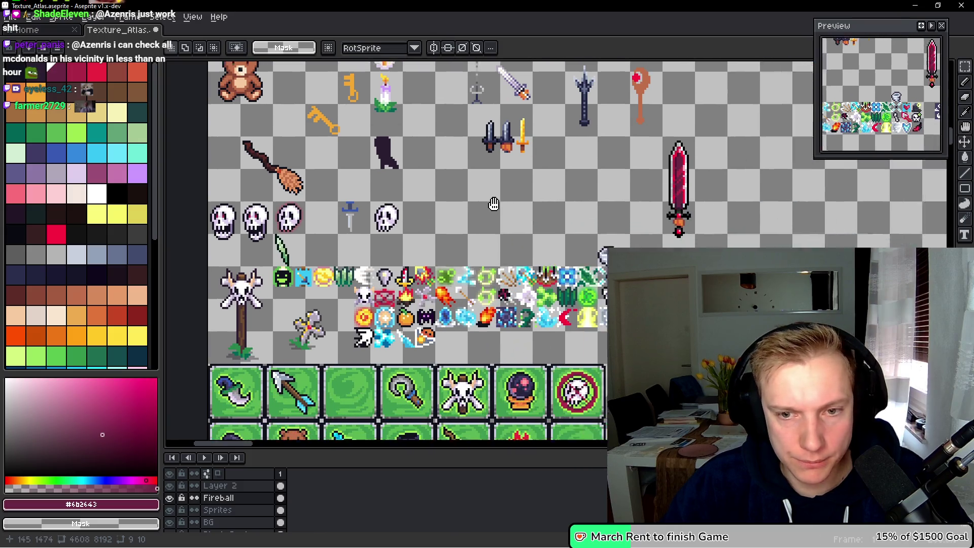
{"action": "scroll", "coordinate": [495, 204], "scroll_direction": "down", "scroll_amount": 5}
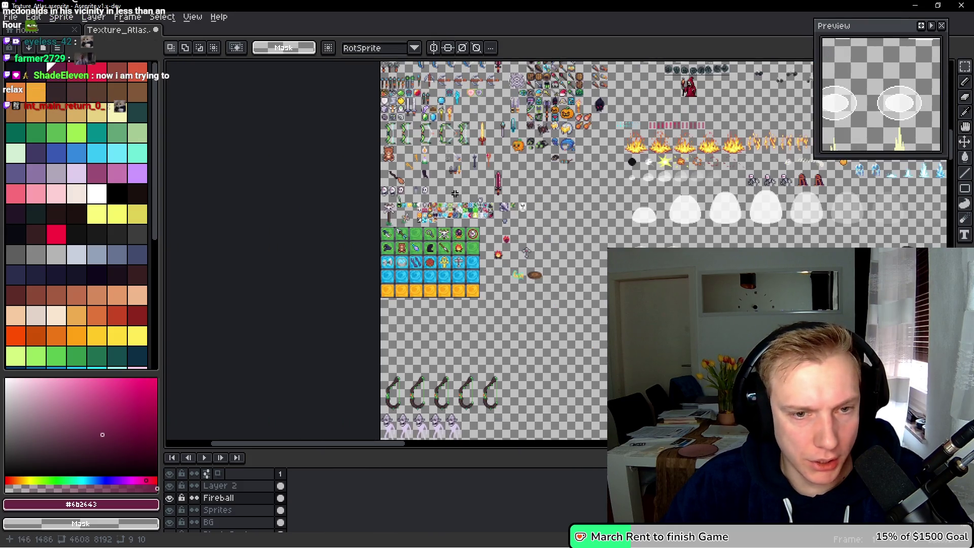
{"action": "scroll", "coordinate": [458, 190], "scroll_direction": "up", "scroll_amount": 6}
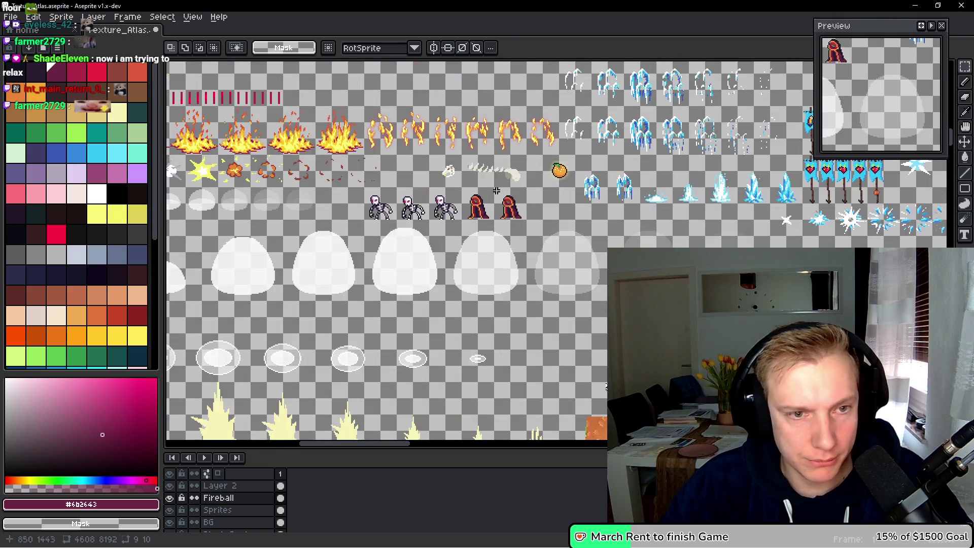
{"action": "scroll", "coordinate": [460, 193], "scroll_direction": "up", "scroll_amount": 15}
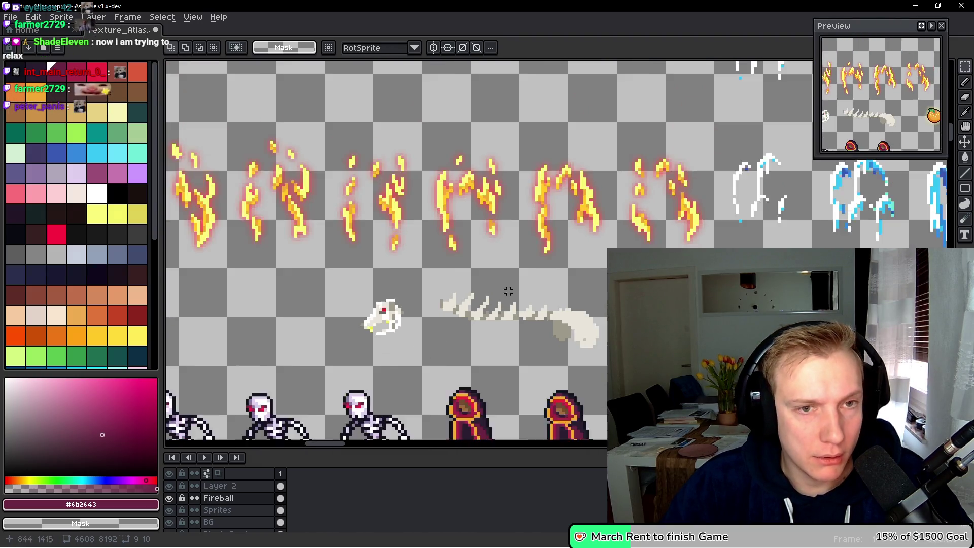
{"action": "scroll", "coordinate": [472, 389], "scroll_direction": "up", "scroll_amount": 5}
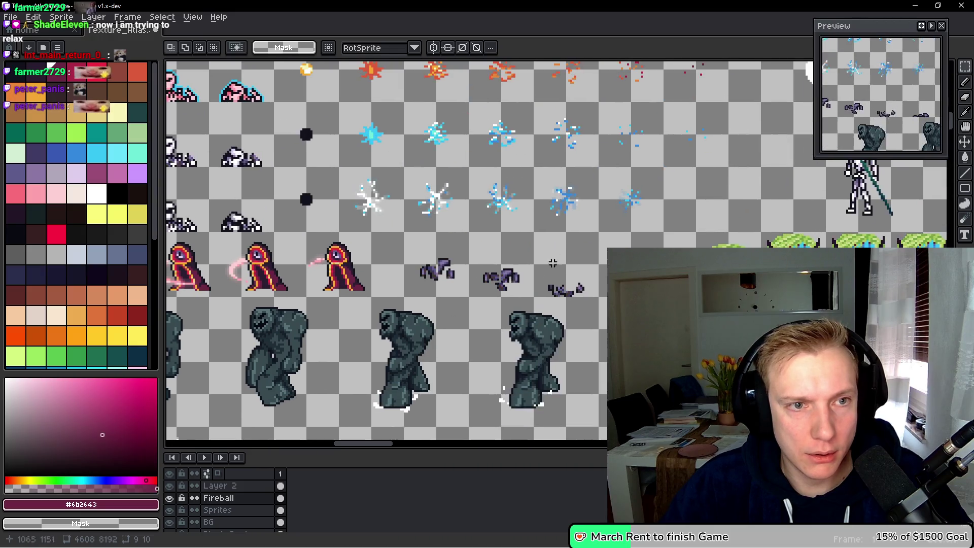
{"action": "scroll", "coordinate": [597, 205], "scroll_direction": "up", "scroll_amount": 6}
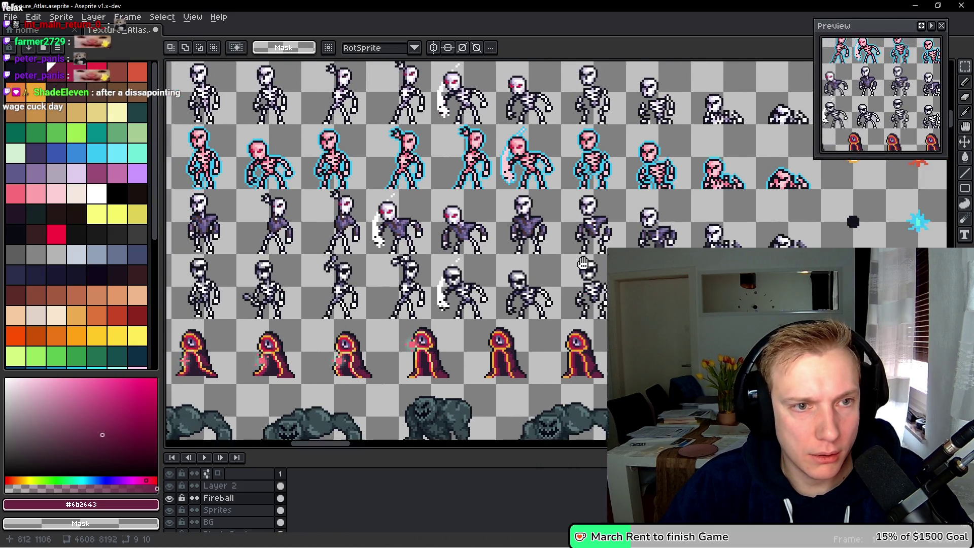
{"action": "scroll", "coordinate": [597, 205], "scroll_direction": "up", "scroll_amount": 6}
{"action": "scroll", "coordinate": [543, 303], "scroll_direction": "down", "scroll_amount": 5}
{"action": "scroll", "coordinate": [481, 262], "scroll_direction": "up", "scroll_amount": 5}
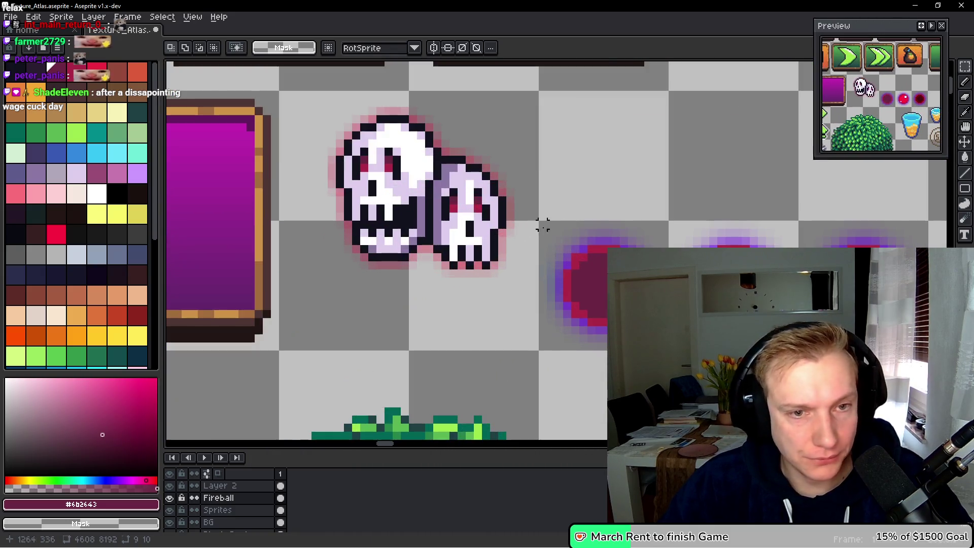
{"action": "left_click_drag", "start_coordinate": [521, 203], "coordinate": [599, 286]}
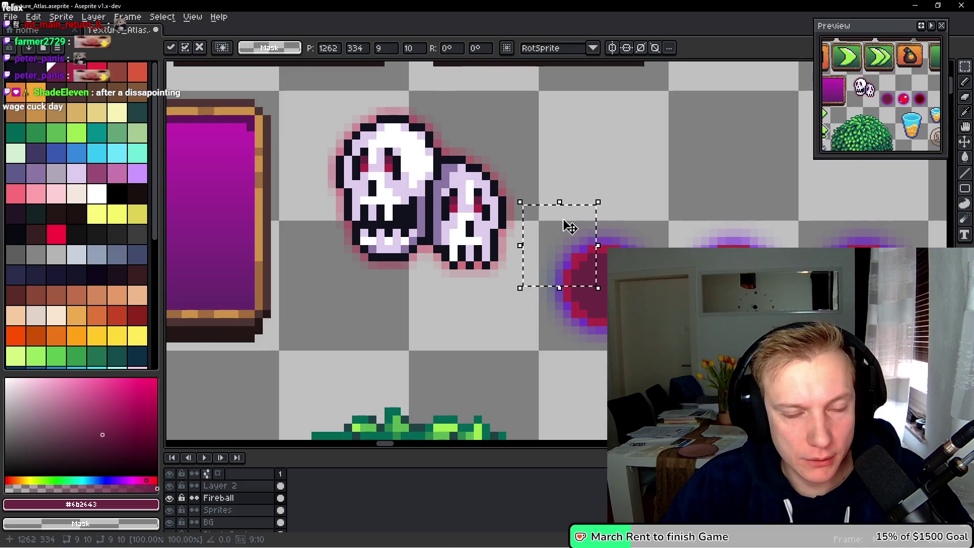
{"action": "scroll", "coordinate": [571, 227], "scroll_direction": "down", "scroll_amount": 5}
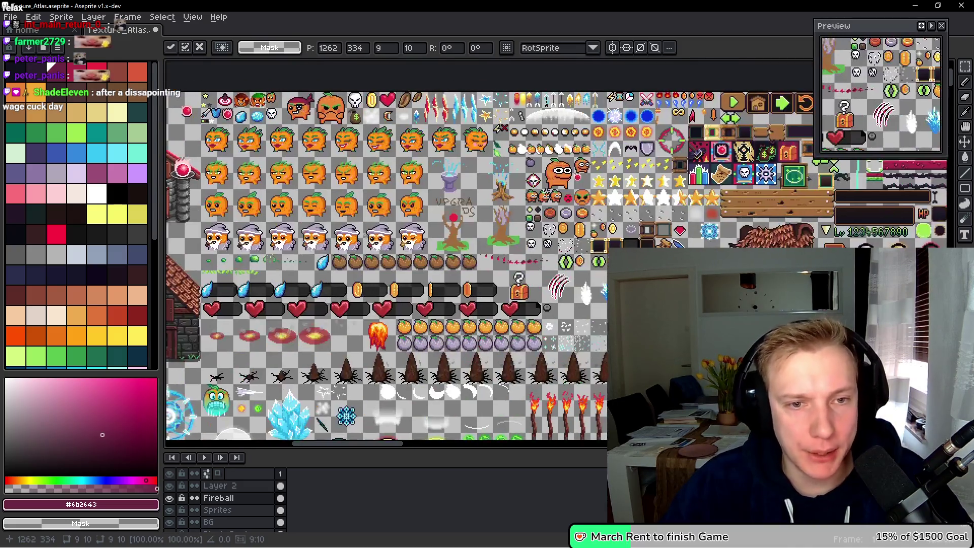
{"action": "scroll", "coordinate": [519, 289], "scroll_direction": "up", "scroll_amount": 5}
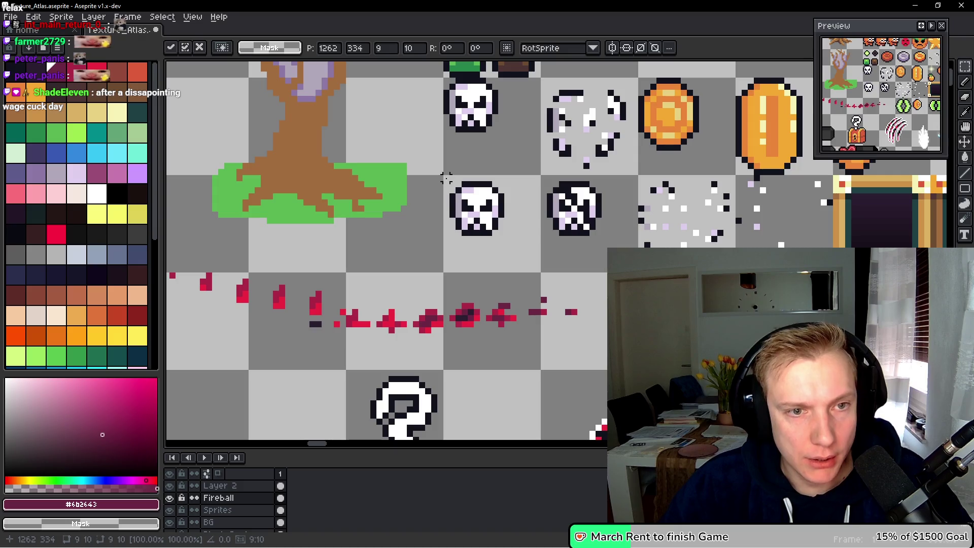
{"action": "left_click_drag", "start_coordinate": [442, 174], "coordinate": [513, 243]}
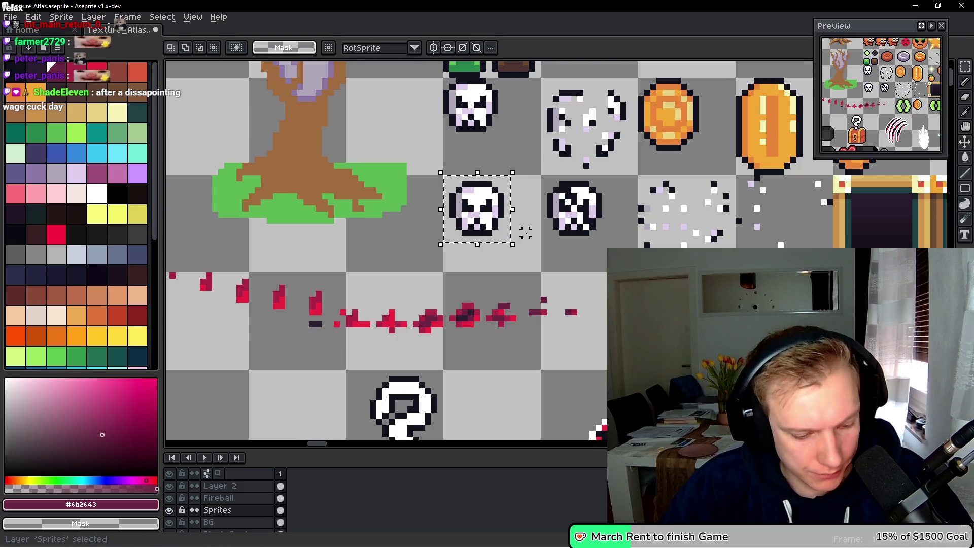
{"action": "scroll", "coordinate": [451, 170], "scroll_direction": "down", "scroll_amount": 2}
{"action": "scroll", "coordinate": [457, 158], "scroll_direction": "down", "scroll_amount": 10}
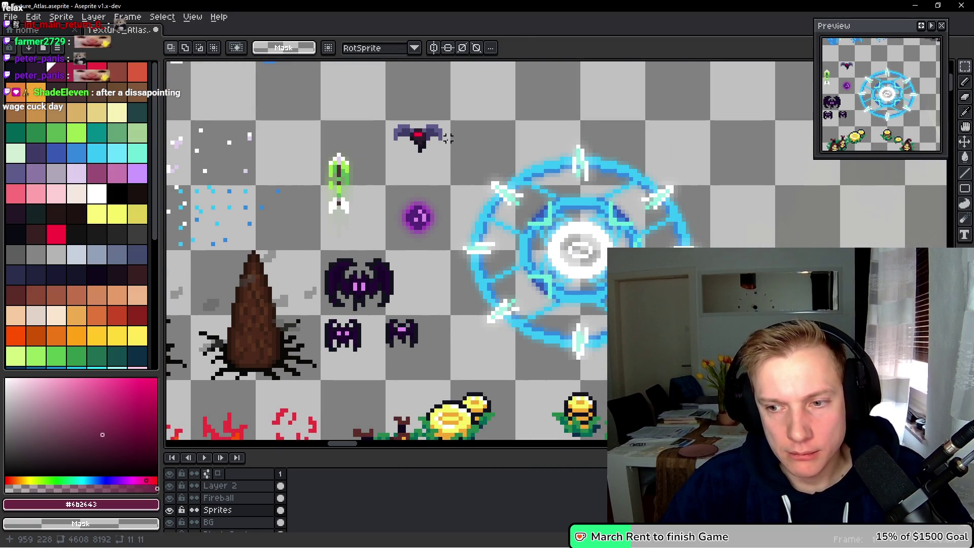
{"action": "scroll", "coordinate": [578, 216], "scroll_direction": "down", "scroll_amount": 4}
{"action": "scroll", "coordinate": [589, 193], "scroll_direction": "right", "scroll_amount": 4}
{"action": "scroll", "coordinate": [596, 172], "scroll_direction": "up", "scroll_amount": 4}
{"action": "scroll", "coordinate": [594, 175], "scroll_direction": "down", "scroll_amount": 2}
{"action": "scroll", "coordinate": [583, 183], "scroll_direction": "right", "scroll_amount": 4}
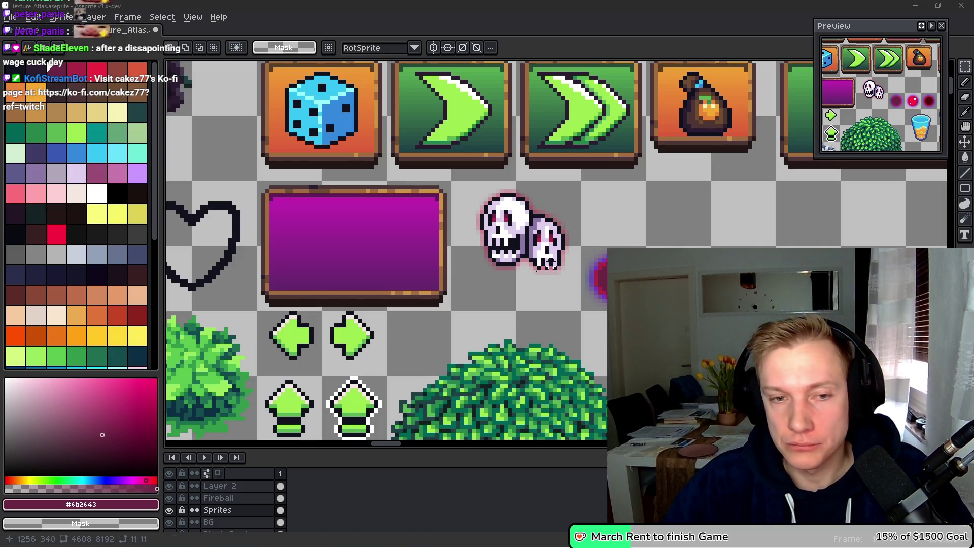
On the Fireball layer, paste the small skull and move it left above the red fireballs.
{"action": "left_click", "coordinate": [497, 300]}
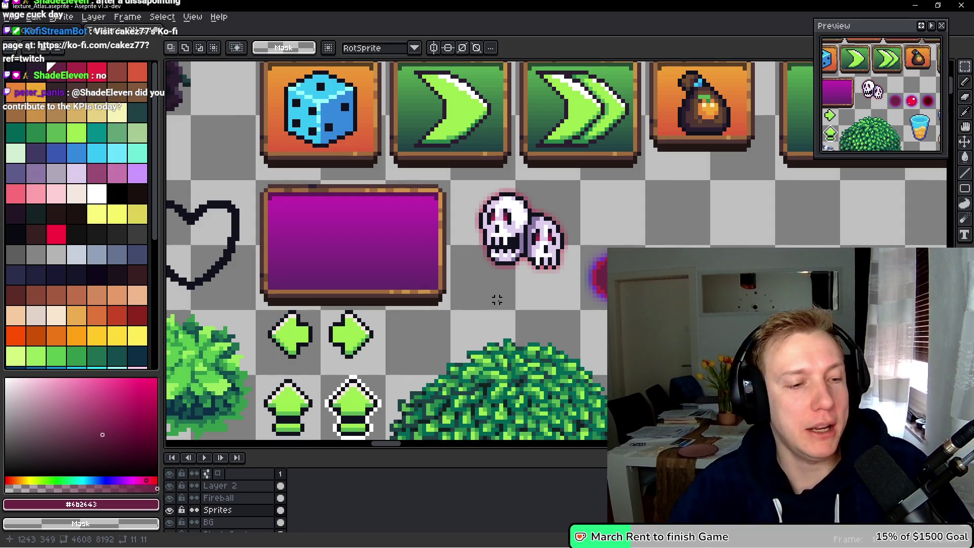
{"action": "left_click", "coordinate": [509, 284], "text": "ctrl"}
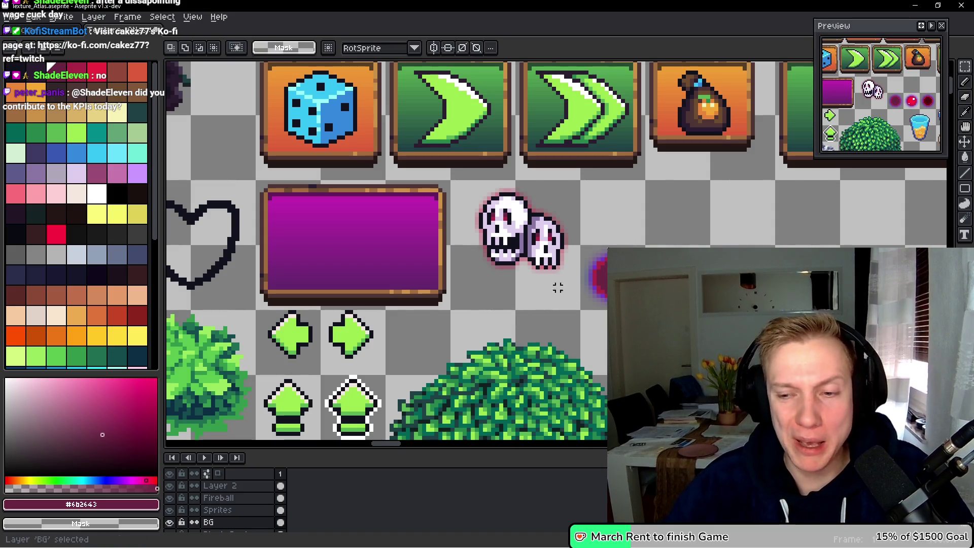
{"action": "left_click_drag", "start_coordinate": [498, 243], "coordinate": [512, 249]}
{"action": "scroll", "coordinate": [483, 242], "scroll_direction": "up", "scroll_amount": 1}
{"action": "left_click", "coordinate": [483, 241], "text": "ctrl"}
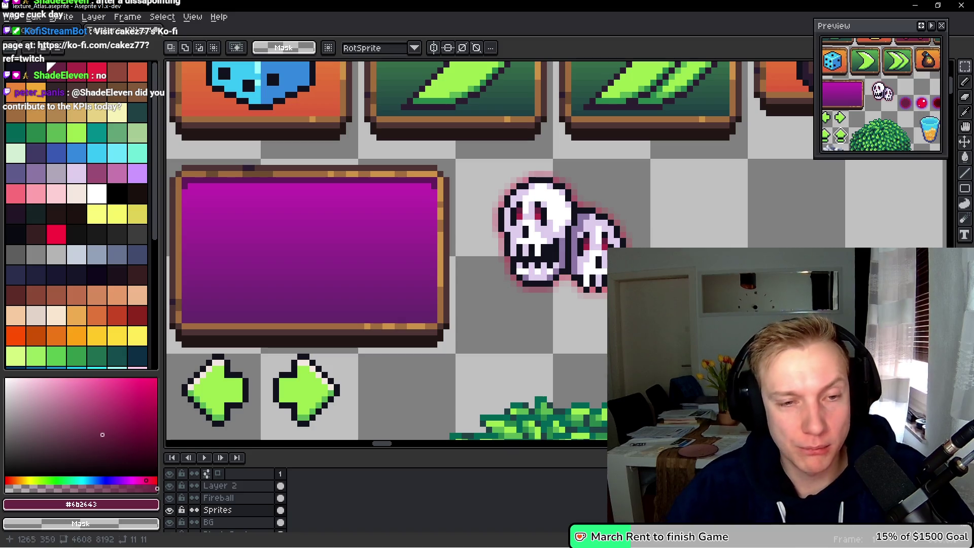
{"action": "left_click", "coordinate": [620, 322], "text": "ctrl"}
{"action": "left_click_drag", "start_coordinate": [752, 271], "coordinate": [452, 337]}
{"action": "key", "text": "ctrl+v"}
{"action": "mouse_move", "coordinate": [560, 258]}
{"action": "left_mouse_down"}
{"action": "mouse_move", "coordinate": [479, 272]}
{"action": "mouse_move", "coordinate": [482, 264]}
{"action": "left_mouse_up"}
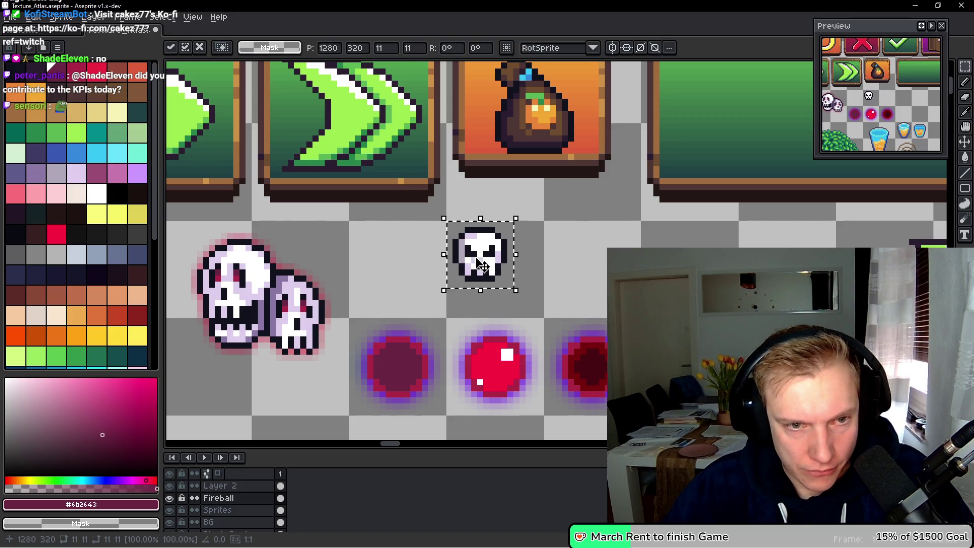
Drop the pasted skull in place and zoom in on it.
{"action": "left_click", "coordinate": [485, 269], "text": "ctrl"}
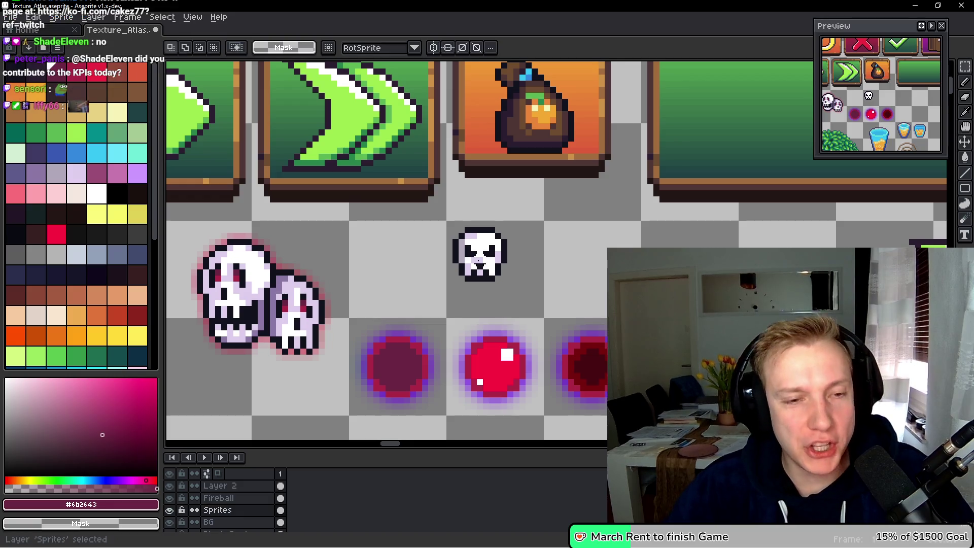
{"action": "left_click", "coordinate": [485, 269]}
{"action": "scroll", "coordinate": [474, 257], "scroll_direction": "up", "scroll_amount": 3}
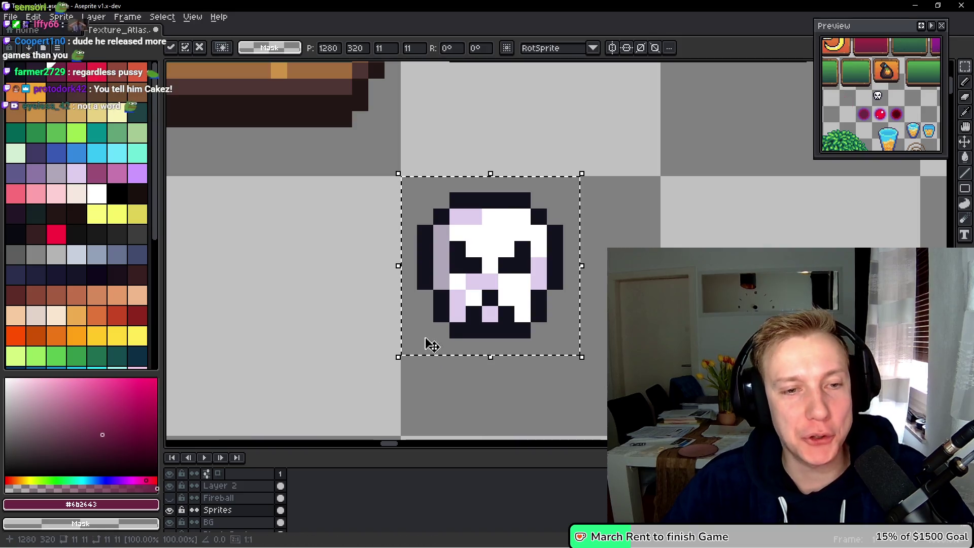
{"action": "left_click_drag", "start_coordinate": [451, 326], "coordinate": [444, 331]}
{"action": "key", "text": "b"}
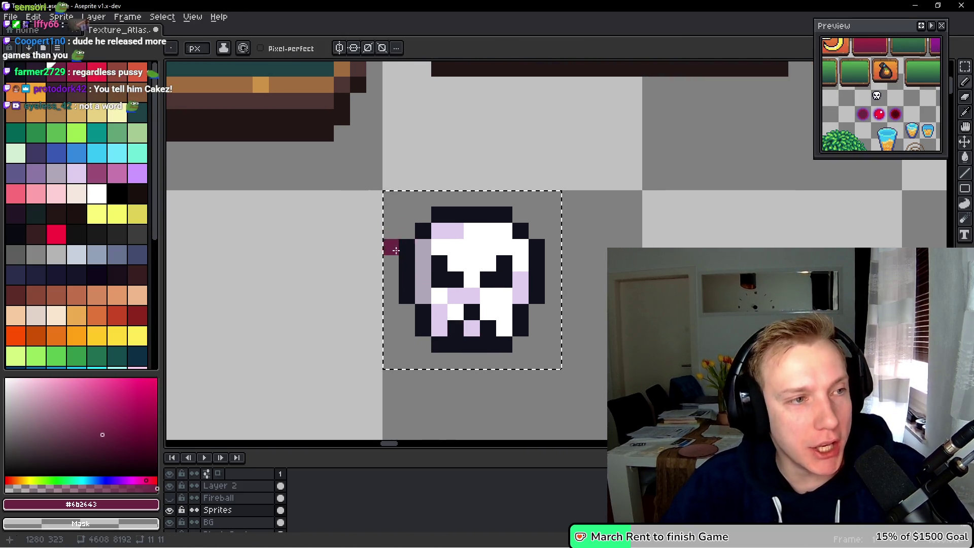
{"action": "scroll", "coordinate": [401, 254], "scroll_direction": "down", "scroll_amount": 2}
{"action": "mouse_move", "coordinate": [358, 281]}
{"action": "left_mouse_down"}
{"action": "mouse_move", "coordinate": [622, 243]}
{"action": "mouse_move", "coordinate": [472, 247]}
{"action": "mouse_move", "coordinate": [426, 286]}
{"action": "mouse_move", "coordinate": [360, 253]}
{"action": "left_mouse_up"}
{"action": "scroll", "coordinate": [401, 262], "scroll_direction": "up", "scroll_amount": 2}
Bucket-fill the skull's white, light purple, lavender and dark pixels red.
{"action": "key", "text": "g"}
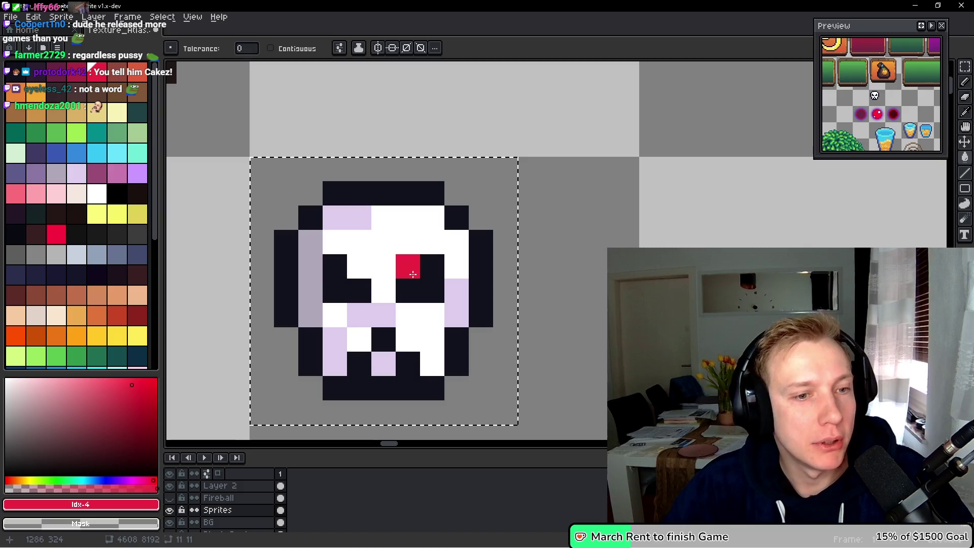
{"action": "left_click", "coordinate": [386, 248]}
{"action": "left_click", "coordinate": [355, 218]}
{"action": "left_click", "coordinate": [359, 314]}
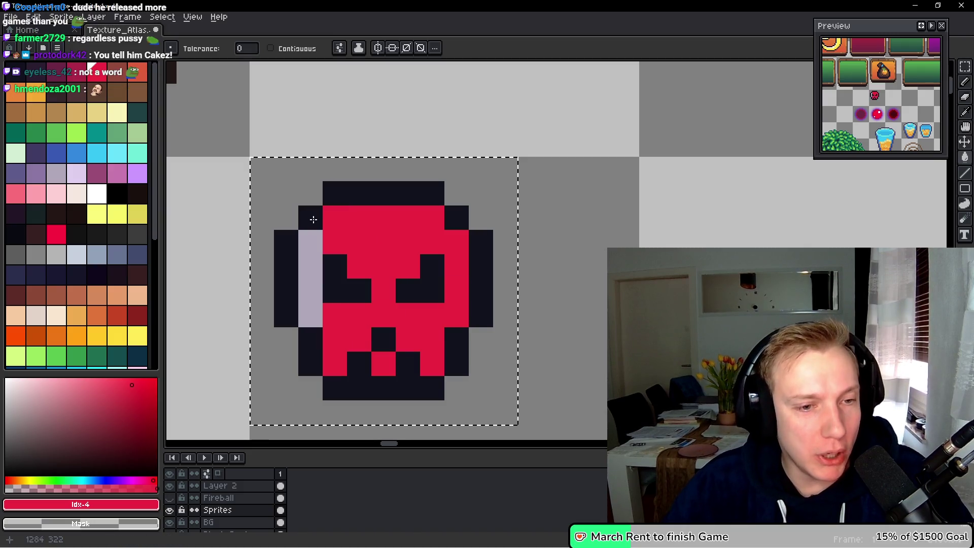
{"action": "left_click", "coordinate": [313, 267]}
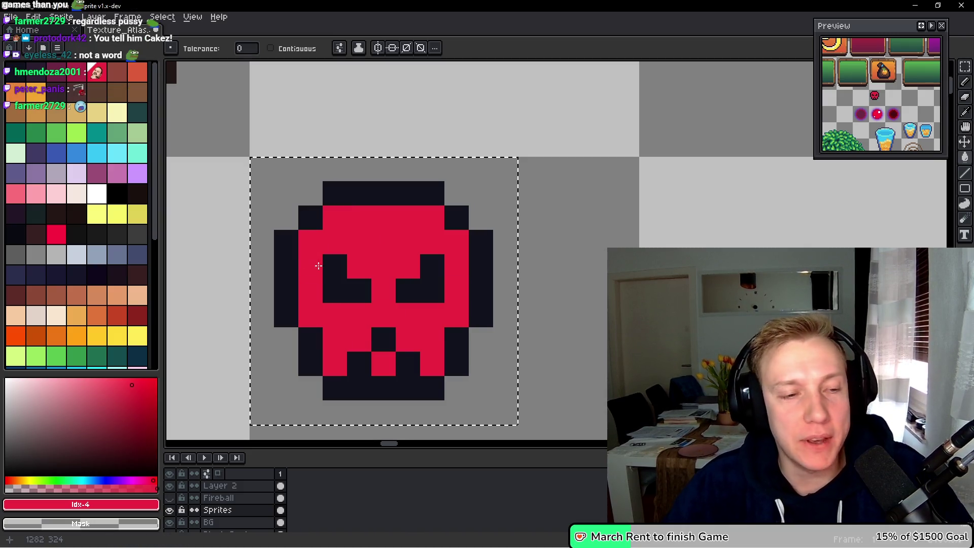
{"action": "left_click", "coordinate": [343, 287]}
{"action": "scroll", "coordinate": [371, 274], "scroll_direction": "down", "scroll_amount": 3}
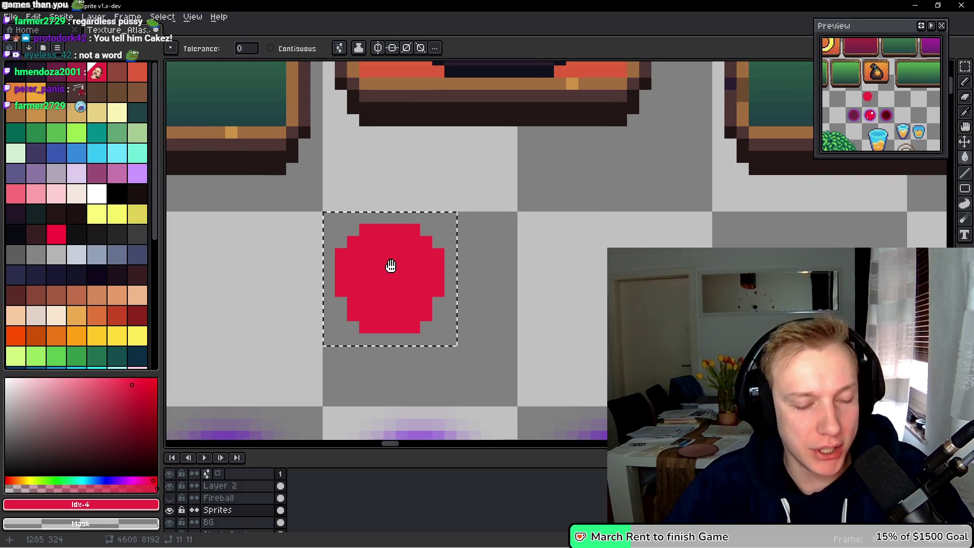
{"action": "left_click_drag", "start_coordinate": [400, 261], "coordinate": [436, 265]}
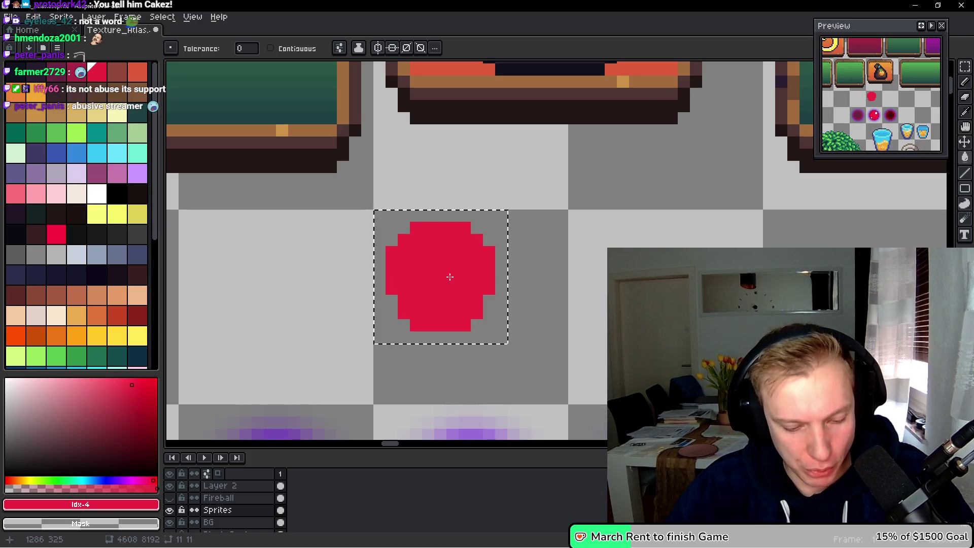
Select a 13×13 box around the red circle, nudge it one pixel right, and apply the blur.
{"action": "key", "text": "m"}
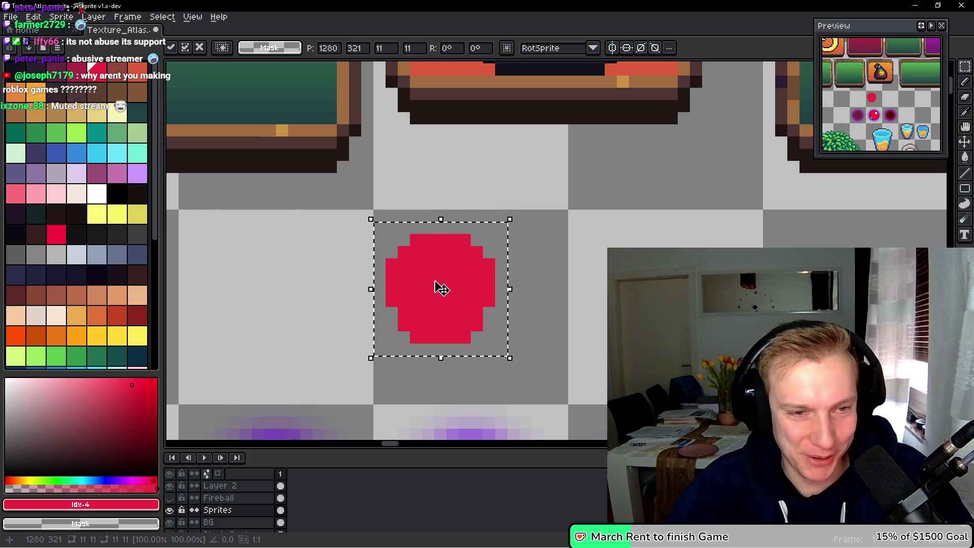
{"action": "key", "text": "ctrl+d"}
{"action": "left_click_drag", "start_coordinate": [434, 279], "coordinate": [449, 261]}
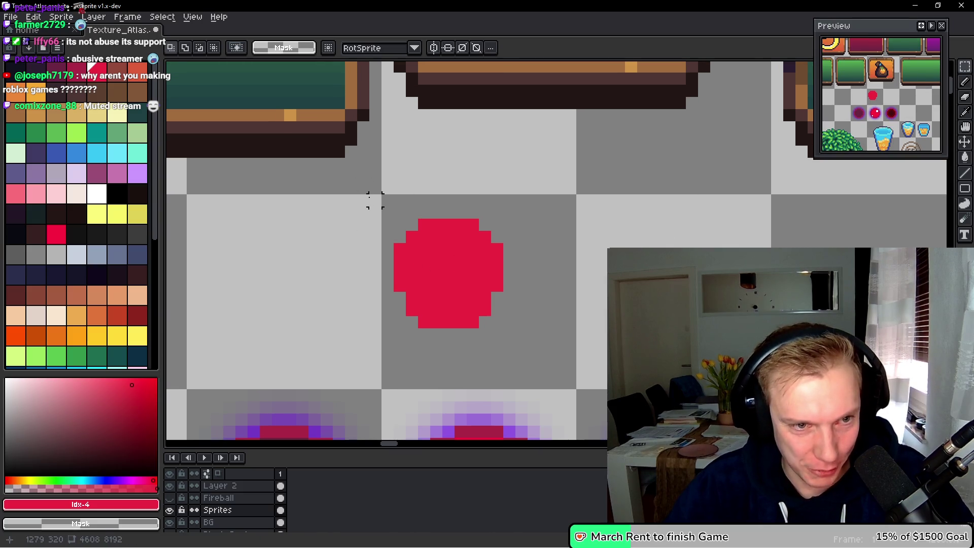
{"action": "mouse_move", "coordinate": [376, 201]}
{"action": "left_mouse_down"}
{"action": "mouse_move", "coordinate": [497, 335]}
{"action": "mouse_move", "coordinate": [515, 329]}
{"action": "left_mouse_up"}
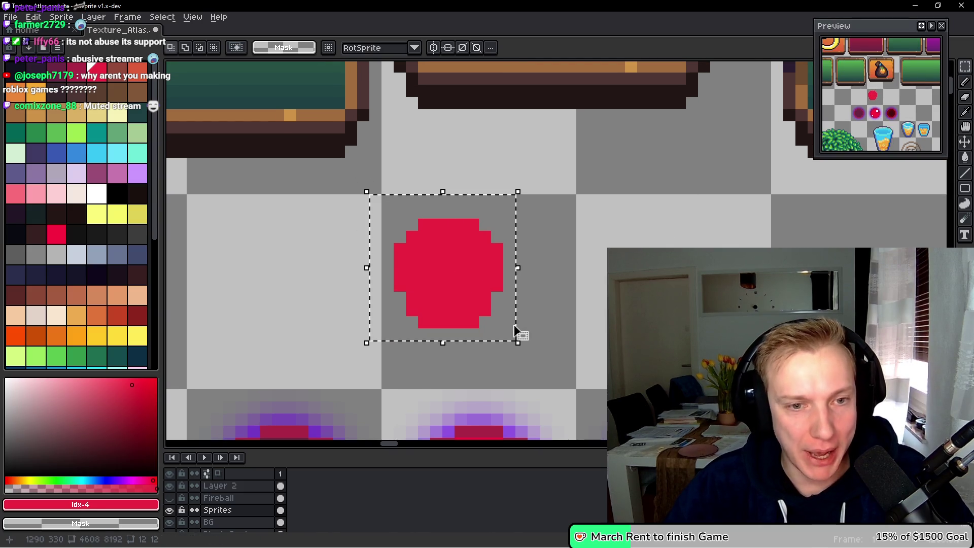
{"action": "mouse_move", "coordinate": [524, 201]}
{"action": "left_mouse_down"}
{"action": "mouse_move", "coordinate": [534, 320]}
{"action": "mouse_move", "coordinate": [526, 334]}
{"action": "left_mouse_up"}
{"action": "left_click_drag", "start_coordinate": [375, 346], "coordinate": [531, 345]}
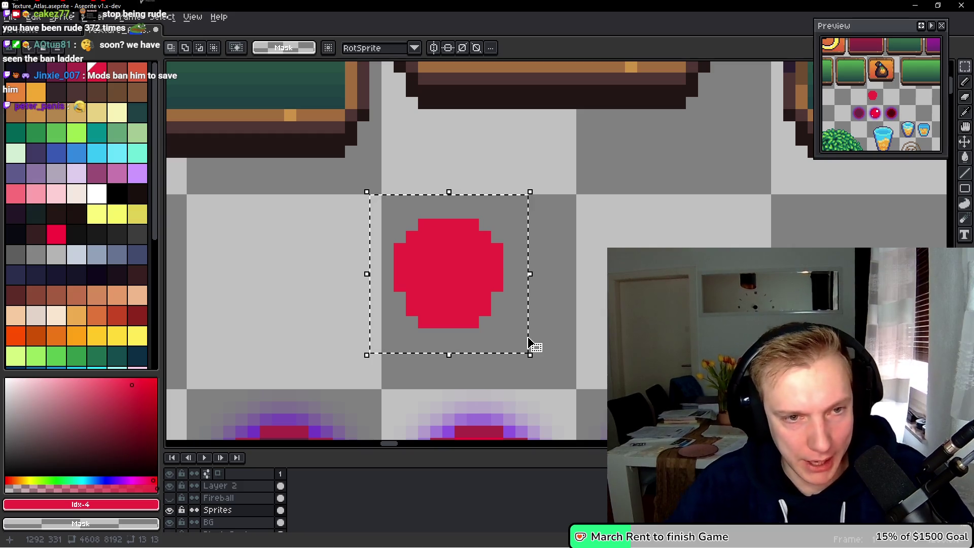
{"action": "key", "text": "Right"}
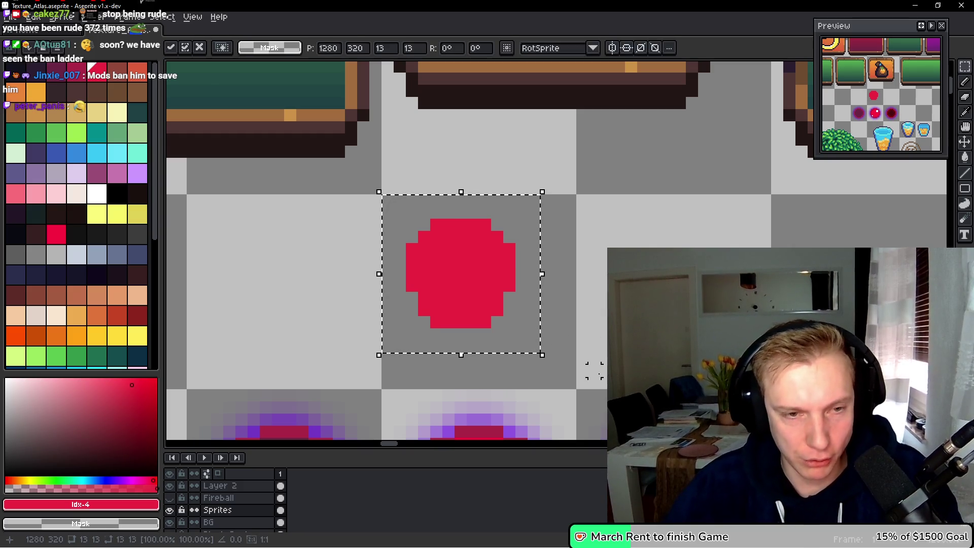
{"action": "key", "text": "F9"}
{"action": "key", "text": "Return"}
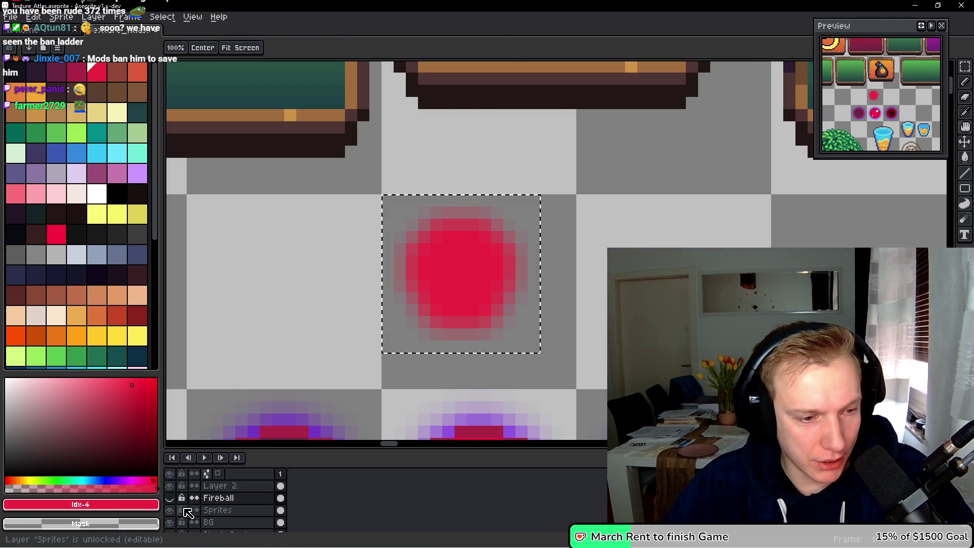
Show the Fireball layer and nudge the small skull one pixel down and right.
{"action": "left_click", "coordinate": [170, 498]}
{"action": "key", "text": "Right"}
{"action": "key", "text": "Down"}
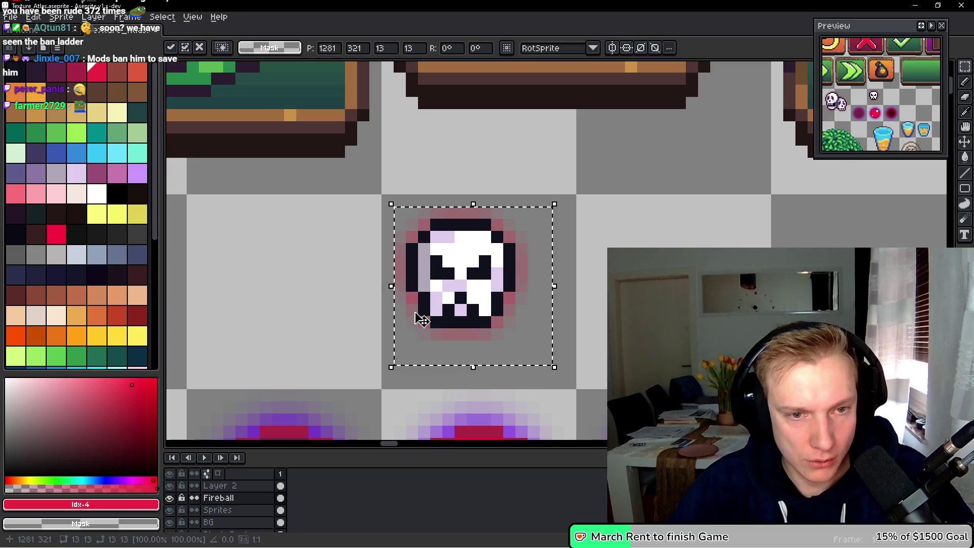
{"action": "key", "text": "ctrl+d"}
Paste a copy of the ghost skull on the Fireball layer, moved up near the group.
{"action": "mouse_move", "coordinate": [388, 201]}
{"action": "left_mouse_down"}
{"action": "mouse_move", "coordinate": [435, 211]}
{"action": "mouse_move", "coordinate": [536, 356]}
{"action": "left_mouse_up"}
{"action": "key", "text": "ctrl+z"}
{"action": "key", "text": "ctrl+z"}
{"action": "key", "text": "ctrl+z"}
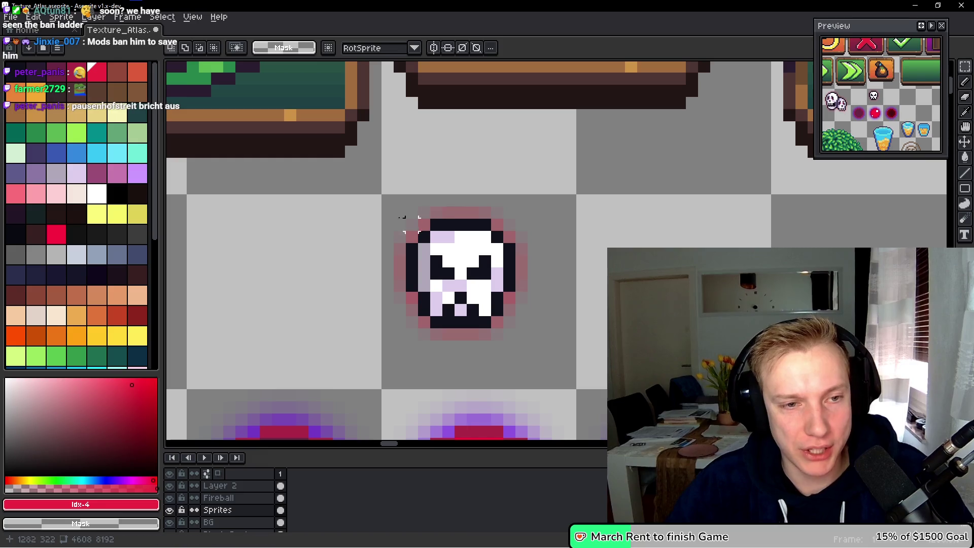
{"action": "left_click_drag", "start_coordinate": [388, 200], "coordinate": [540, 350]}
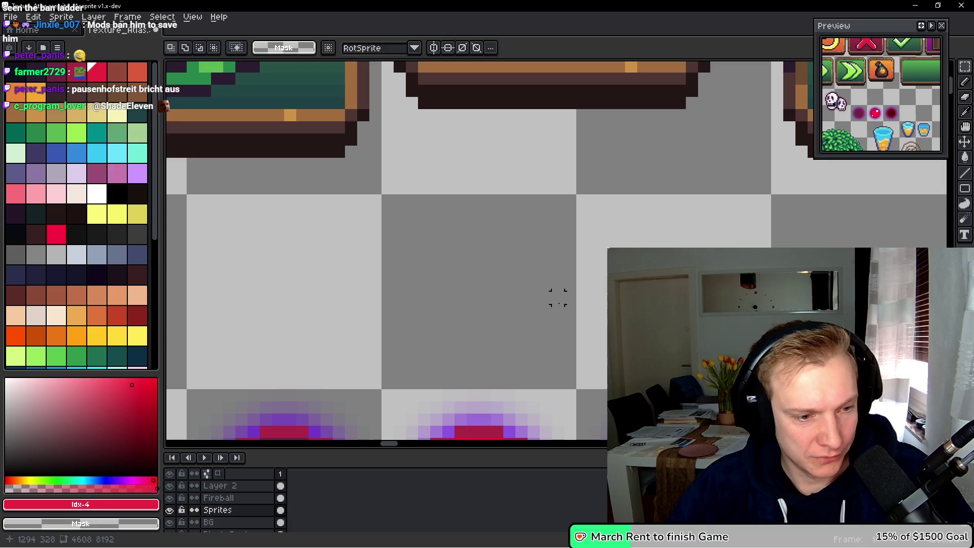
{"action": "left_click", "coordinate": [544, 282], "text": "ctrl"}
{"action": "left_click_drag", "start_coordinate": [544, 283], "coordinate": [606, 266]}
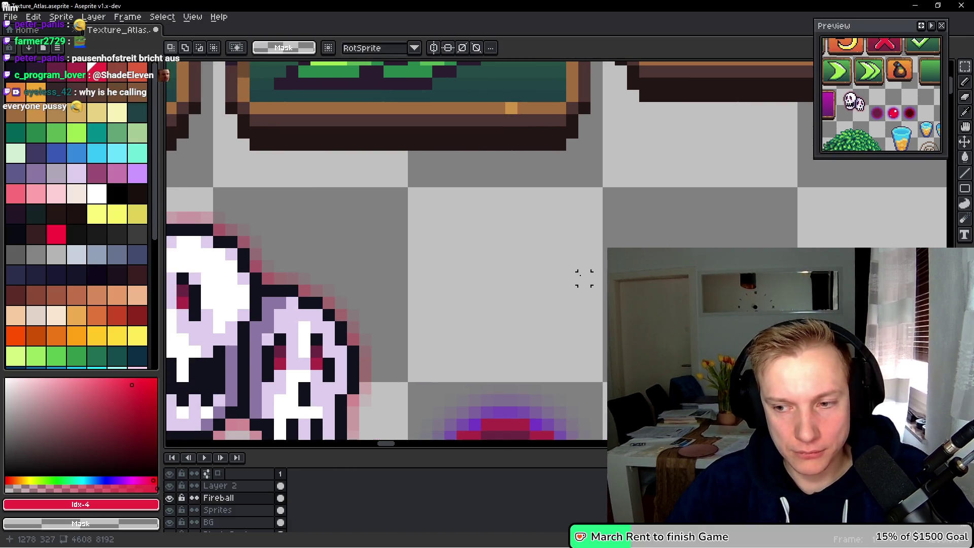
{"action": "key", "text": "ctrl+v"}
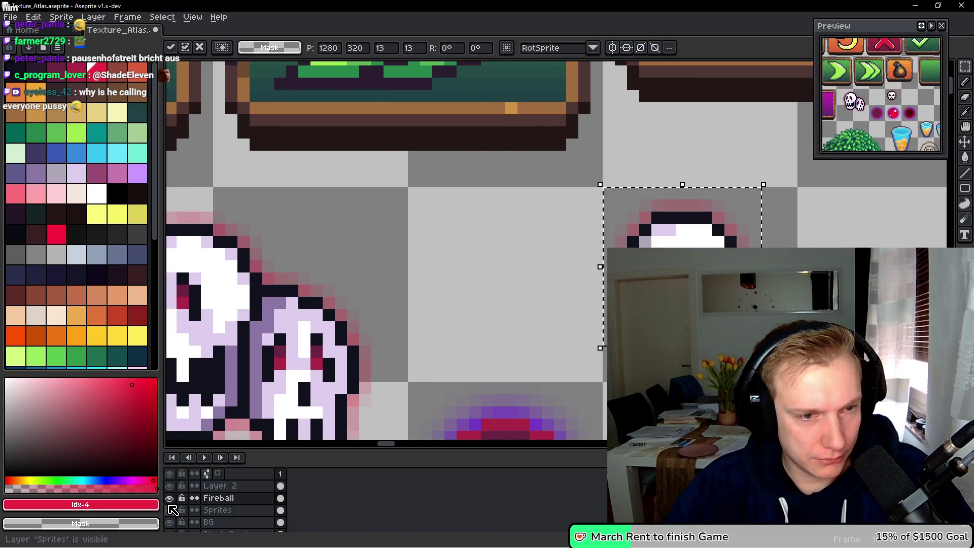
{"action": "left_click_drag", "start_coordinate": [654, 264], "coordinate": [679, 174]}
{"action": "left_click_drag", "start_coordinate": [475, 256], "coordinate": [616, 273]}
{"action": "key", "text": "Return"}
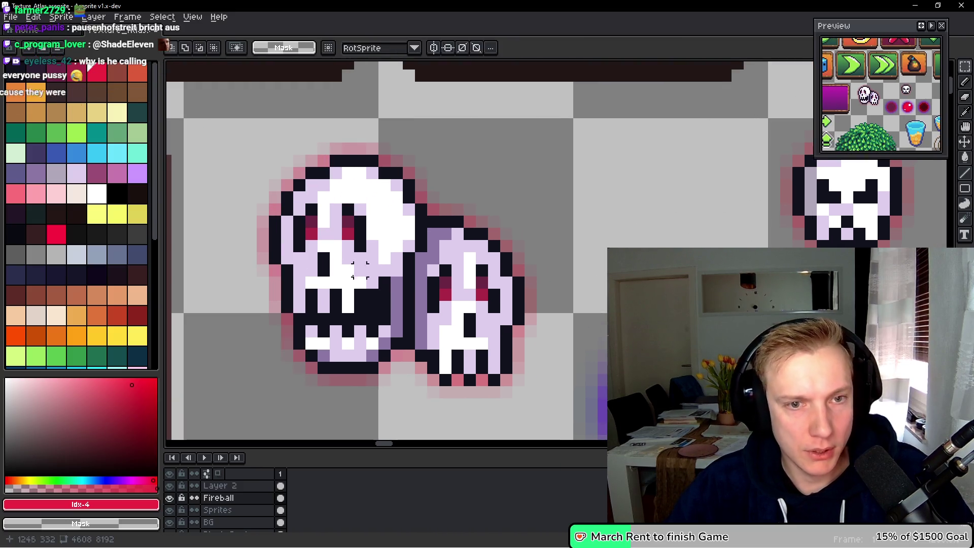
Cut the two skulls and paste them onto Layer 2.
{"action": "mouse_move", "coordinate": [226, 123]}
{"action": "left_mouse_down"}
{"action": "mouse_move", "coordinate": [503, 398]}
{"action": "mouse_move", "coordinate": [563, 425]}
{"action": "left_mouse_up"}
{"action": "key", "text": "ctrl+x"}
{"action": "left_click_drag", "start_coordinate": [640, 230], "coordinate": [457, 274]}
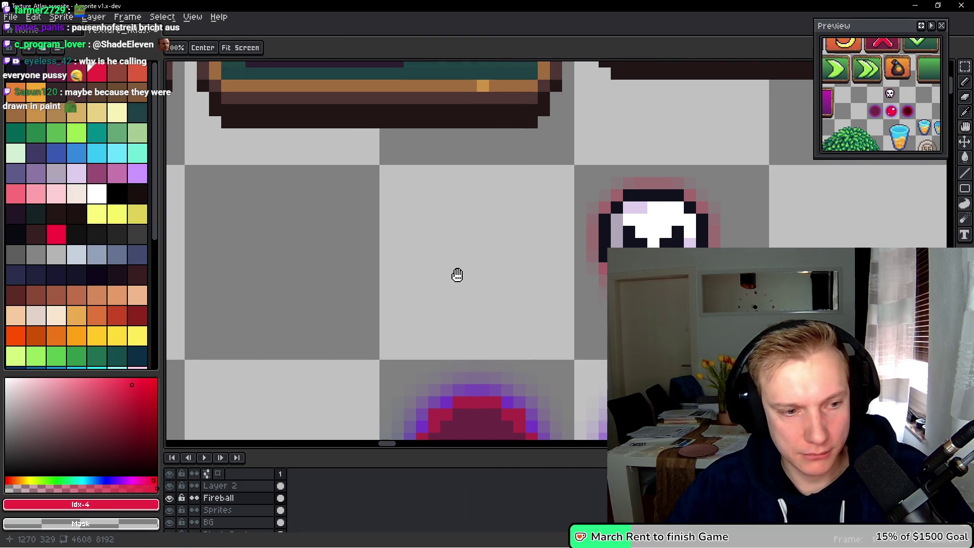
{"action": "key", "text": "Up"}
{"action": "key", "text": "ctrl+v"}
{"action": "mouse_move", "coordinate": [323, 314]}
{"action": "left_mouse_down"}
{"action": "mouse_move", "coordinate": [489, 272]}
{"action": "mouse_move", "coordinate": [441, 272]}
{"action": "mouse_move", "coordinate": [435, 290]}
{"action": "left_mouse_up"}
Add a new empty layer and select the small skull on the Fireball layer.
{"action": "key", "text": "shift+ctrl+n"}
{"action": "key", "text": "m"}
{"action": "key", "text": "alt+Down"}
{"action": "key", "text": "alt+Down"}
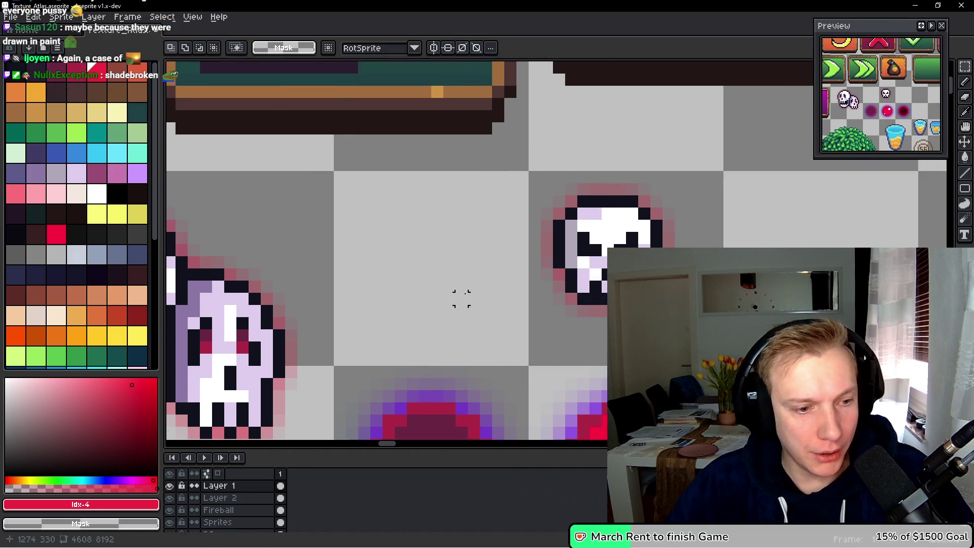
{"action": "scroll", "coordinate": [493, 292], "scroll_direction": "down", "scroll_amount": 1}
{"action": "mouse_move", "coordinate": [474, 170]}
{"action": "left_mouse_down"}
{"action": "mouse_move", "coordinate": [536, 250]}
{"action": "mouse_move", "coordinate": [623, 332]}
{"action": "left_mouse_up"}
{"action": "scroll", "coordinate": [505, 287], "scroll_direction": "down", "scroll_amount": 1}
{"action": "key", "text": "ctrl+d"}
{"action": "scroll", "coordinate": [558, 269], "scroll_direction": "up", "scroll_amount": 3}
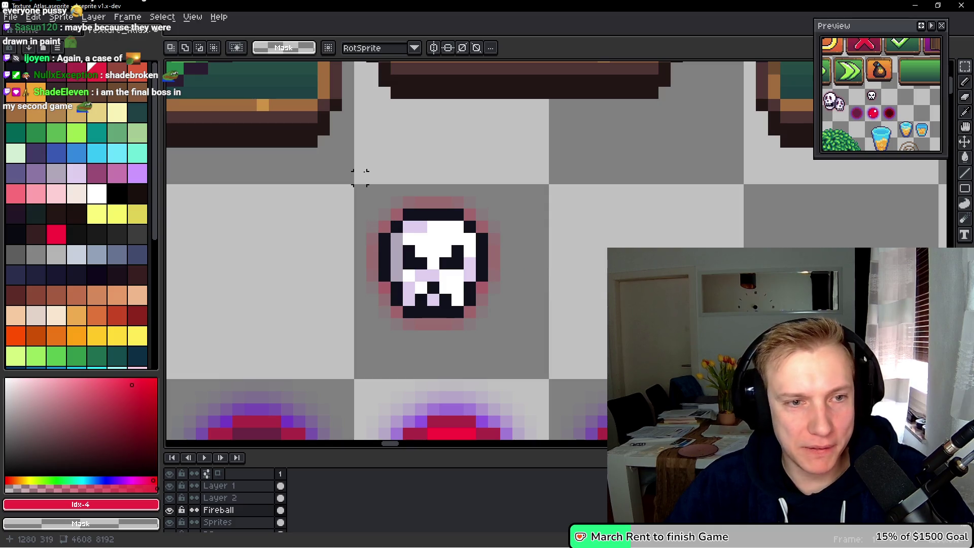
{"action": "left_click_drag", "start_coordinate": [358, 190], "coordinate": [513, 345]}
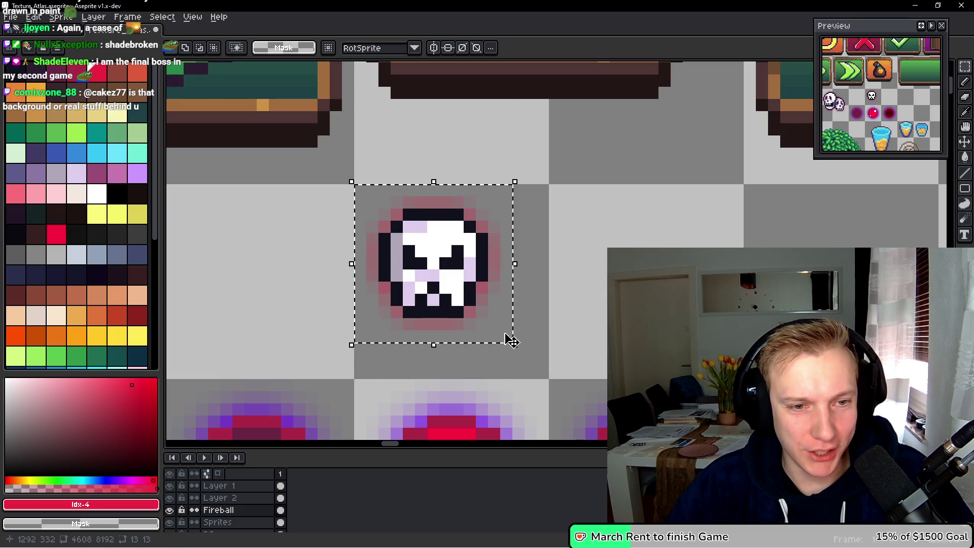
{"action": "scroll", "coordinate": [342, 298], "scroll_direction": "down", "scroll_amount": 2}
{"action": "scroll", "coordinate": [343, 298], "scroll_direction": "left", "scroll_amount": 5}
Place a copy of the small skull to the left, beside the skull group.
{"action": "mouse_move", "coordinate": [742, 177]}
{"action": "left_mouse_down"}
{"action": "mouse_move", "coordinate": [469, 251]}
{"action": "mouse_move", "coordinate": [456, 231]}
{"action": "mouse_move", "coordinate": [507, 223]}
{"action": "mouse_move", "coordinate": [217, 261]}
{"action": "mouse_move", "coordinate": [397, 212]}
{"action": "mouse_move", "coordinate": [367, 222]}
{"action": "left_mouse_up"}
{"action": "scroll", "coordinate": [507, 228], "scroll_direction": "down", "scroll_amount": 3}
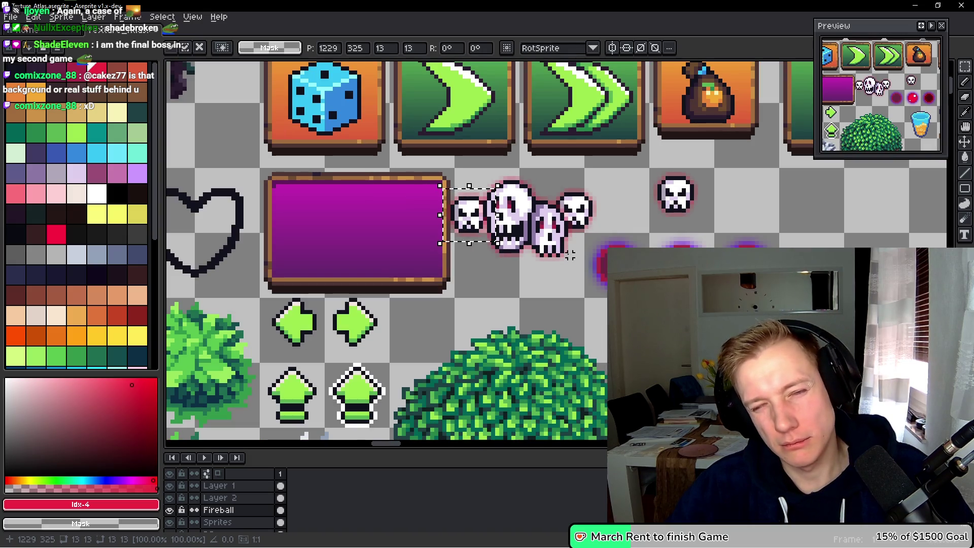
{"action": "scroll", "coordinate": [531, 224], "scroll_direction": "up", "scroll_amount": 2}
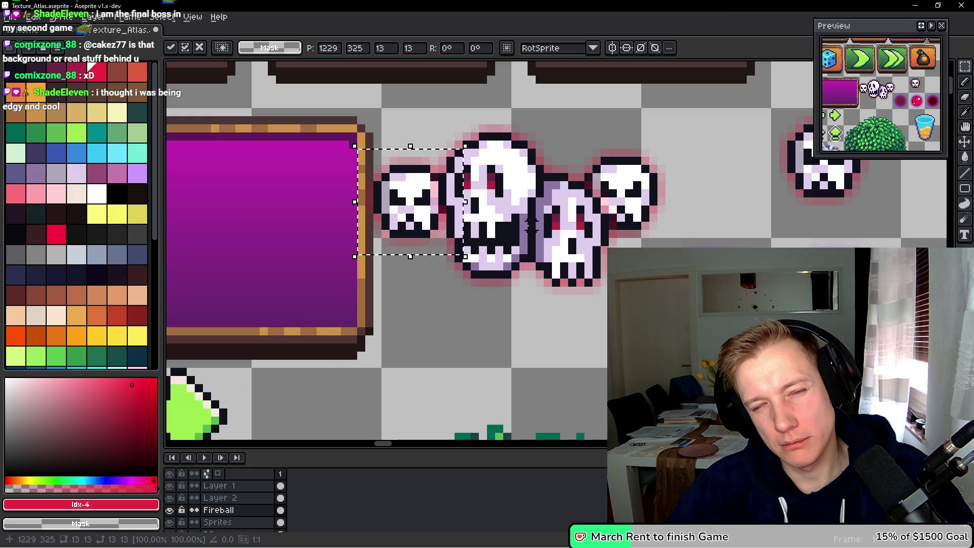
{"action": "scroll", "coordinate": [531, 225], "scroll_direction": "up", "scroll_amount": 2}
{"action": "scroll", "coordinate": [347, 164], "scroll_direction": "down", "scroll_amount": 1}
{"action": "scroll", "coordinate": [433, 187], "scroll_direction": "up", "scroll_amount": 4}
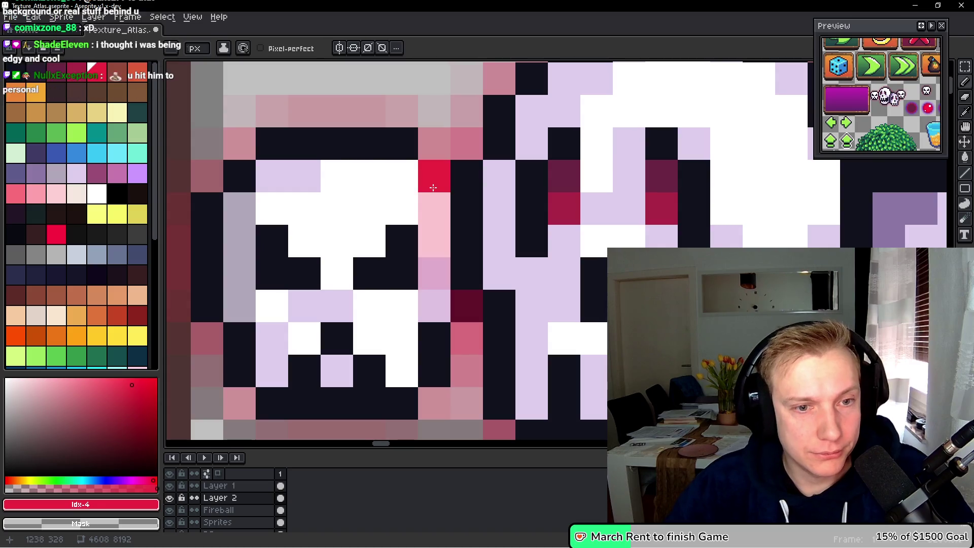
Erase the stray red pixels beside the right skull's eye.
{"action": "scroll", "coordinate": [521, 260], "scroll_direction": "down", "scroll_amount": 4}
{"action": "scroll", "coordinate": [522, 259], "scroll_direction": "up", "scroll_amount": 4}
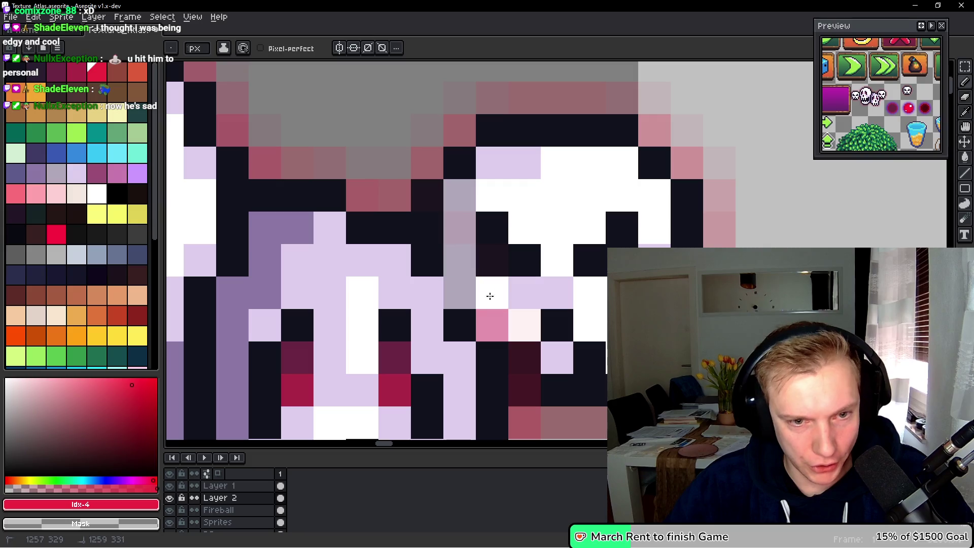
{"action": "scroll", "coordinate": [522, 293], "scroll_direction": "down", "scroll_amount": 2}
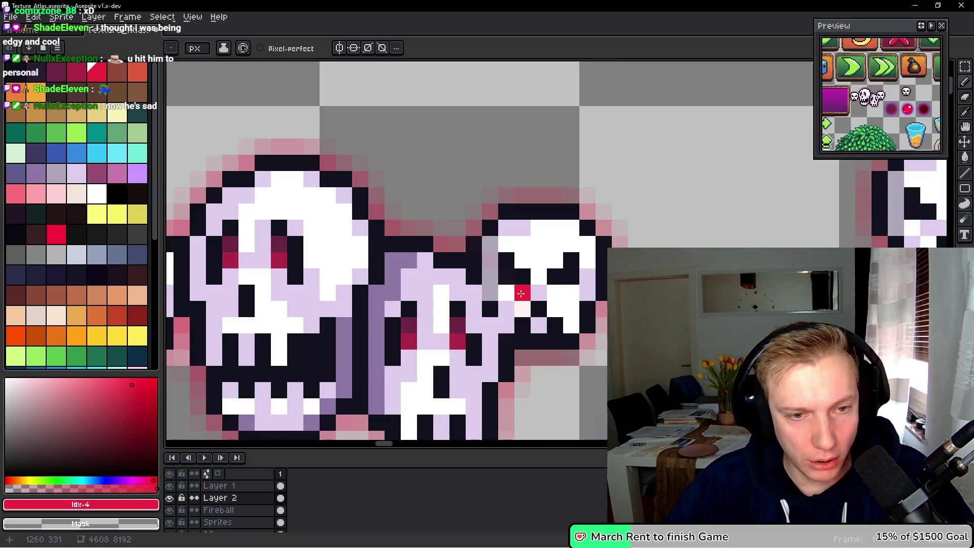
{"action": "scroll", "coordinate": [525, 337], "scroll_direction": "up", "scroll_amount": 2}
{"action": "mouse_move", "coordinate": [525, 337]}
{"action": "left_mouse_down"}
{"action": "mouse_move", "coordinate": [493, 282]}
{"action": "mouse_move", "coordinate": [493, 252]}
{"action": "mouse_move", "coordinate": [457, 208]}
{"action": "left_mouse_up"}
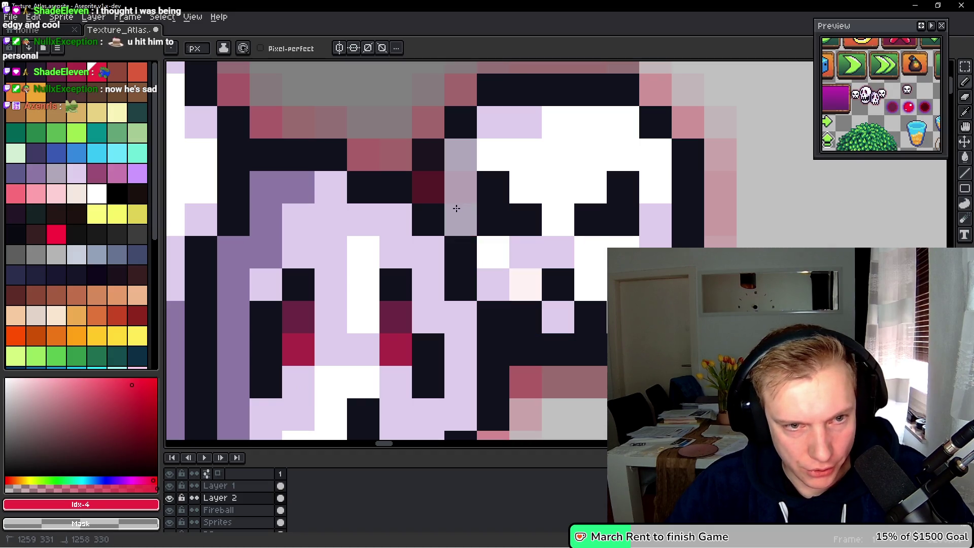
{"action": "scroll", "coordinate": [472, 188], "scroll_direction": "down", "scroll_amount": 6}
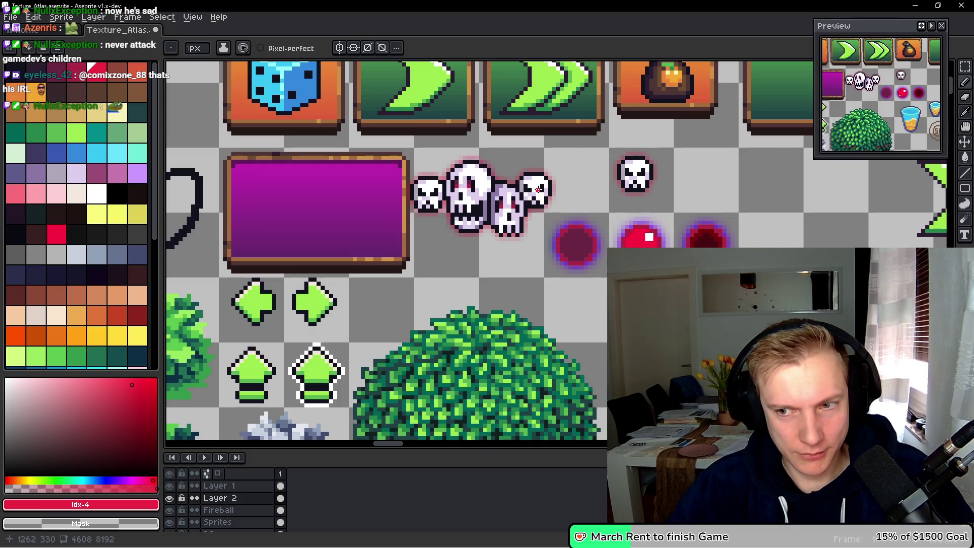
{"action": "scroll", "coordinate": [538, 189], "scroll_direction": "up", "scroll_amount": 1}
Delete the lone skull beside the skull group, first undoing an accidental deletion of the group.
{"action": "key", "text": "m"}
{"action": "mouse_move", "coordinate": [336, 262]}
{"action": "left_mouse_down"}
{"action": "mouse_move", "coordinate": [543, 180]}
{"action": "mouse_move", "coordinate": [577, 141]}
{"action": "left_mouse_up"}
{"action": "key", "text": "Delete"}
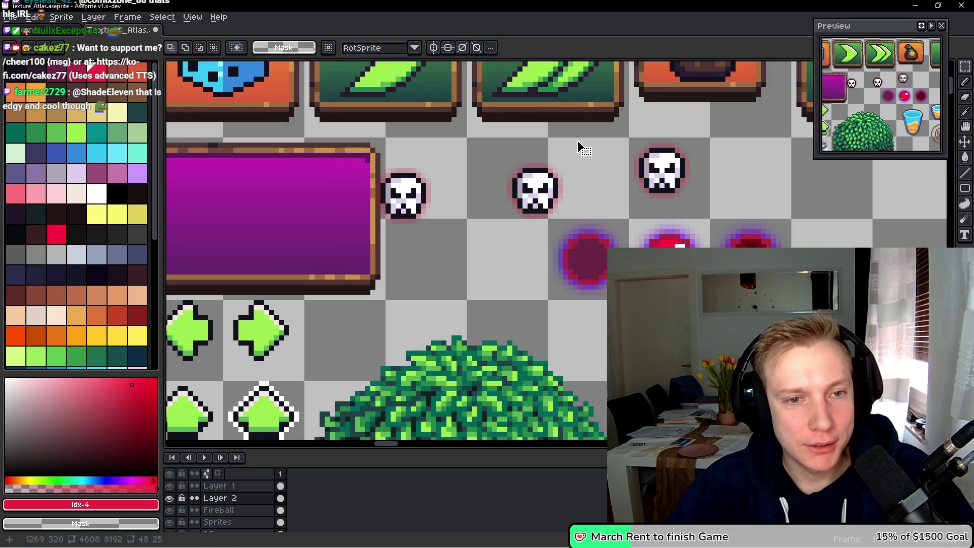
{"action": "key", "text": "h"}
{"action": "key", "text": "m"}
{"action": "key", "text": "ctrl+z"}
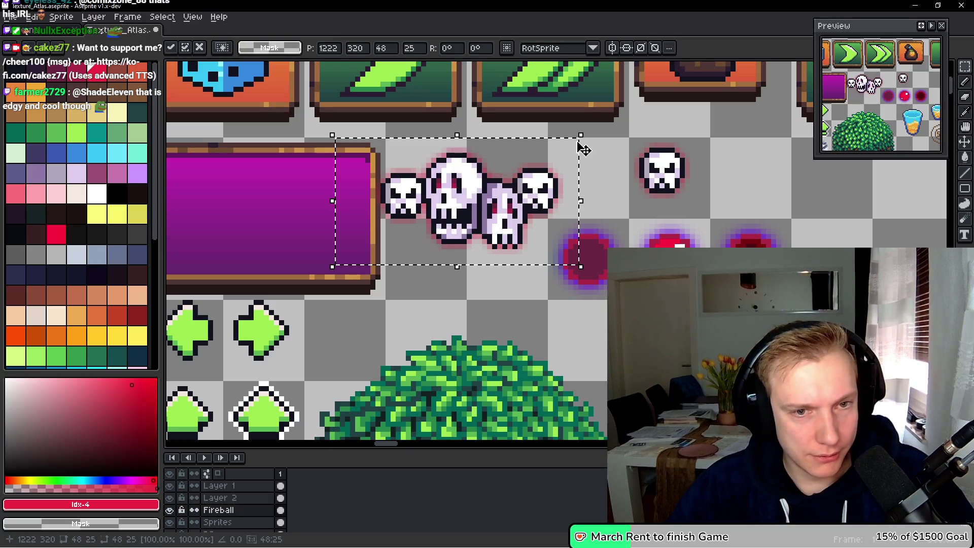
{"action": "scroll", "coordinate": [583, 155], "scroll_direction": "right", "scroll_amount": 1}
{"action": "left_click_drag", "start_coordinate": [597, 142], "coordinate": [689, 213]}
{"action": "key", "text": "Delete"}
Move the skull group into the purple panel, one pixel lower, and deselect.
{"action": "scroll", "coordinate": [314, 161], "scroll_direction": "left", "scroll_amount": 1}
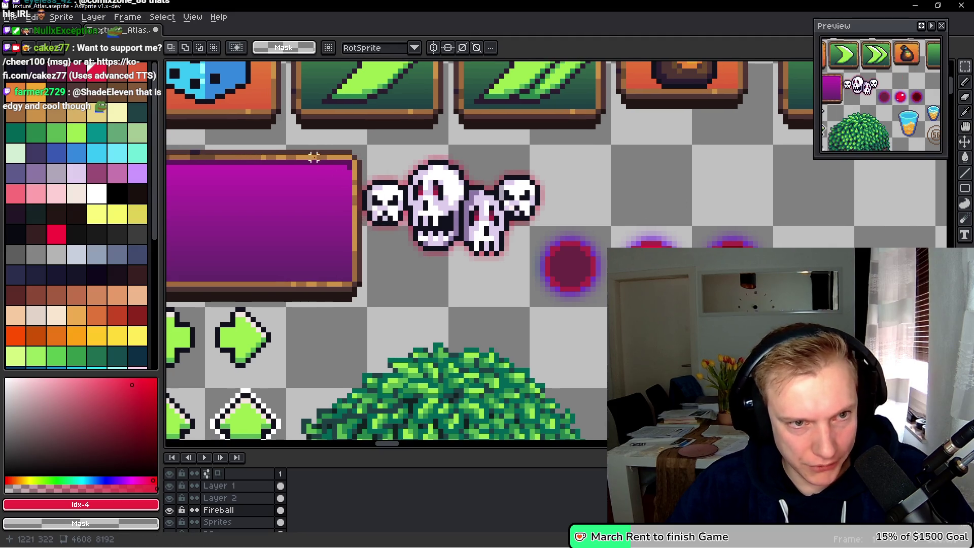
{"action": "mouse_move", "coordinate": [344, 142]}
{"action": "left_mouse_down"}
{"action": "mouse_move", "coordinate": [425, 170]}
{"action": "mouse_move", "coordinate": [576, 274]}
{"action": "mouse_move", "coordinate": [577, 285]}
{"action": "left_mouse_up"}
{"action": "scroll", "coordinate": [598, 254], "scroll_direction": "left", "scroll_amount": 3}
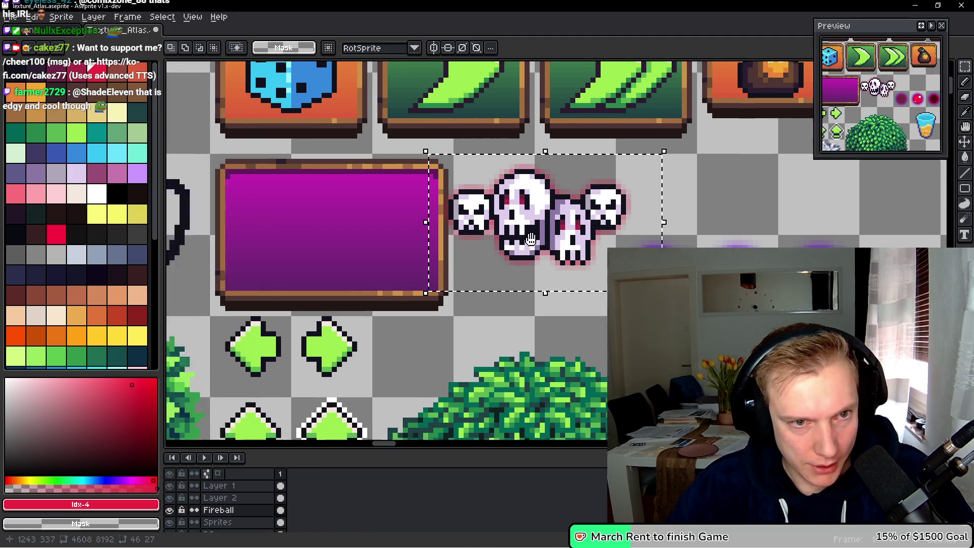
{"action": "left_click_drag", "start_coordinate": [622, 221], "coordinate": [428, 233]}
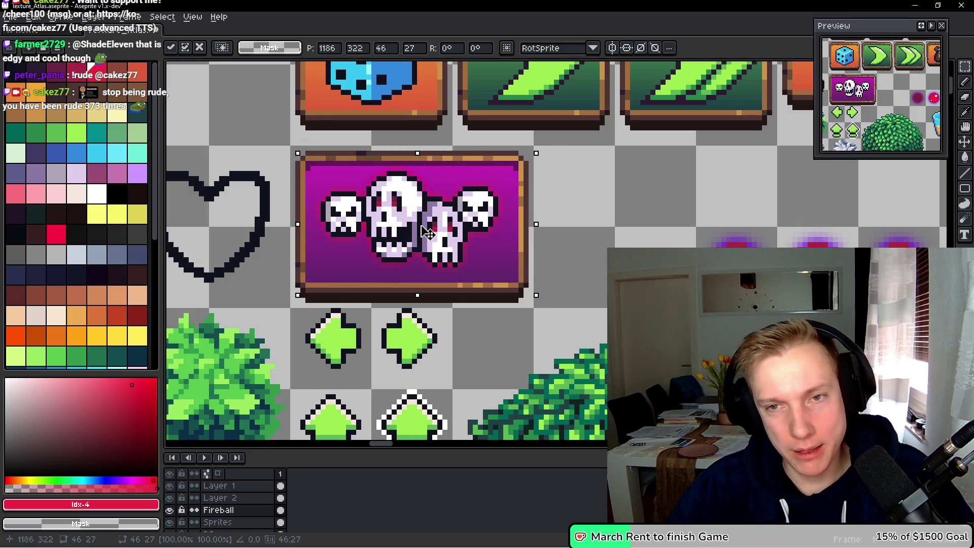
{"action": "left_click_drag", "start_coordinate": [428, 233], "coordinate": [428, 235]}
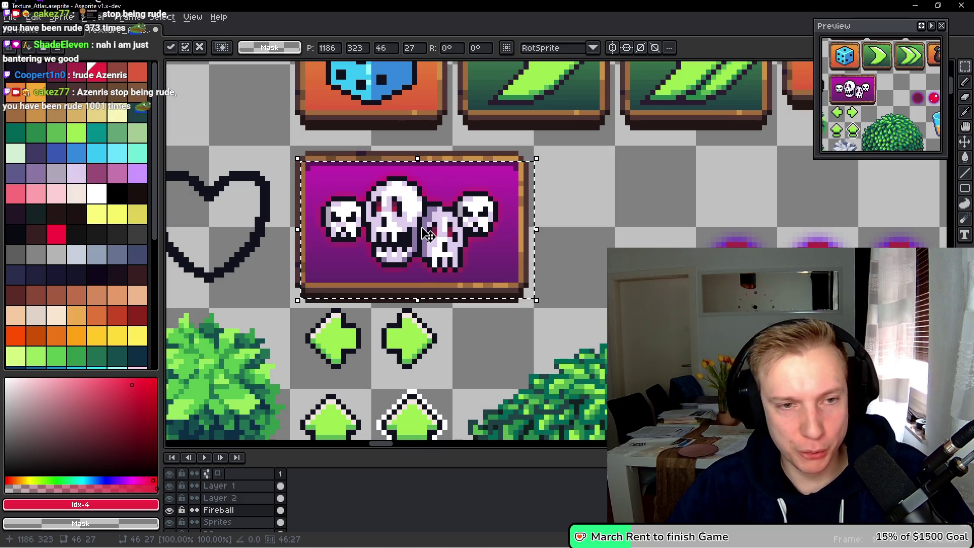
{"action": "key", "text": "ctrl+d"}
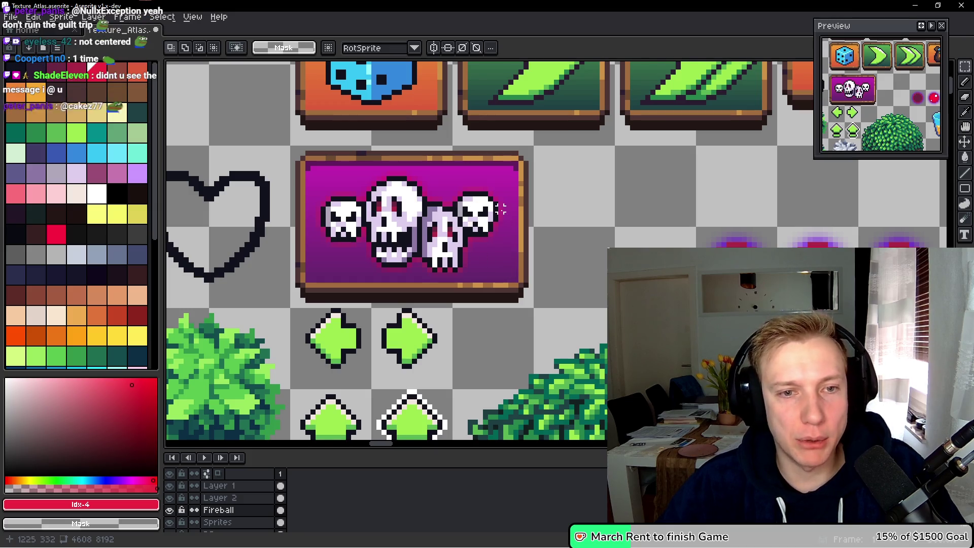
Try stretching the banner interior and the right skull one pixel wider, cancelling both attempts.
{"action": "scroll", "coordinate": [507, 209], "scroll_direction": "up", "scroll_amount": 1}
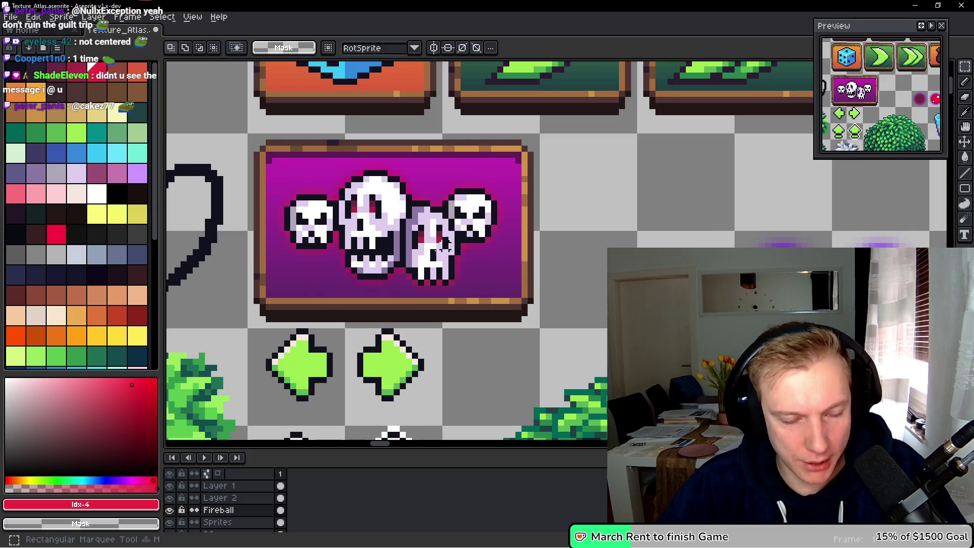
{"action": "left_click_drag", "start_coordinate": [269, 312], "coordinate": [518, 156]}
{"action": "key", "text": "ctrl+d"}
{"action": "mouse_move", "coordinate": [270, 300]}
{"action": "left_mouse_down"}
{"action": "mouse_move", "coordinate": [520, 170]}
{"action": "mouse_move", "coordinate": [524, 156]}
{"action": "left_mouse_up"}
{"action": "left_click_drag", "start_coordinate": [524, 228], "coordinate": [528, 233]}
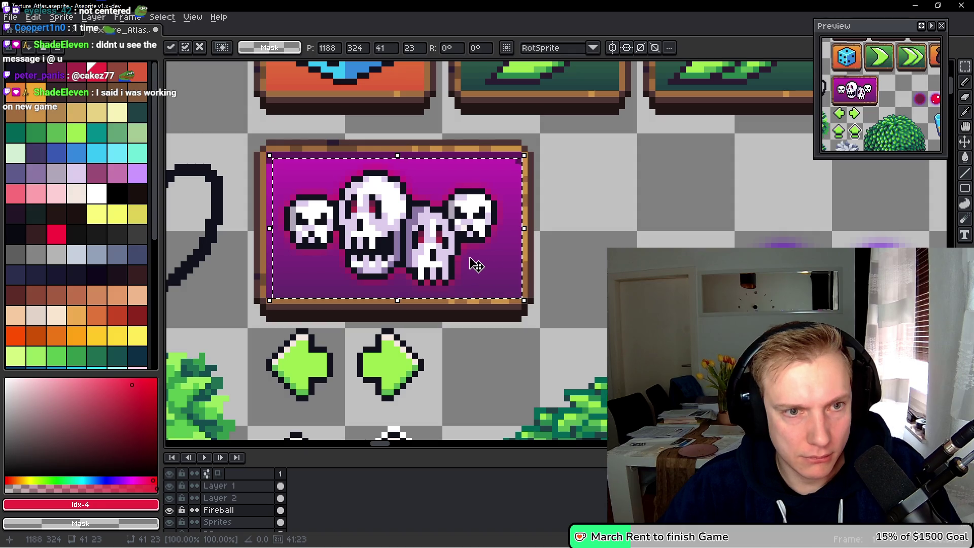
{"action": "key", "text": "ctrl+d"}
{"action": "mouse_move", "coordinate": [415, 301]}
{"action": "left_mouse_down"}
{"action": "mouse_move", "coordinate": [533, 178]}
{"action": "mouse_move", "coordinate": [548, 174]}
{"action": "left_mouse_up"}
{"action": "left_click_drag", "start_coordinate": [549, 238], "coordinate": [550, 244]}
{"action": "key", "text": "ctrl+d"}
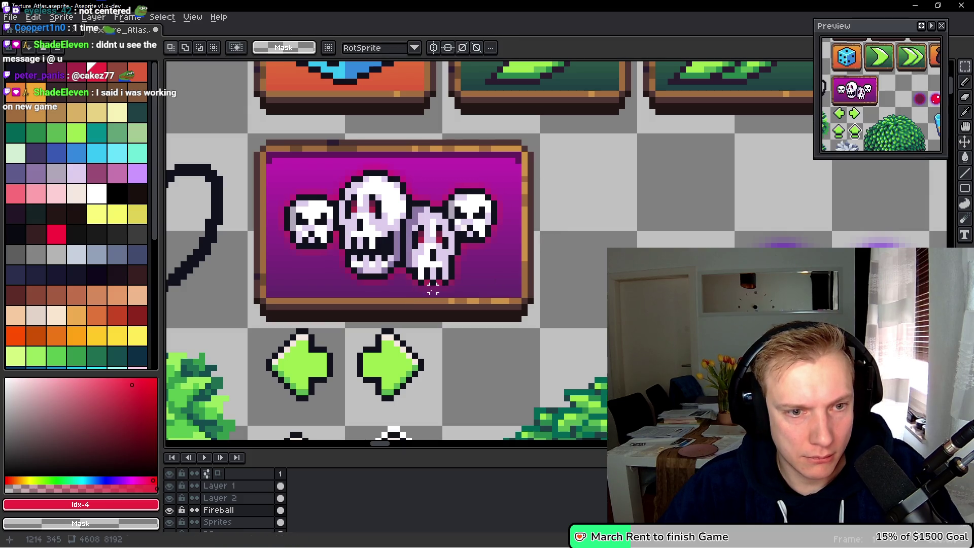
Stretch a thin vertical strip of the front skull from one to two pixels wide.
{"action": "left_click_drag", "start_coordinate": [427, 295], "coordinate": [549, 173]}
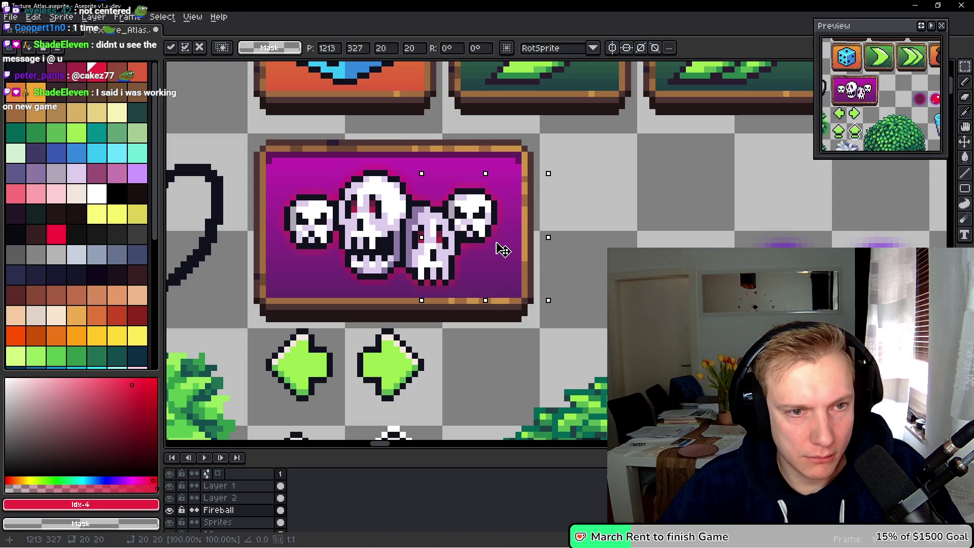
{"action": "scroll", "coordinate": [501, 249], "scroll_direction": "up", "scroll_amount": 3}
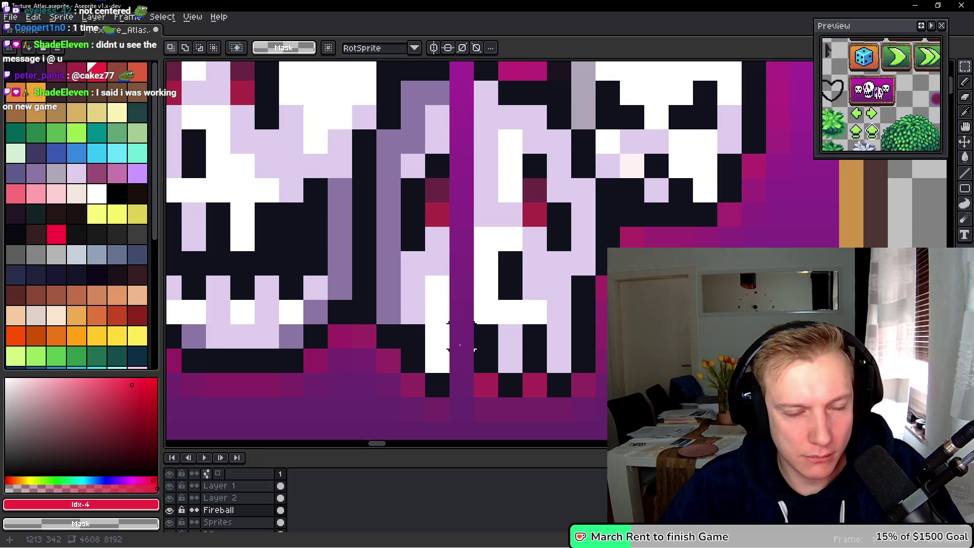
{"action": "mouse_move", "coordinate": [431, 360]}
{"action": "left_mouse_down"}
{"action": "mouse_move", "coordinate": [439, 81]}
{"action": "mouse_move", "coordinate": [441, 96]}
{"action": "left_mouse_up"}
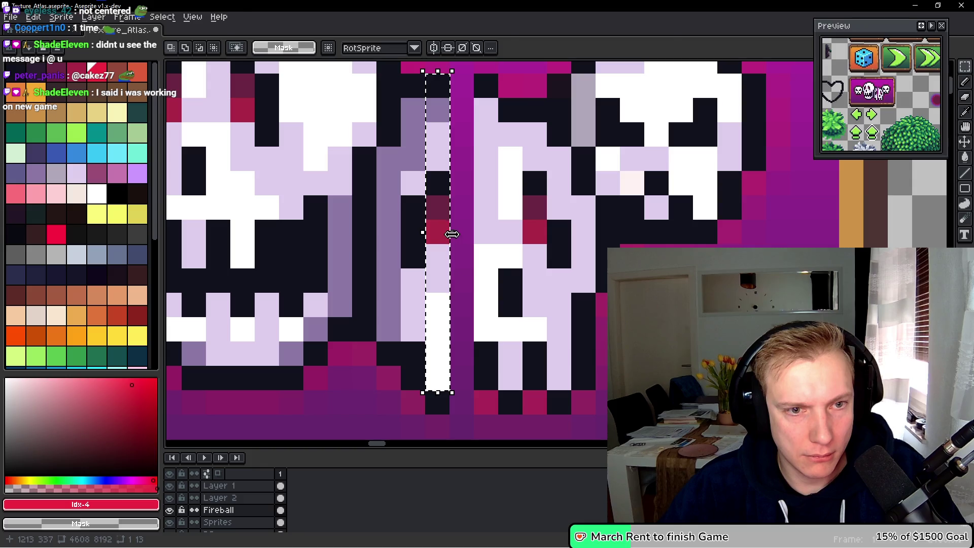
{"action": "left_click_drag", "start_coordinate": [471, 233], "coordinate": [481, 233]}
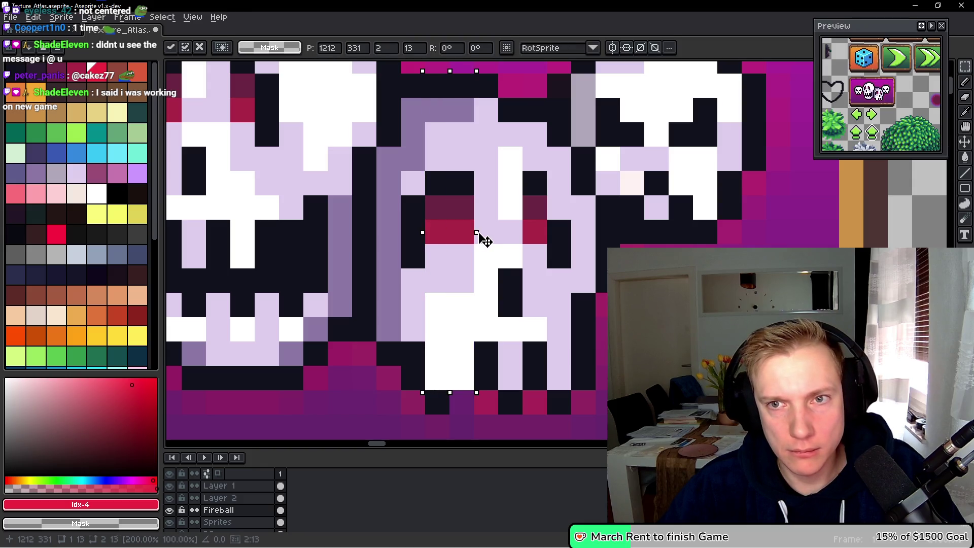
{"action": "left_click", "coordinate": [499, 244]}
Retouch the skull pixels with the Pencil, adding dark outline and lavender pixels.
{"action": "scroll", "coordinate": [442, 232], "scroll_direction": "up", "scroll_amount": 1}
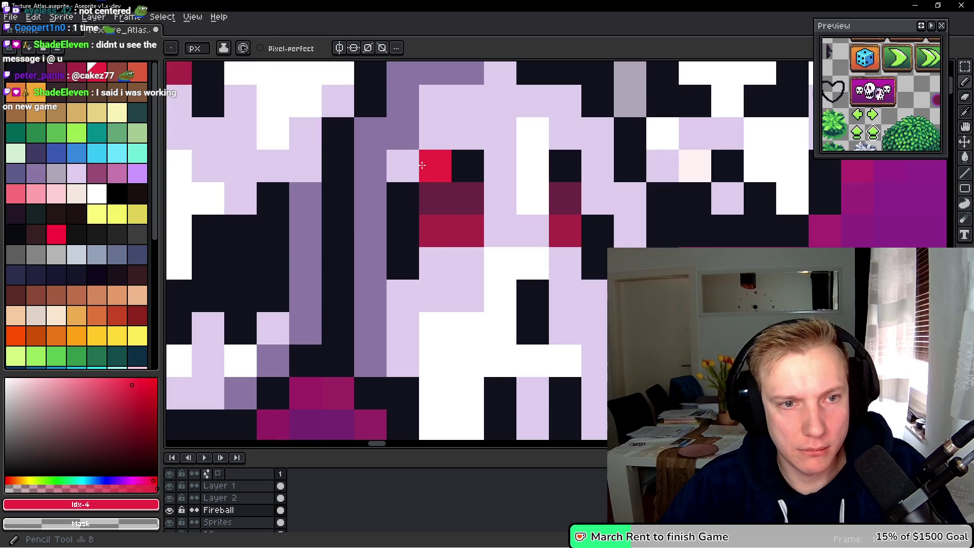
{"action": "key", "text": "b"}
{"action": "left_click", "coordinate": [424, 196], "text": "alt"}
{"action": "left_click", "coordinate": [428, 216]}
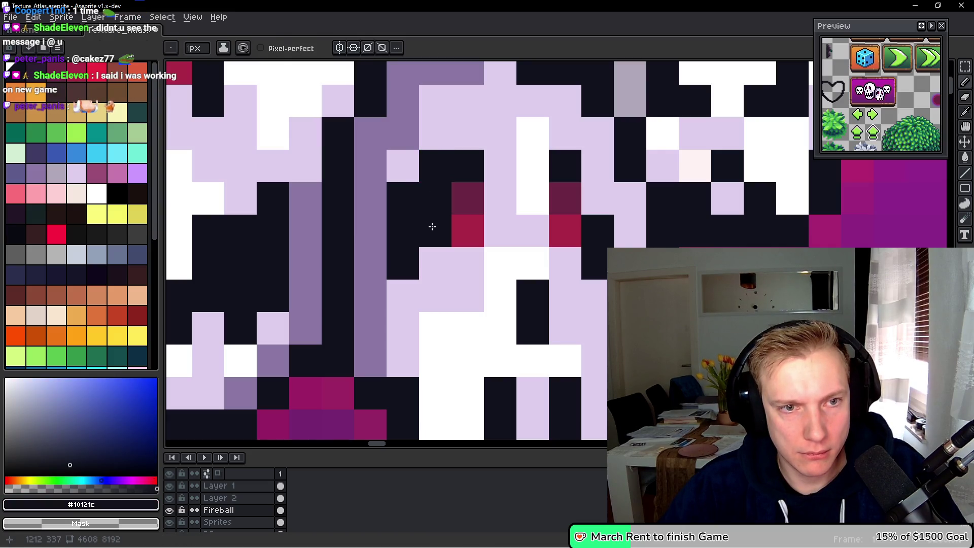
{"action": "left_click", "coordinate": [406, 167], "text": "alt"}
{"action": "left_click_drag", "start_coordinate": [407, 167], "coordinate": [406, 274]}
{"action": "left_click", "coordinate": [426, 161]}
{"action": "left_click", "coordinate": [435, 224], "text": "alt"}
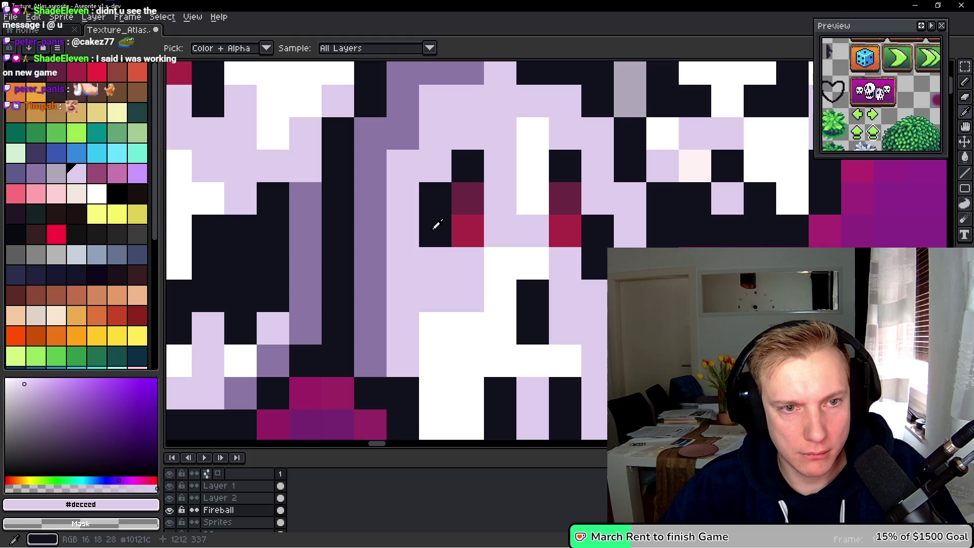
{"action": "left_click", "coordinate": [429, 270]}
{"action": "left_click", "coordinate": [398, 211], "text": "alt"}
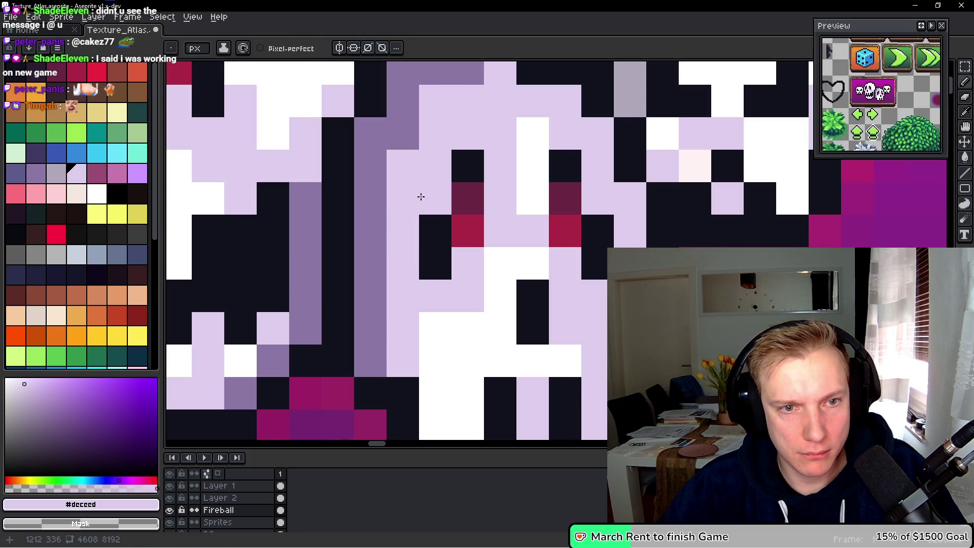
{"action": "left_click", "coordinate": [598, 233], "text": "alt"}
{"action": "left_click", "coordinate": [596, 202]}
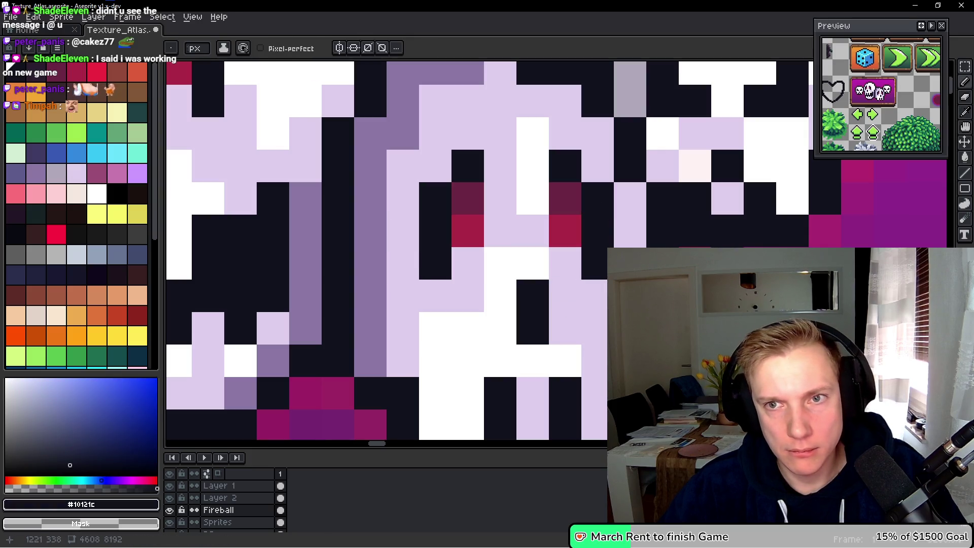
Draw a lavender column on the front skull and add a grey-purple shading pixel.
{"action": "scroll", "coordinate": [472, 276], "scroll_direction": "down", "scroll_amount": 3}
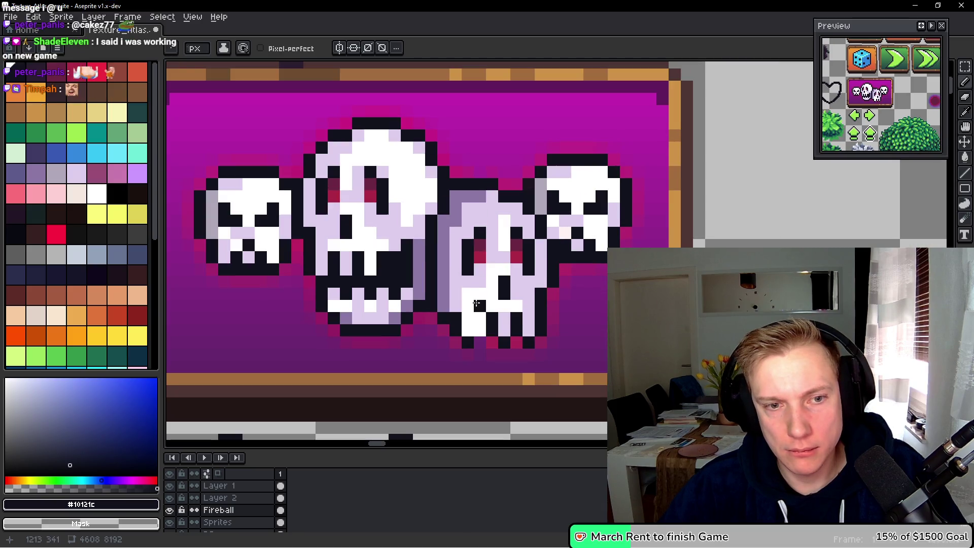
{"action": "scroll", "coordinate": [456, 274], "scroll_direction": "up", "scroll_amount": 2}
{"action": "left_click", "coordinate": [442, 275], "text": "alt"}
{"action": "left_click_drag", "start_coordinate": [459, 276], "coordinate": [460, 344]}
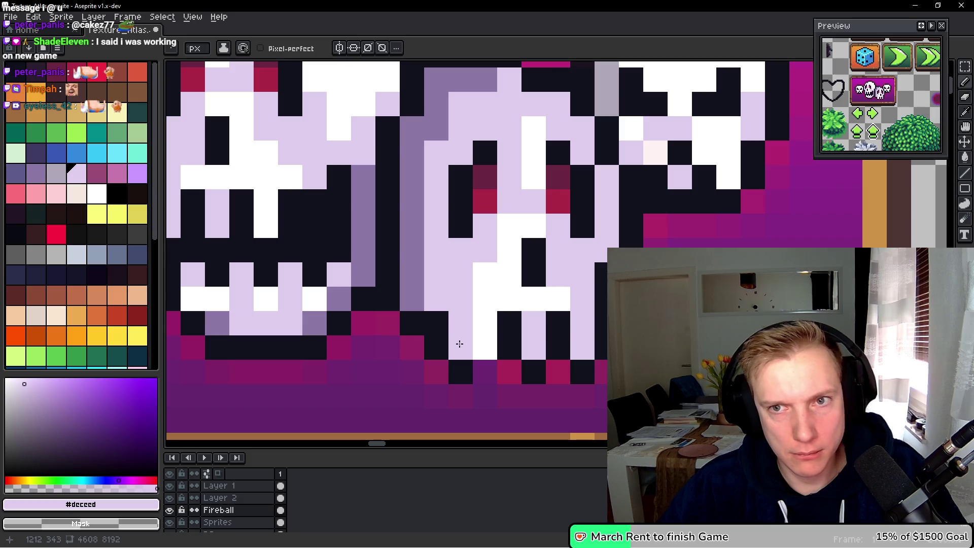
{"action": "left_click", "coordinate": [403, 287], "text": "alt"}
{"action": "left_click", "coordinate": [436, 274]}
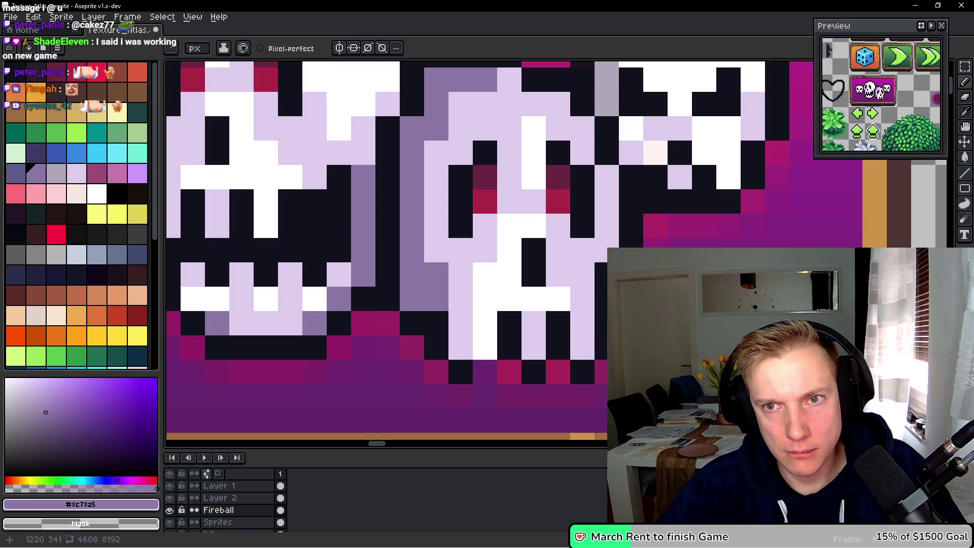
Recolour a grey pixel lavender and paint the stray lavender pixels under the skulls dark.
{"action": "scroll", "coordinate": [537, 201], "scroll_direction": "down", "scroll_amount": 4}
{"action": "scroll", "coordinate": [537, 201], "scroll_direction": "up", "scroll_amount": 3}
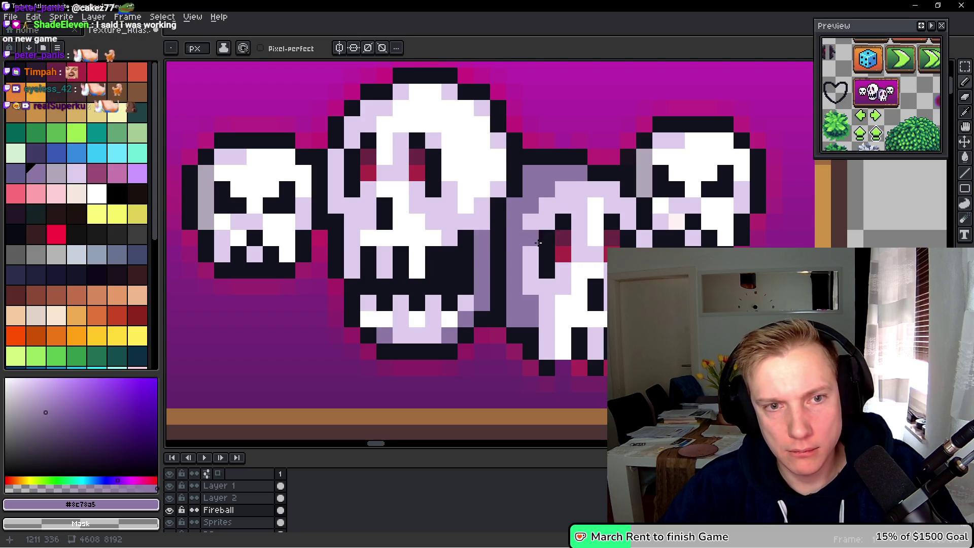
{"action": "left_click", "coordinate": [549, 189], "text": "alt"}
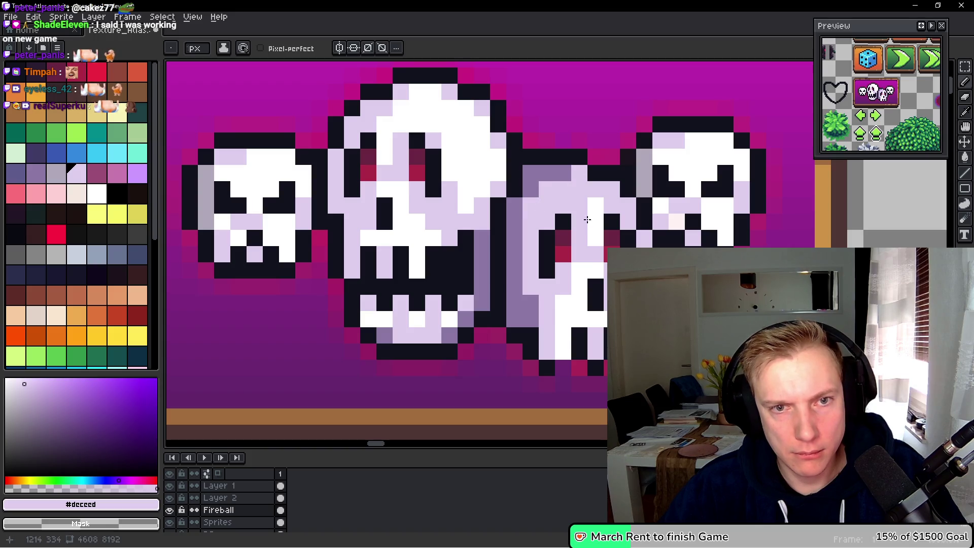
{"action": "left_click", "coordinate": [564, 181]}
{"action": "left_click", "coordinate": [531, 207], "text": "alt"}
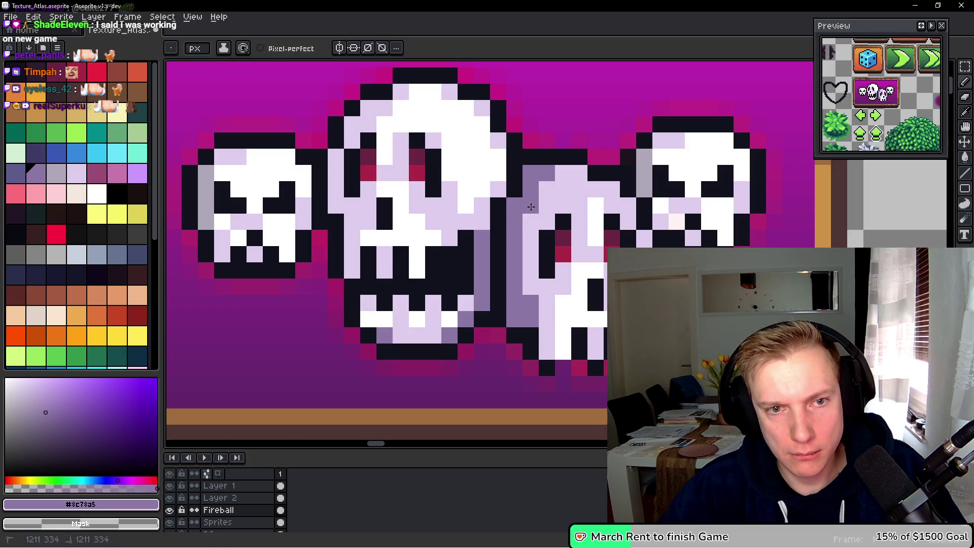
{"action": "scroll", "coordinate": [520, 276], "scroll_direction": "down", "scroll_amount": 3}
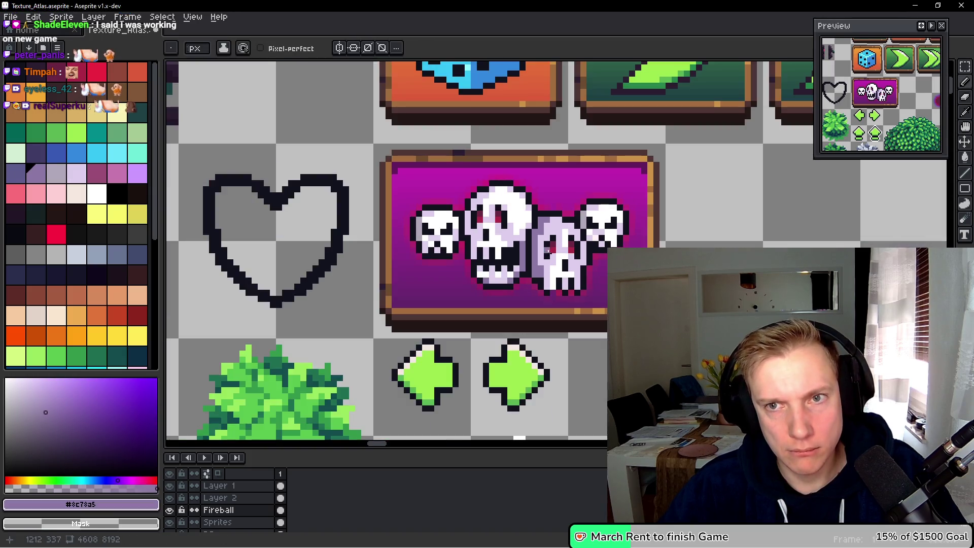
{"action": "scroll", "coordinate": [520, 277], "scroll_direction": "up", "scroll_amount": 3}
{"action": "left_click", "coordinate": [520, 277], "text": "alt"}
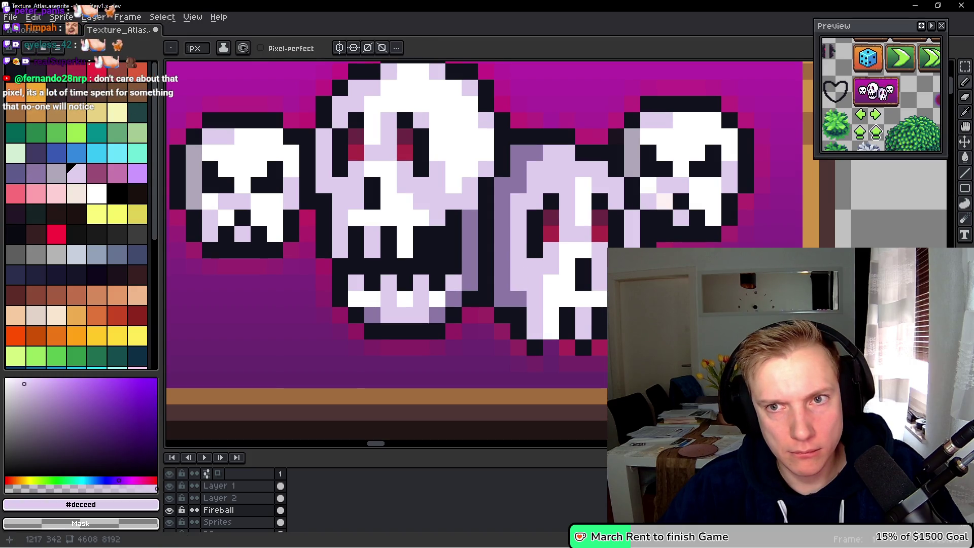
{"action": "left_click", "coordinate": [522, 290], "text": "alt"}
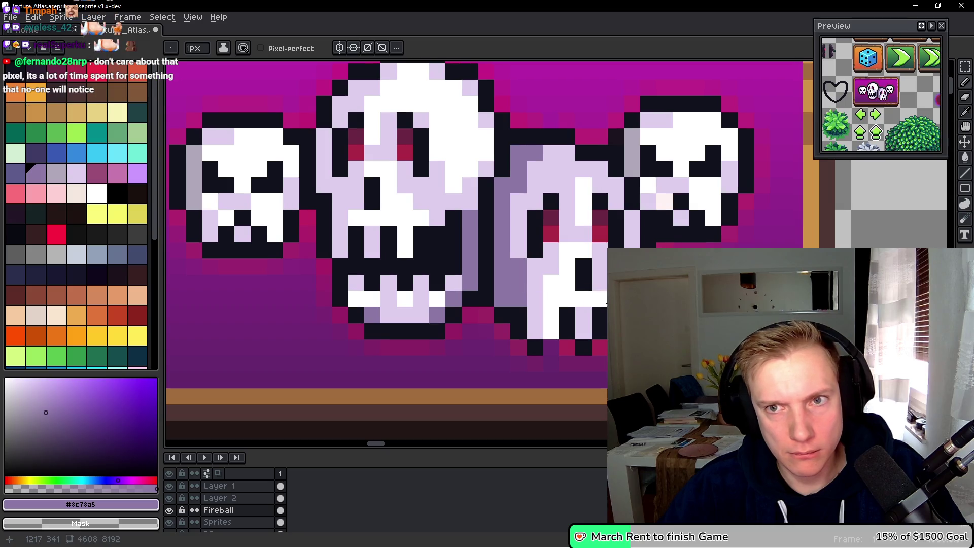
{"action": "left_click", "coordinate": [500, 295], "text": "alt"}
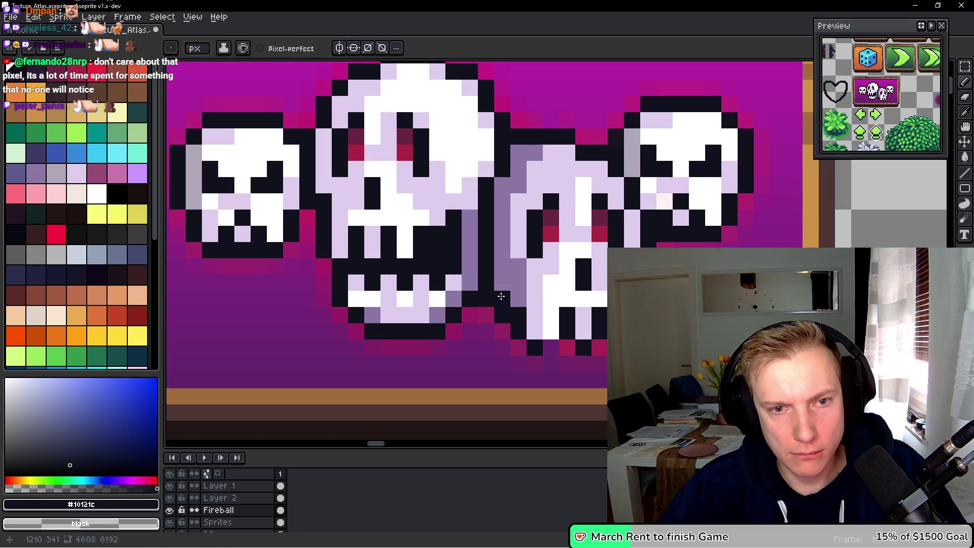
{"action": "left_click_drag", "start_coordinate": [551, 315], "coordinate": [566, 313]}
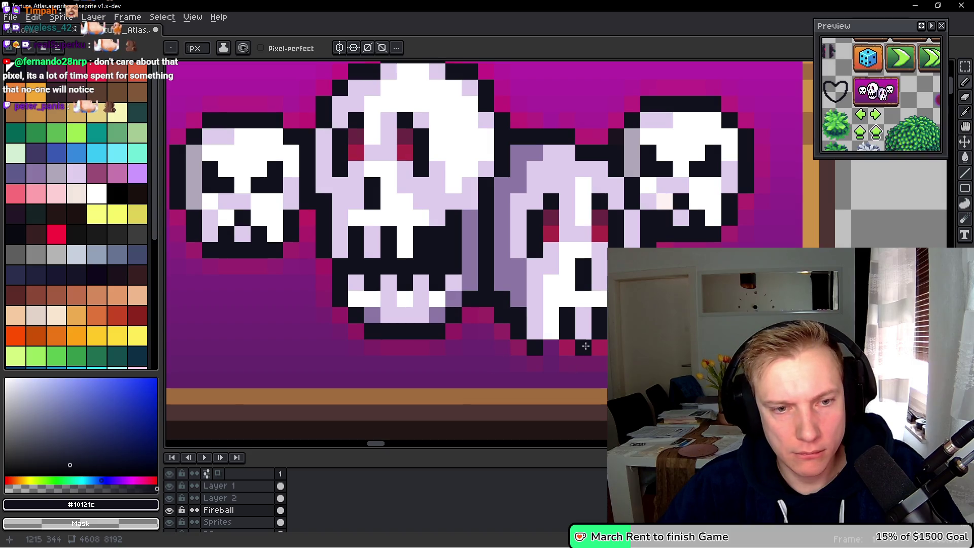
Switch to the Sprites layer and marquee-select the whole skull panel.
{"action": "scroll", "coordinate": [521, 291], "scroll_direction": "down", "scroll_amount": 4}
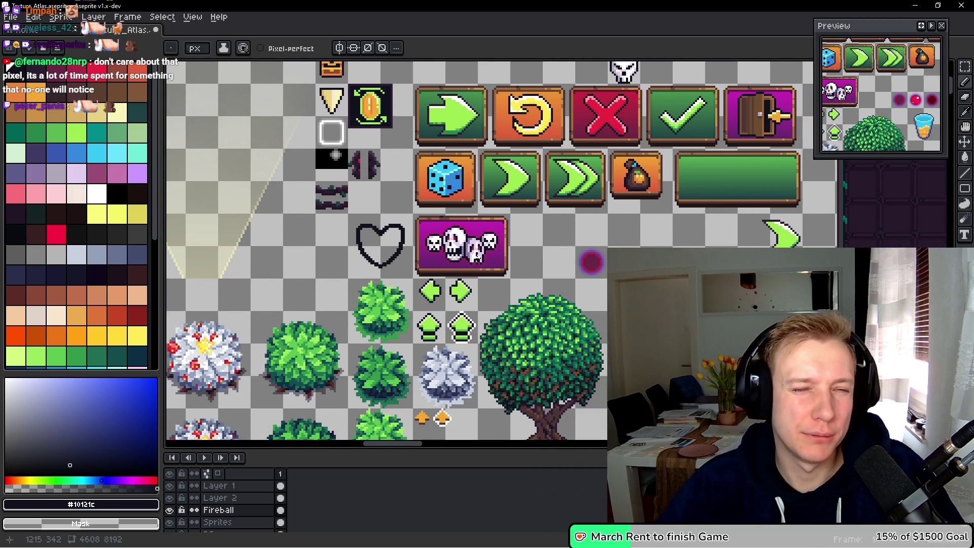
{"action": "scroll", "coordinate": [486, 259], "scroll_direction": "up", "scroll_amount": 1}
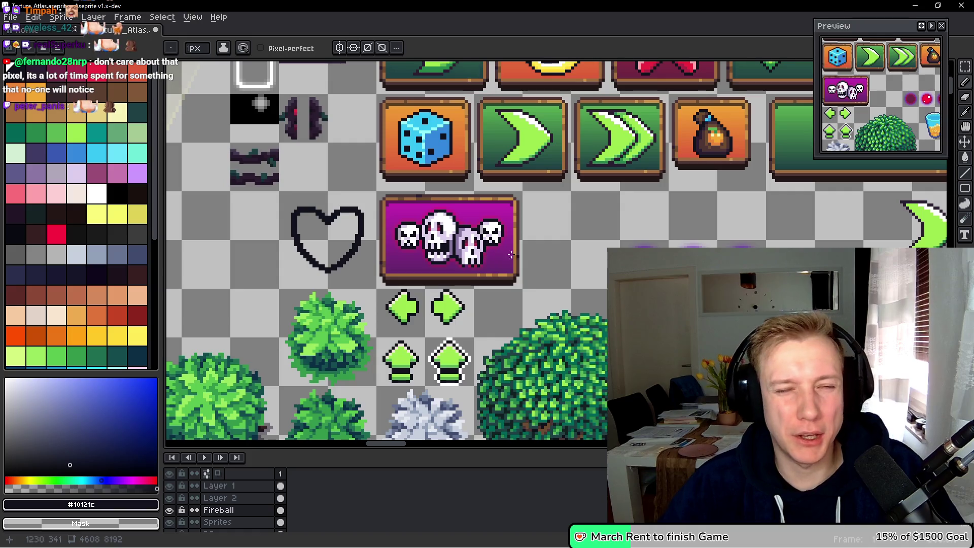
{"action": "scroll", "coordinate": [486, 257], "scroll_direction": "up", "scroll_amount": 1}
{"action": "scroll", "coordinate": [488, 233], "scroll_direction": "left", "scroll_amount": 2}
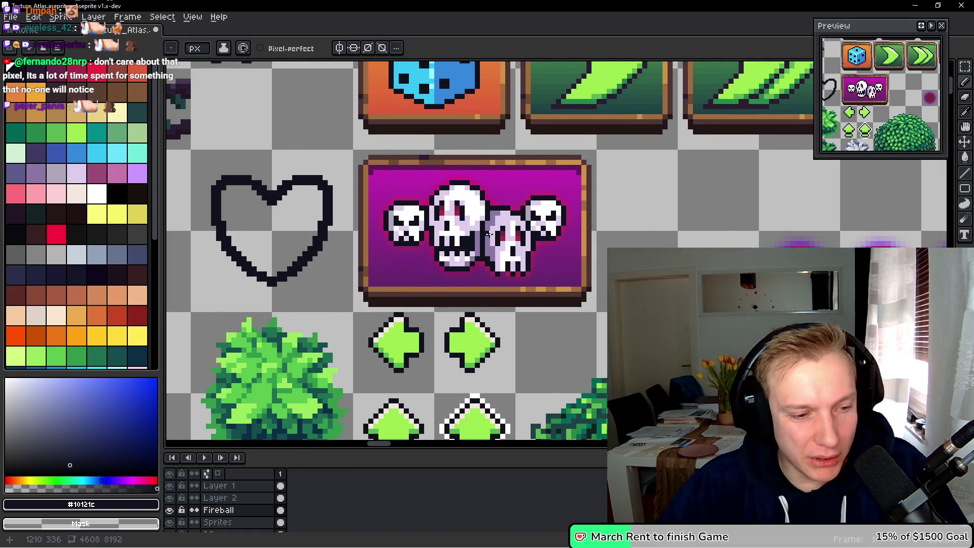
{"action": "key", "text": "Down"}
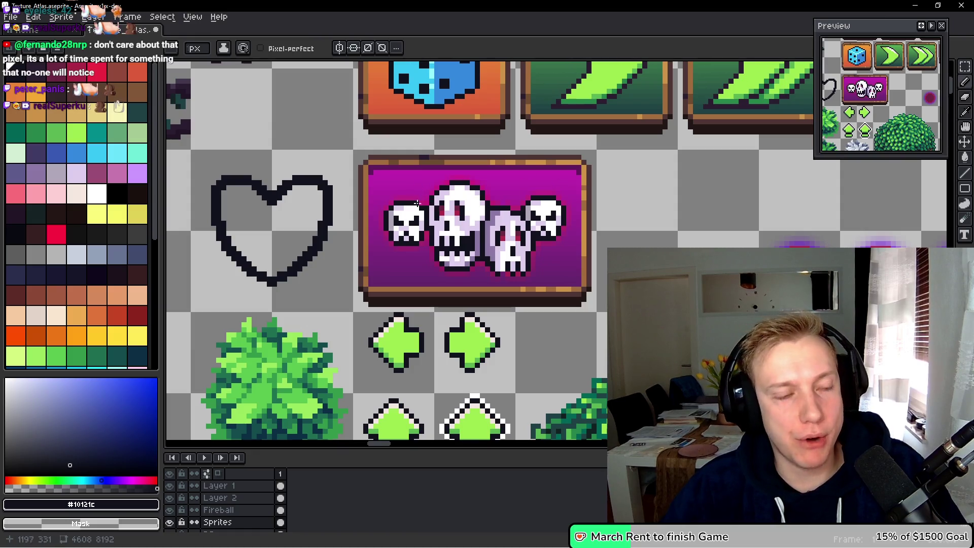
{"action": "scroll", "coordinate": [409, 197], "scroll_direction": "down", "scroll_amount": 1}
{"action": "scroll", "coordinate": [435, 191], "scroll_direction": "up", "scroll_amount": 3}
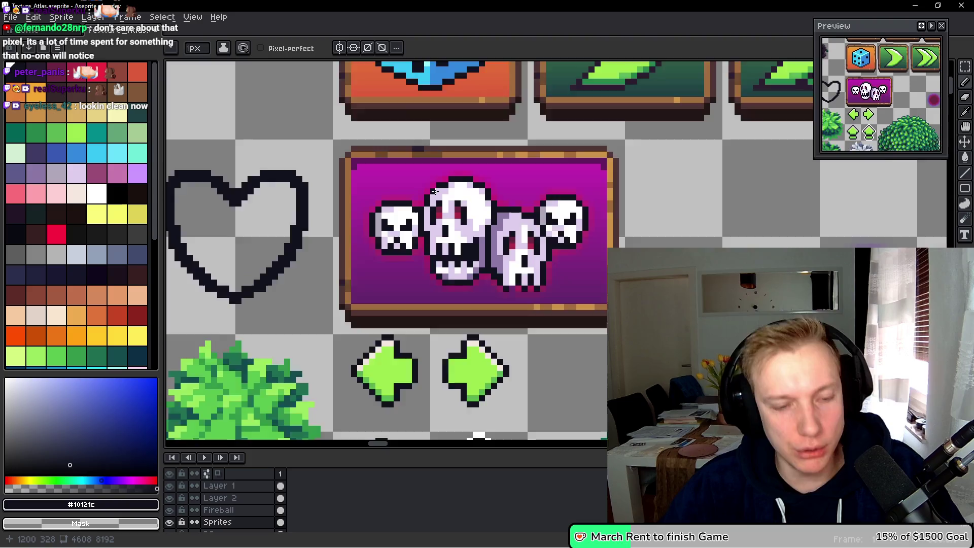
{"action": "key", "text": "m"}
{"action": "mouse_move", "coordinate": [324, 150]}
{"action": "left_mouse_down"}
{"action": "mouse_move", "coordinate": [540, 304]}
{"action": "mouse_move", "coordinate": [648, 315]}
{"action": "mouse_move", "coordinate": [660, 341]}
{"action": "left_mouse_up"}
Apply a Hue/Saturation change turning the selected panel's purple background crimson red.
{"action": "scroll", "coordinate": [660, 256], "scroll_direction": "down", "scroll_amount": 1}
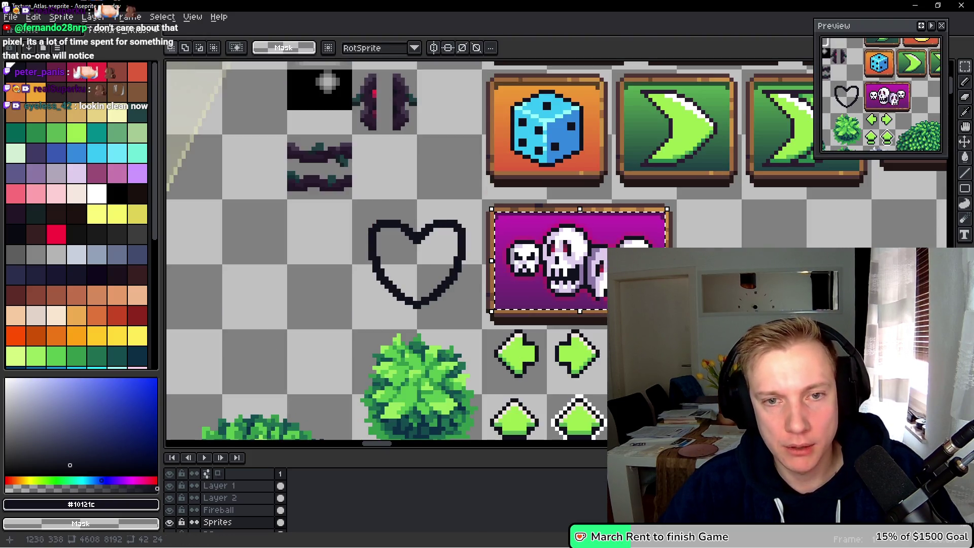
{"action": "scroll", "coordinate": [573, 248], "scroll_direction": "right", "scroll_amount": 3}
{"action": "key", "text": "ctrl+u"}
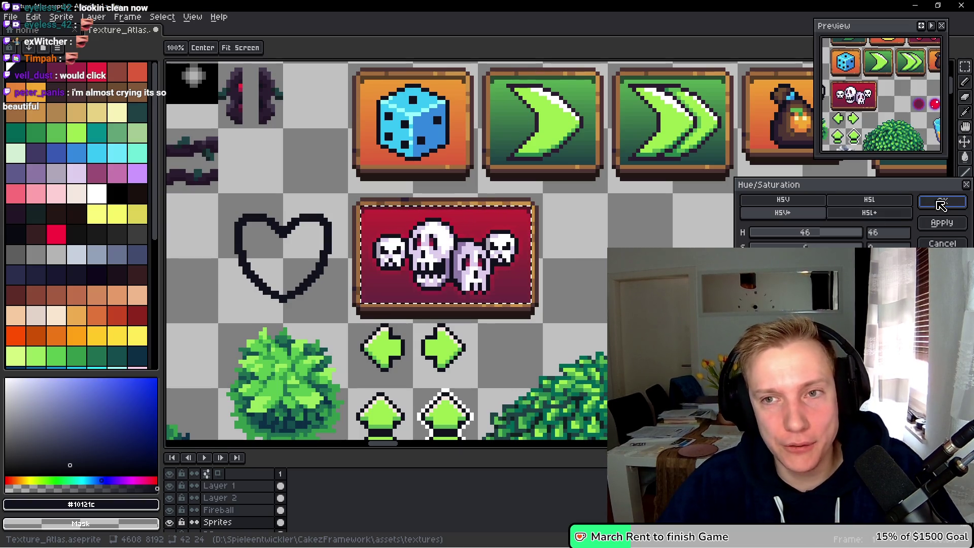
{"action": "left_click", "coordinate": [942, 205]}
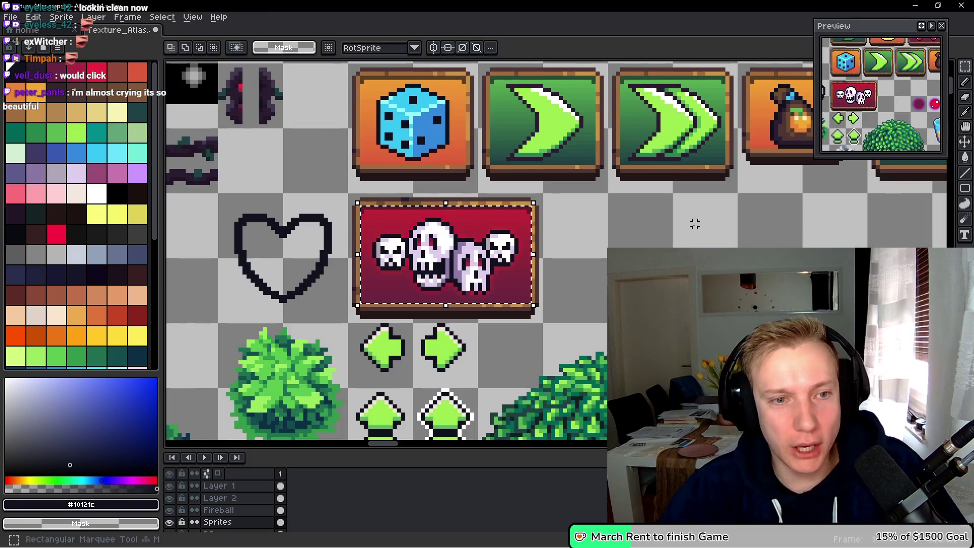
{"action": "scroll", "coordinate": [398, 229], "scroll_direction": "up", "scroll_amount": 2}
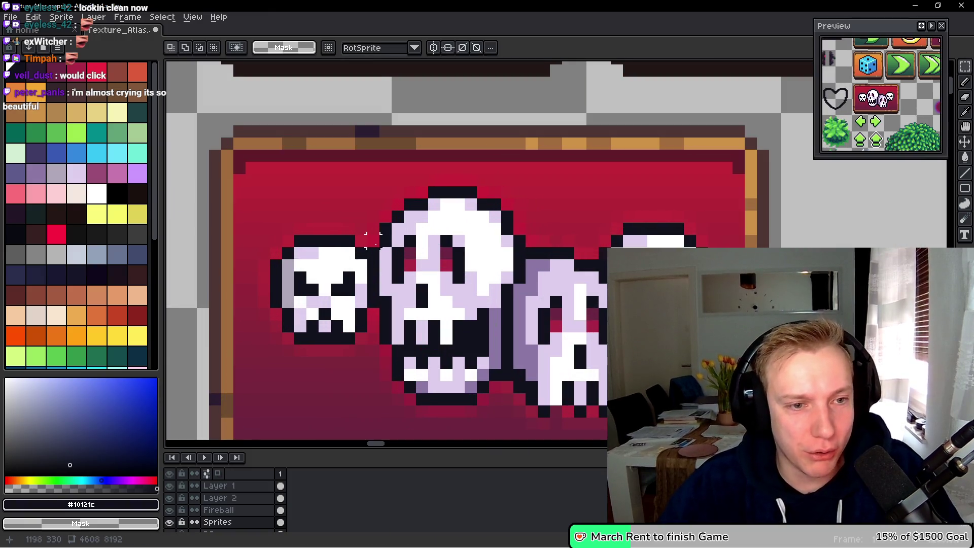
Switch to the Lasso tool and start tracing a selection beside the skulls.
{"action": "scroll", "coordinate": [442, 256], "scroll_direction": "up", "scroll_amount": 3}
{"action": "key", "text": "q"}
{"action": "mouse_move", "coordinate": [503, 248]}
{"action": "left_mouse_down"}
{"action": "mouse_move", "coordinate": [428, 211]}
{"action": "mouse_move", "coordinate": [304, 210]}
{"action": "mouse_move", "coordinate": [242, 257]}
{"action": "mouse_move", "coordinate": [243, 289]}
{"action": "mouse_move", "coordinate": [210, 355]}
{"action": "mouse_move", "coordinate": [180, 330]}
{"action": "mouse_move", "coordinate": [350, 122]}
{"action": "mouse_move", "coordinate": [628, 71]}
{"action": "mouse_move", "coordinate": [660, 101]}
{"action": "mouse_move", "coordinate": [660, 129]}
{"action": "mouse_move", "coordinate": [531, 192]}
{"action": "mouse_move", "coordinate": [531, 225]}
{"action": "left_mouse_up"}
{"action": "scroll", "coordinate": [557, 213], "scroll_direction": "down", "scroll_amount": 2}
{"action": "scroll", "coordinate": [556, 213], "scroll_direction": "right", "scroll_amount": 3}
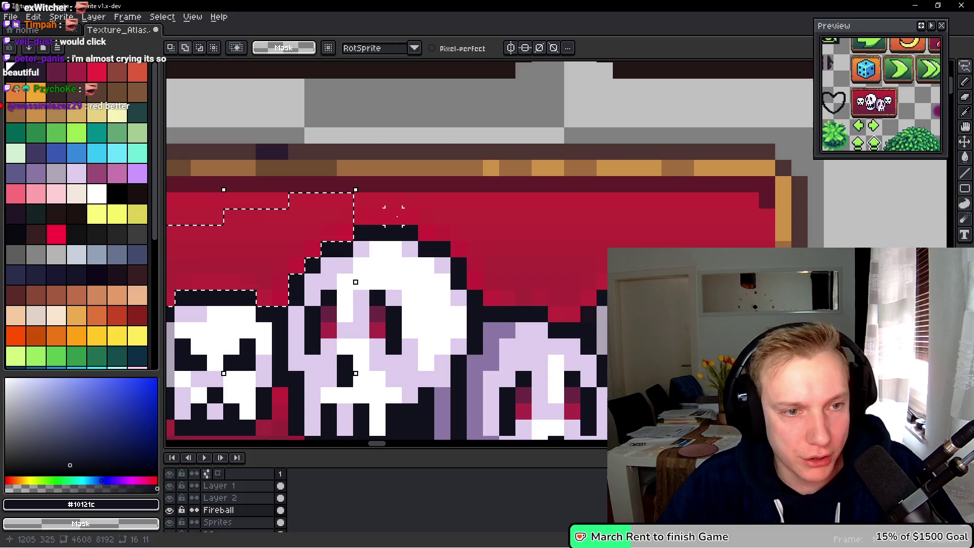
Trace a freehand selection around the skulls and red interior, leaving out the wooden frame.
{"action": "mouse_move", "coordinate": [362, 217]}
{"action": "left_mouse_down"}
{"action": "mouse_move", "coordinate": [425, 217]}
{"action": "mouse_move", "coordinate": [508, 297]}
{"action": "mouse_move", "coordinate": [558, 312]}
{"action": "mouse_move", "coordinate": [589, 294]}
{"action": "mouse_move", "coordinate": [609, 256]}
{"action": "left_mouse_up"}
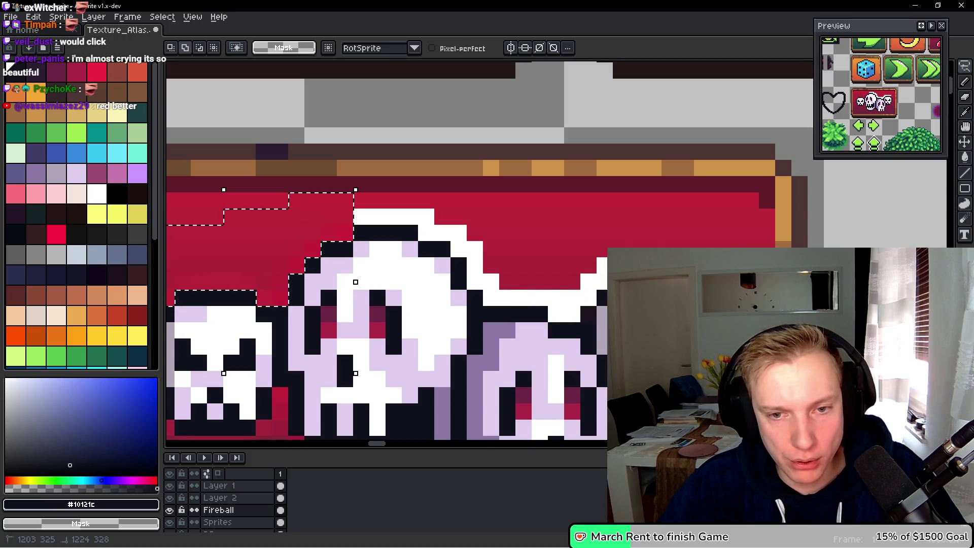
{"action": "mouse_move", "coordinate": [609, 256]}
{"action": "left_mouse_down"}
{"action": "mouse_move", "coordinate": [761, 284]}
{"action": "mouse_move", "coordinate": [627, 175]}
{"action": "mouse_move", "coordinate": [338, 177]}
{"action": "left_mouse_up"}
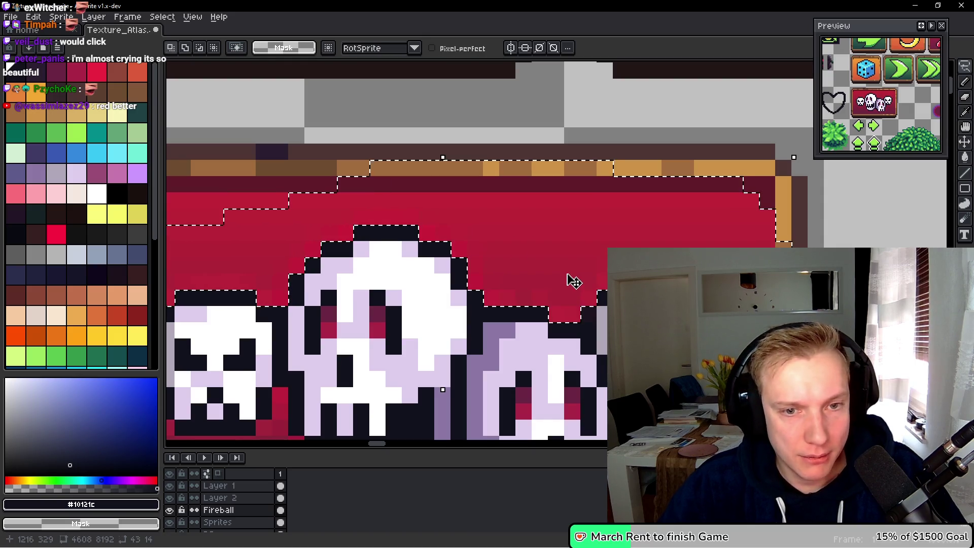
{"action": "scroll", "coordinate": [573, 284], "scroll_direction": "down", "scroll_amount": 4}
{"action": "mouse_move", "coordinate": [624, 200]}
{"action": "left_mouse_down"}
{"action": "mouse_move", "coordinate": [620, 218]}
{"action": "mouse_move", "coordinate": [553, 219]}
{"action": "mouse_move", "coordinate": [538, 320]}
{"action": "mouse_move", "coordinate": [500, 332]}
{"action": "mouse_move", "coordinate": [408, 320]}
{"action": "mouse_move", "coordinate": [391, 350]}
{"action": "mouse_move", "coordinate": [558, 363]}
{"action": "mouse_move", "coordinate": [693, 182]}
{"action": "left_mouse_up"}
{"action": "scroll", "coordinate": [693, 183], "scroll_direction": "down", "scroll_amount": 1}
{"action": "scroll", "coordinate": [596, 344], "scroll_direction": "up", "scroll_amount": 1}
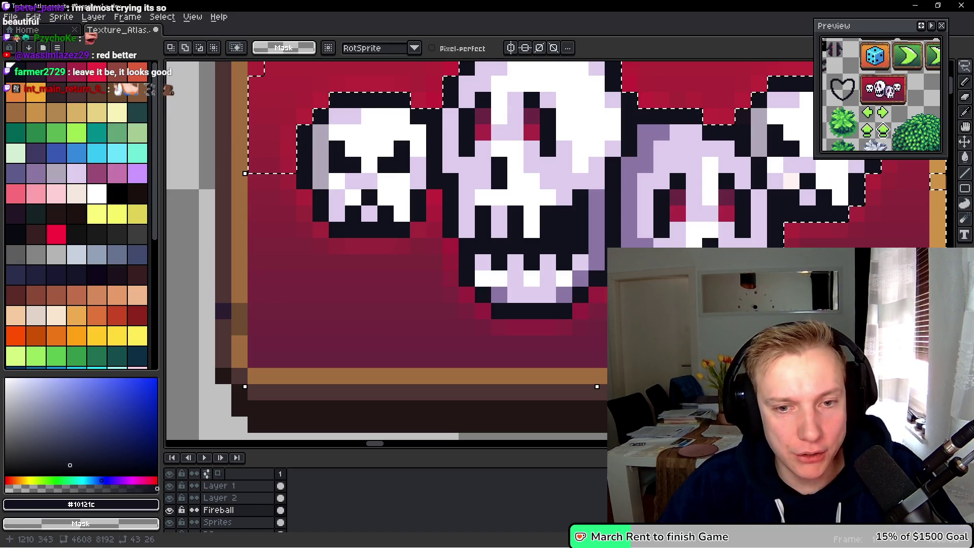
{"action": "mouse_move", "coordinate": [606, 311]}
{"action": "left_mouse_down"}
{"action": "mouse_move", "coordinate": [553, 327]}
{"action": "mouse_move", "coordinate": [457, 327]}
{"action": "mouse_move", "coordinate": [474, 311]}
{"action": "mouse_move", "coordinate": [460, 312]}
{"action": "mouse_move", "coordinate": [451, 294]}
{"action": "mouse_move", "coordinate": [451, 247]}
{"action": "mouse_move", "coordinate": [434, 246]}
{"action": "mouse_move", "coordinate": [434, 198]}
{"action": "mouse_move", "coordinate": [418, 246]}
{"action": "mouse_move", "coordinate": [336, 247]}
{"action": "mouse_move", "coordinate": [305, 231]}
{"action": "mouse_move", "coordinate": [286, 186]}
{"action": "mouse_move", "coordinate": [435, 388]}
{"action": "mouse_move", "coordinate": [598, 387]}
{"action": "mouse_move", "coordinate": [598, 354]}
{"action": "left_mouse_up"}
{"action": "scroll", "coordinate": [287, 187], "scroll_direction": "down", "scroll_amount": 2}
{"action": "scroll", "coordinate": [566, 304], "scroll_direction": "down", "scroll_amount": 2}
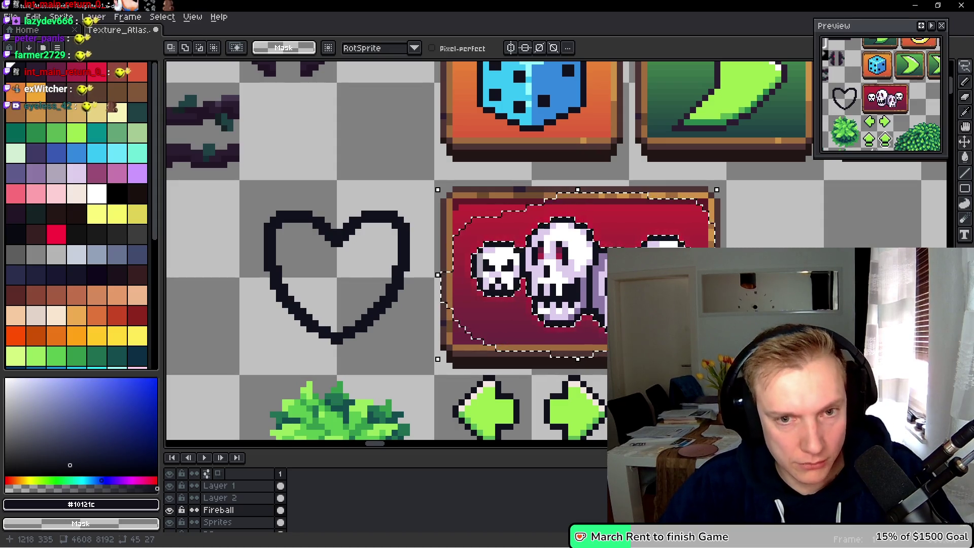
Set the selection's Hue/Saturation to H -125, S 100, V -100 and apply it.
{"action": "key", "text": "ctrl+u"}
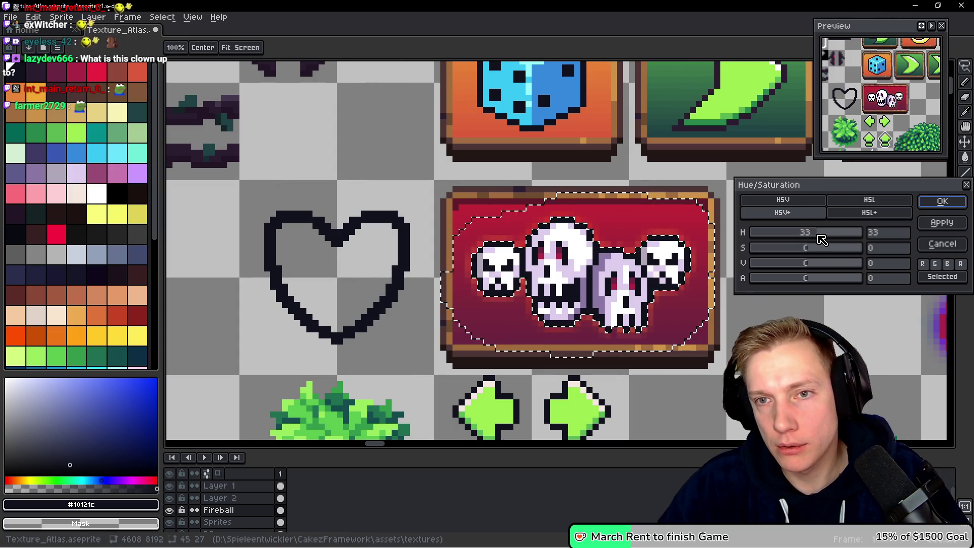
{"action": "mouse_move", "coordinate": [834, 240]}
{"action": "left_mouse_down"}
{"action": "mouse_move", "coordinate": [848, 239]}
{"action": "mouse_move", "coordinate": [776, 241]}
{"action": "left_mouse_up"}
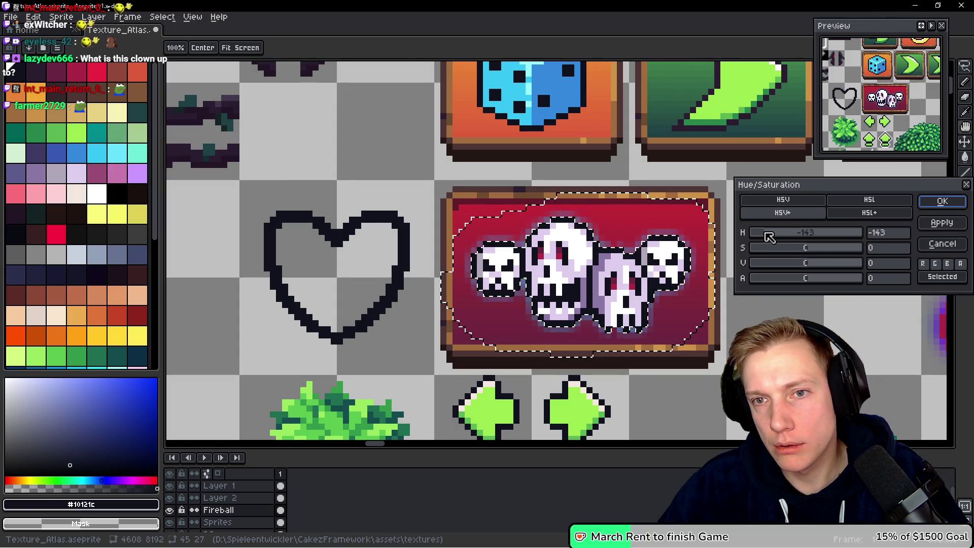
{"action": "mouse_move", "coordinate": [811, 264]}
{"action": "left_mouse_down"}
{"action": "mouse_move", "coordinate": [850, 263]}
{"action": "mouse_move", "coordinate": [743, 261]}
{"action": "mouse_move", "coordinate": [877, 260]}
{"action": "left_mouse_up"}
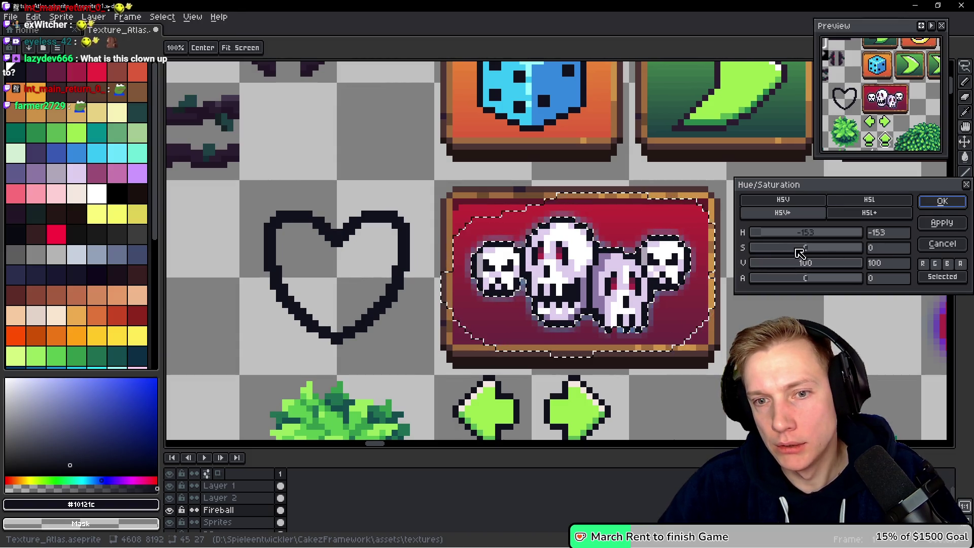
{"action": "left_click_drag", "start_coordinate": [817, 250], "coordinate": [753, 249]}
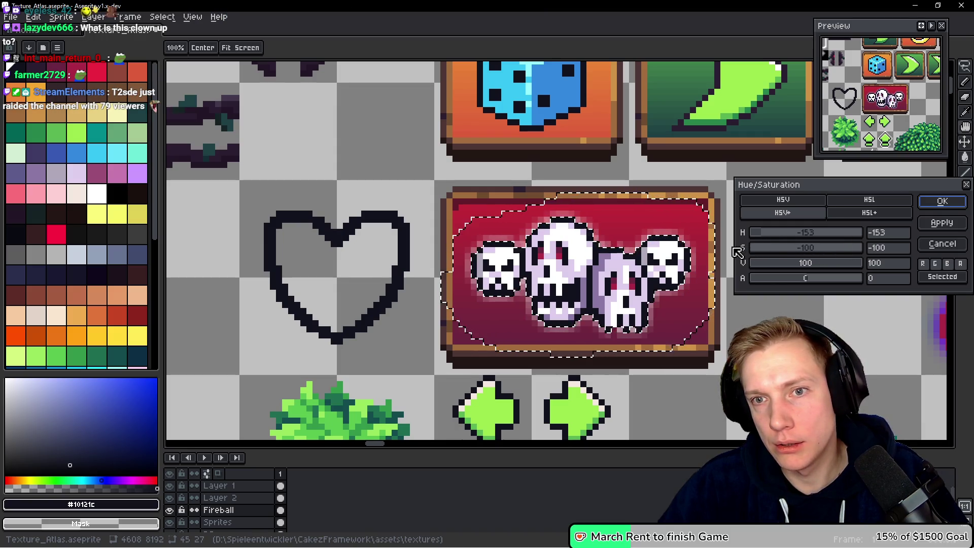
{"action": "mouse_move", "coordinate": [752, 248]}
{"action": "left_mouse_down"}
{"action": "mouse_move", "coordinate": [877, 249]}
{"action": "mouse_move", "coordinate": [734, 269]}
{"action": "left_mouse_up"}
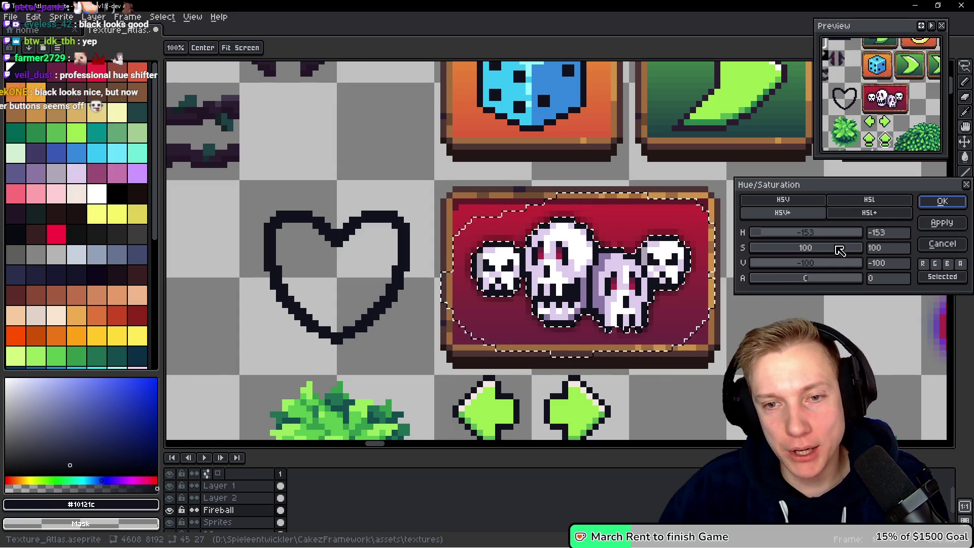
{"action": "left_click_drag", "start_coordinate": [781, 265], "coordinate": [870, 264]}
{"action": "mouse_move", "coordinate": [770, 239]}
{"action": "left_mouse_down"}
{"action": "mouse_move", "coordinate": [859, 238]}
{"action": "mouse_move", "coordinate": [781, 230]}
{"action": "mouse_move", "coordinate": [880, 232]}
{"action": "mouse_move", "coordinate": [764, 231]}
{"action": "mouse_move", "coordinate": [817, 254]}
{"action": "mouse_move", "coordinate": [756, 251]}
{"action": "mouse_move", "coordinate": [863, 248]}
{"action": "mouse_move", "coordinate": [715, 271]}
{"action": "left_mouse_up"}
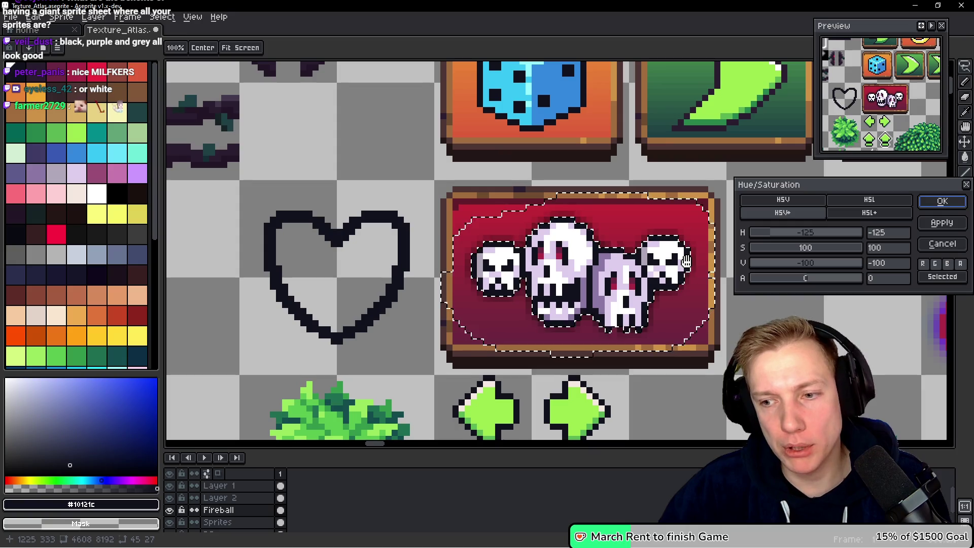
{"action": "left_click", "coordinate": [942, 204]}
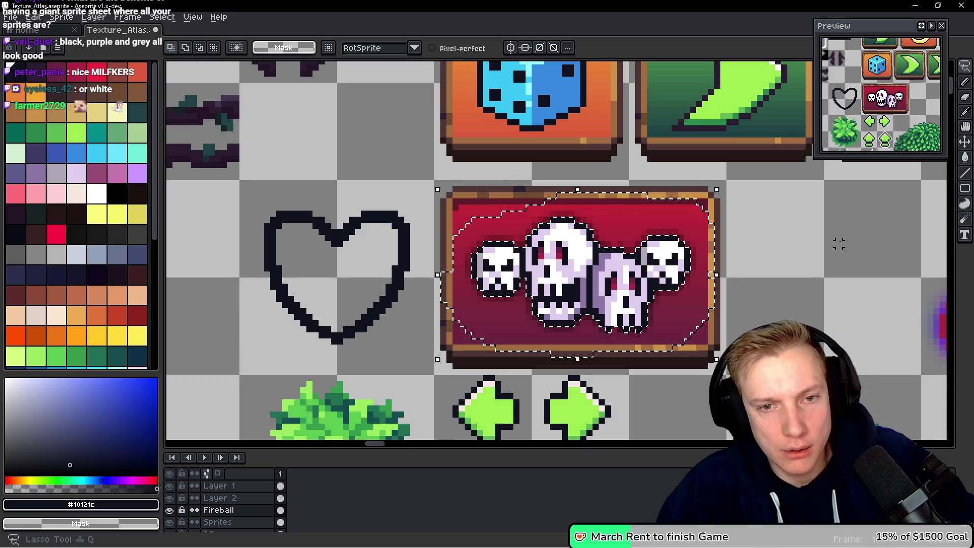
Marquee-select the entire skull banner including its frame, then pan to show the surrounding button rows.
{"action": "scroll", "coordinate": [699, 232], "scroll_direction": "right", "scroll_amount": 2}
{"action": "scroll", "coordinate": [680, 215], "scroll_direction": "down", "scroll_amount": 1}
{"action": "scroll", "coordinate": [680, 215], "scroll_direction": "down", "scroll_amount": 2}
{"action": "scroll", "coordinate": [558, 215], "scroll_direction": "right", "scroll_amount": 3}
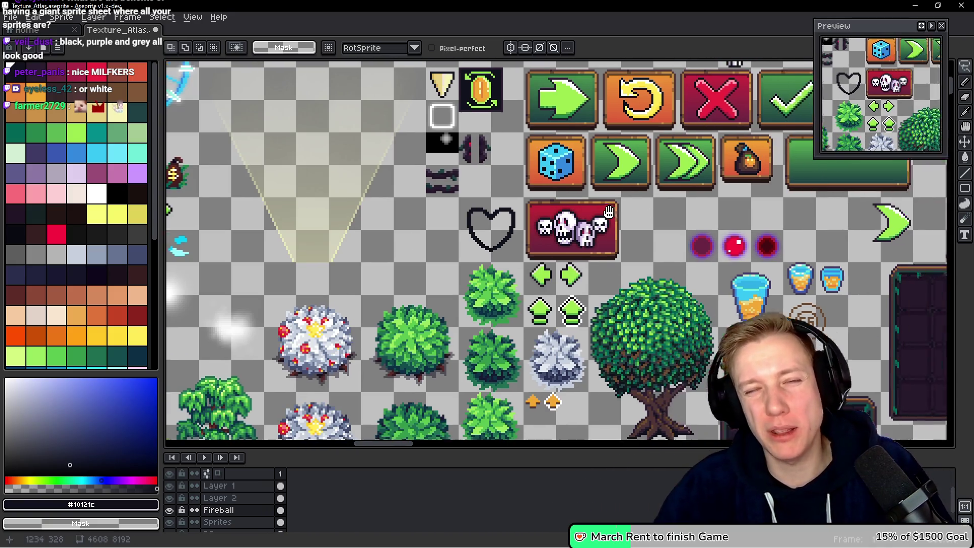
{"action": "scroll", "coordinate": [541, 214], "scroll_direction": "up", "scroll_amount": 1}
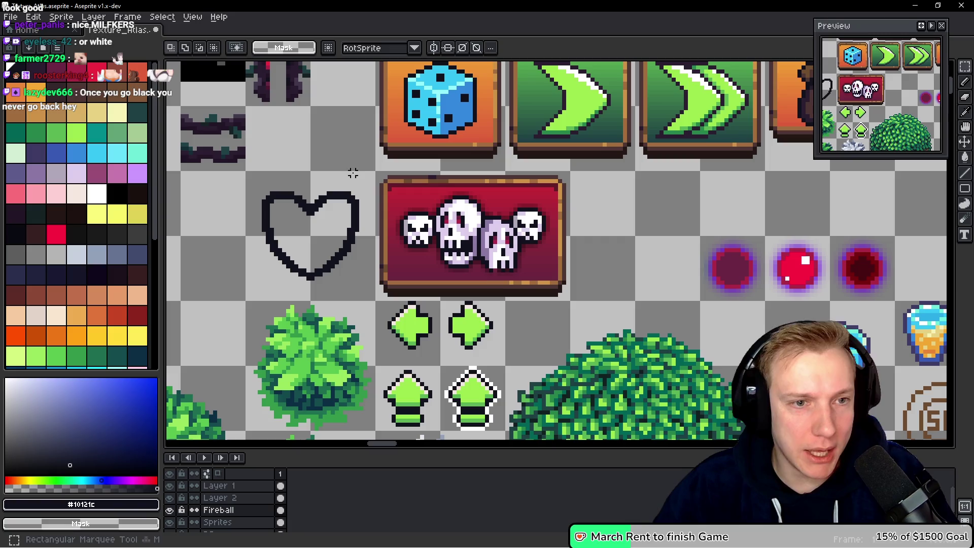
{"action": "mouse_move", "coordinate": [376, 173]}
{"action": "left_mouse_down"}
{"action": "mouse_move", "coordinate": [505, 283]}
{"action": "mouse_move", "coordinate": [572, 302]}
{"action": "left_mouse_up"}
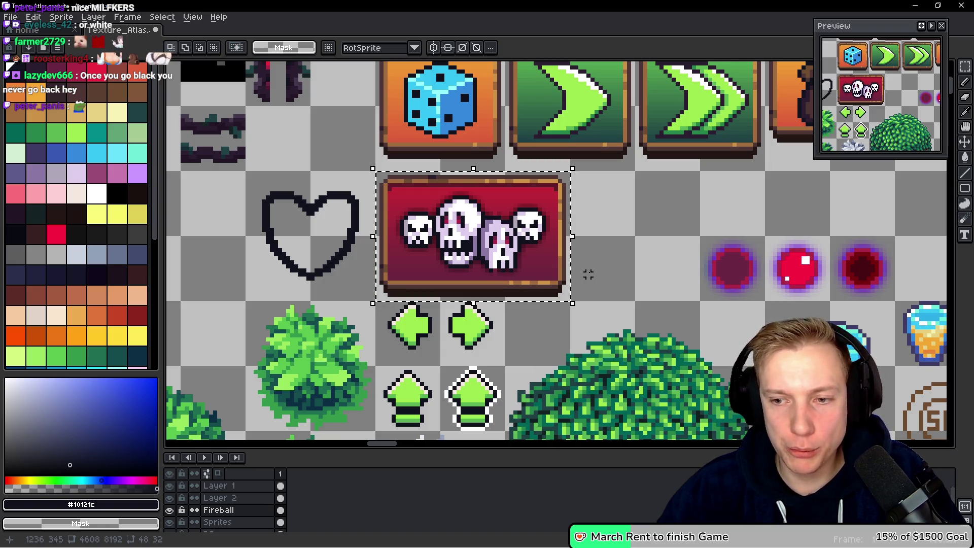
{"action": "scroll", "coordinate": [588, 274], "scroll_direction": "down", "scroll_amount": 2}
{"action": "scroll", "coordinate": [569, 234], "scroll_direction": "down", "scroll_amount": 2}
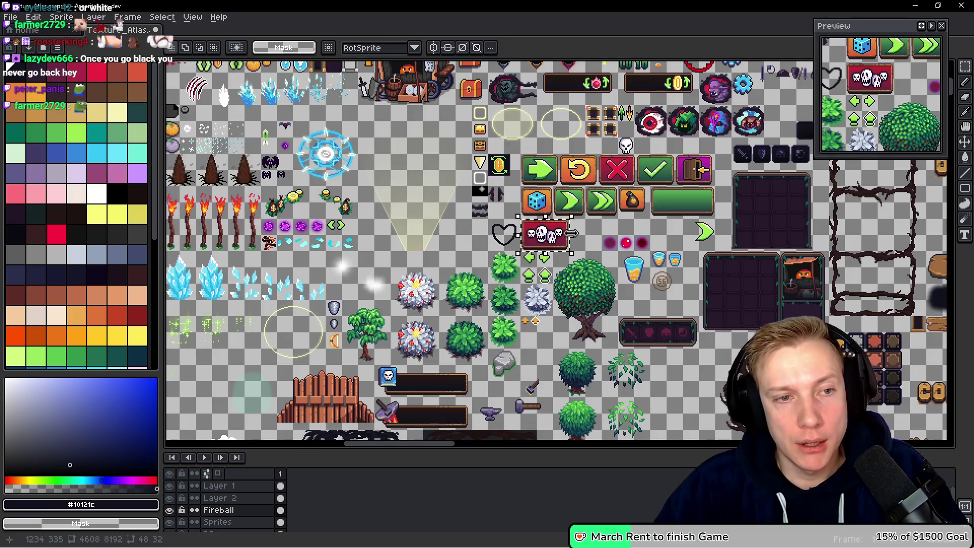
{"action": "scroll", "coordinate": [571, 234], "scroll_direction": "up", "scroll_amount": 3}
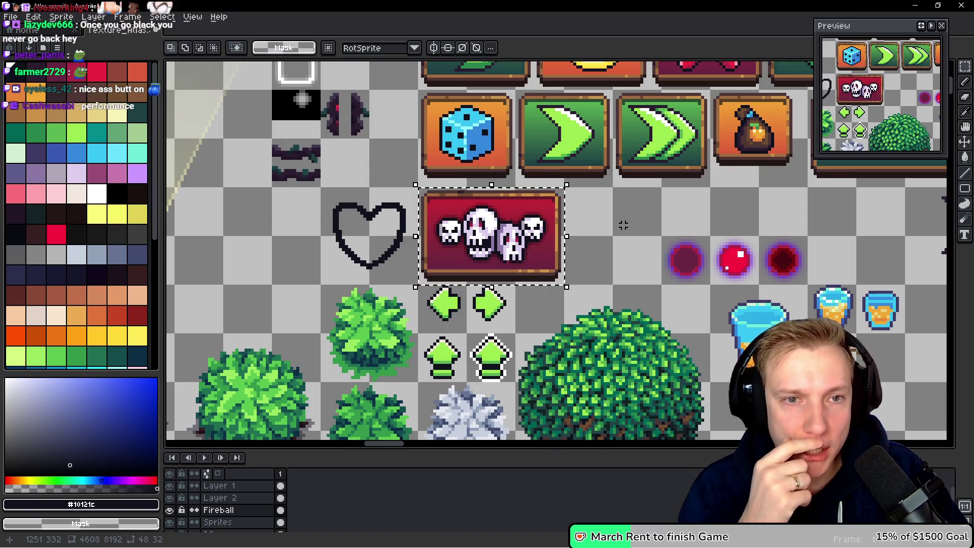
{"action": "mouse_move", "coordinate": [544, 149]}
{"action": "left_mouse_down"}
{"action": "mouse_move", "coordinate": [459, 290]}
{"action": "mouse_move", "coordinate": [459, 269]}
{"action": "left_mouse_up"}
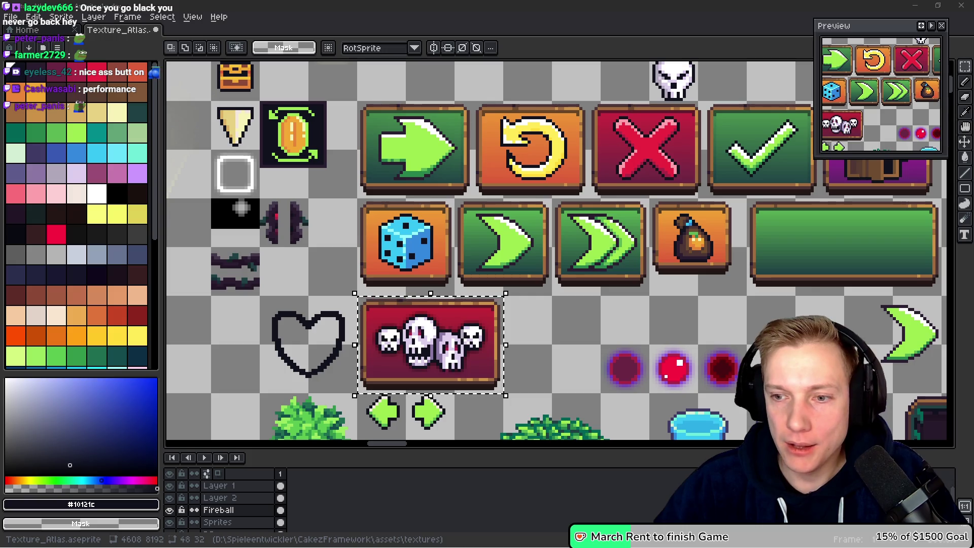
{"action": "left_click_drag", "start_coordinate": [554, 348], "coordinate": [582, 306]}
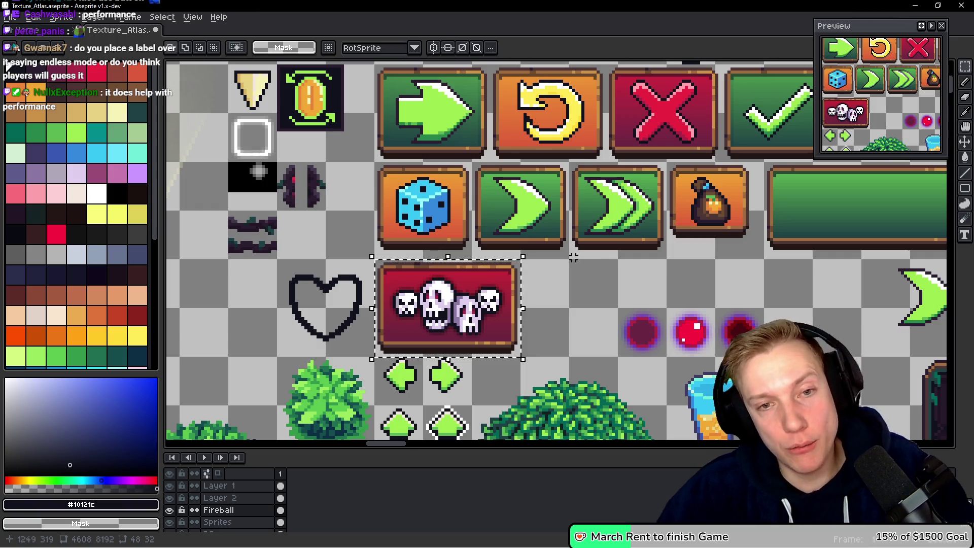
{"action": "scroll", "coordinate": [528, 257], "scroll_direction": "down", "scroll_amount": 5}
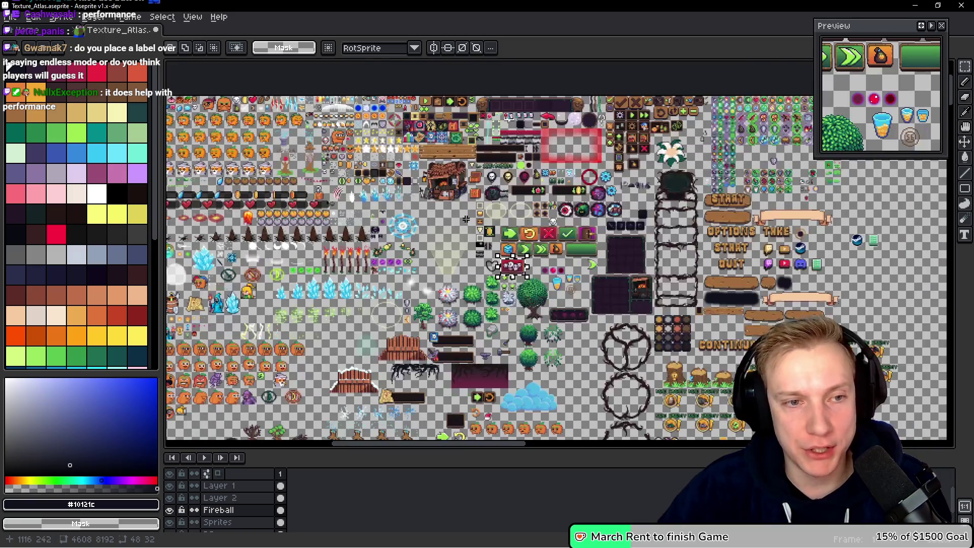
{"action": "scroll", "coordinate": [465, 220], "scroll_direction": "up", "scroll_amount": 3}
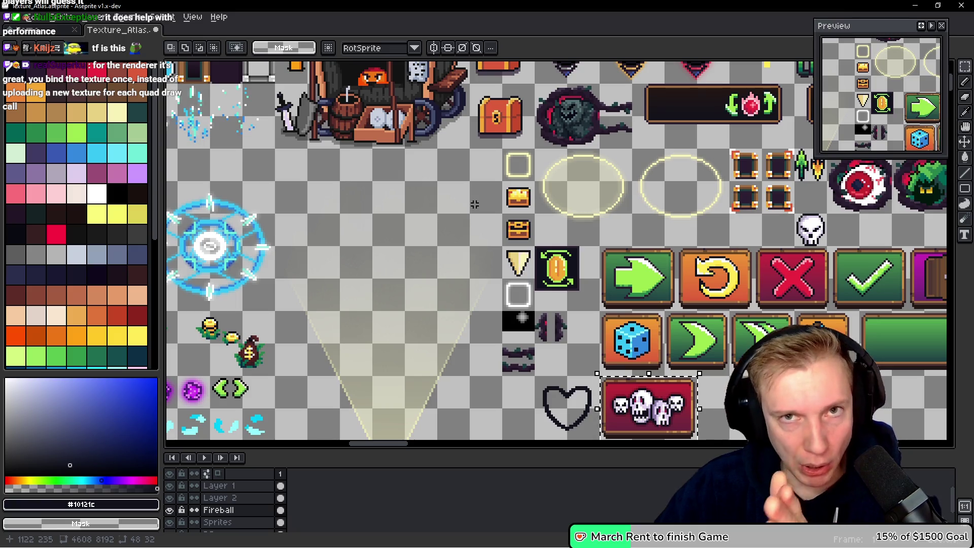
{"action": "key", "text": "alt+Tab"}
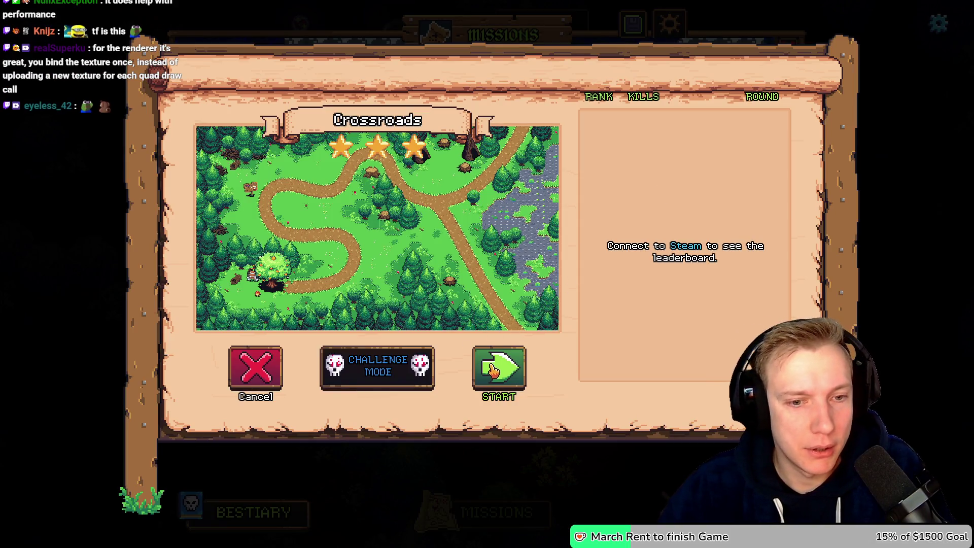
{"action": "left_click", "coordinate": [497, 370]}
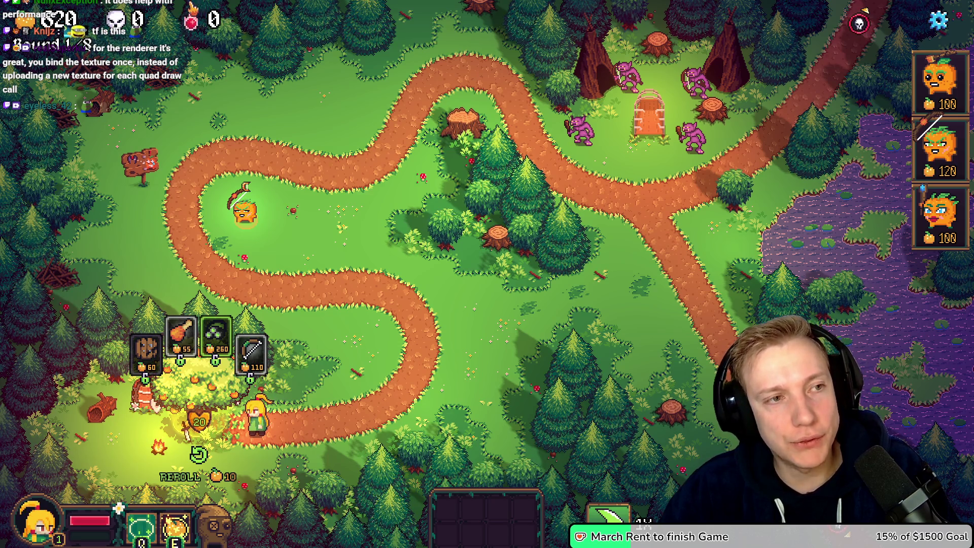
{"action": "key", "text": "alt+Tab"}
{"action": "mouse_move", "coordinate": [542, 305]}
{"action": "left_mouse_down"}
{"action": "mouse_move", "coordinate": [748, 303]}
{"action": "mouse_move", "coordinate": [874, 268]}
{"action": "left_mouse_up"}
{"action": "scroll", "coordinate": [460, 214], "scroll_direction": "down", "scroll_amount": 3}
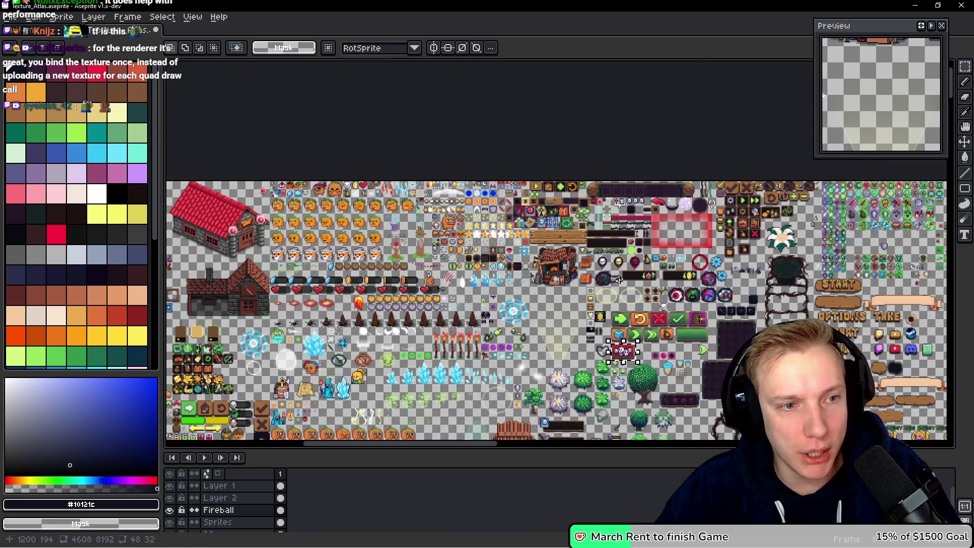
{"action": "scroll", "coordinate": [305, 197], "scroll_direction": "up", "scroll_amount": 5}
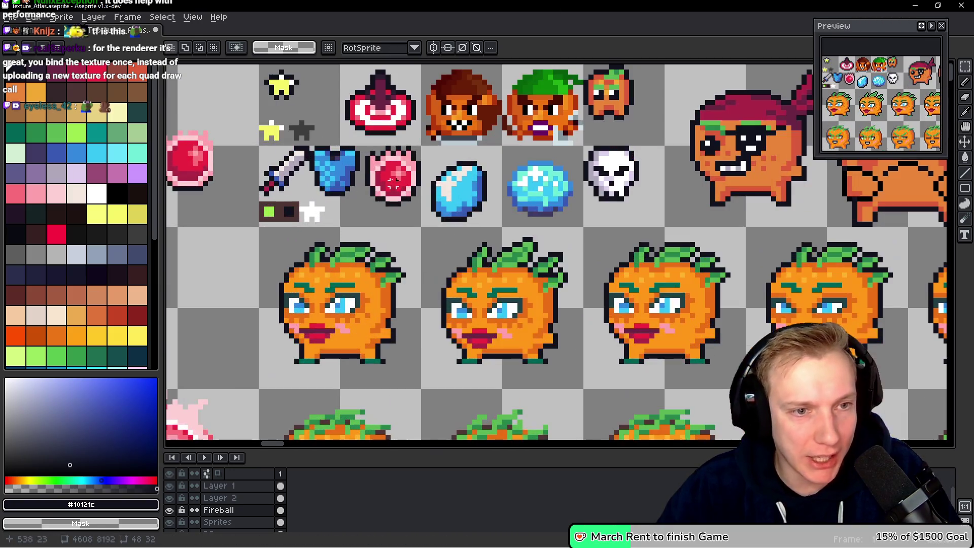
{"action": "scroll", "coordinate": [393, 187], "scroll_direction": "down", "scroll_amount": 1}
{"action": "scroll", "coordinate": [273, 158], "scroll_direction": "down", "scroll_amount": 2}
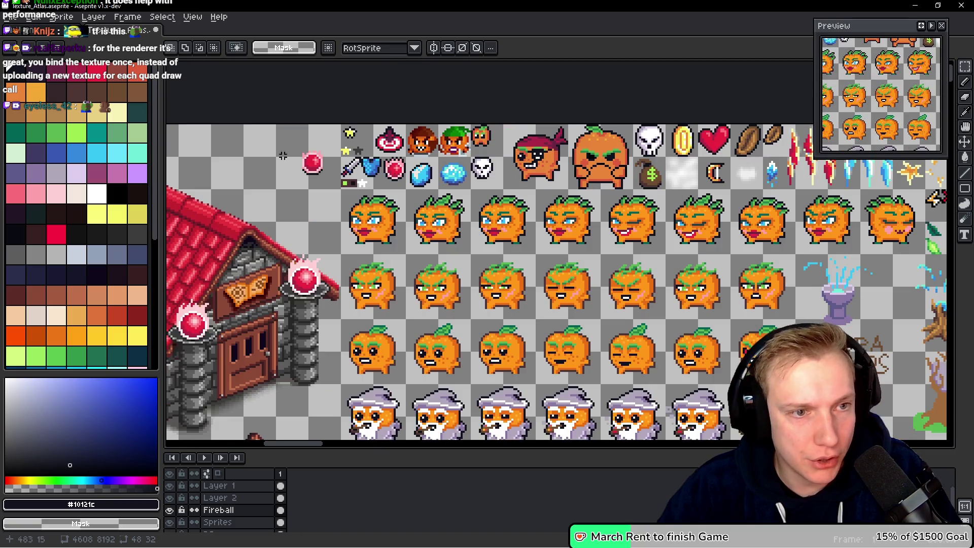
{"action": "scroll", "coordinate": [590, 195], "scroll_direction": "down", "scroll_amount": 2}
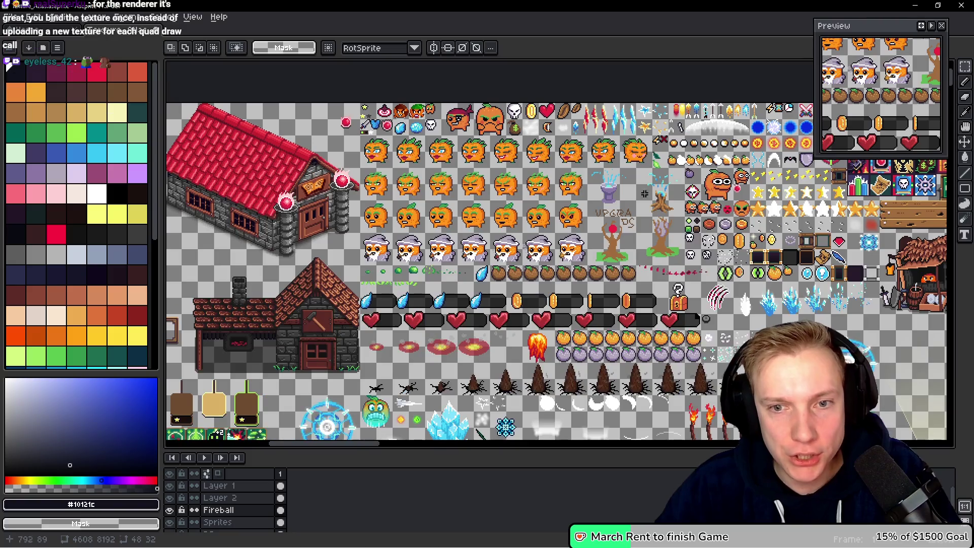
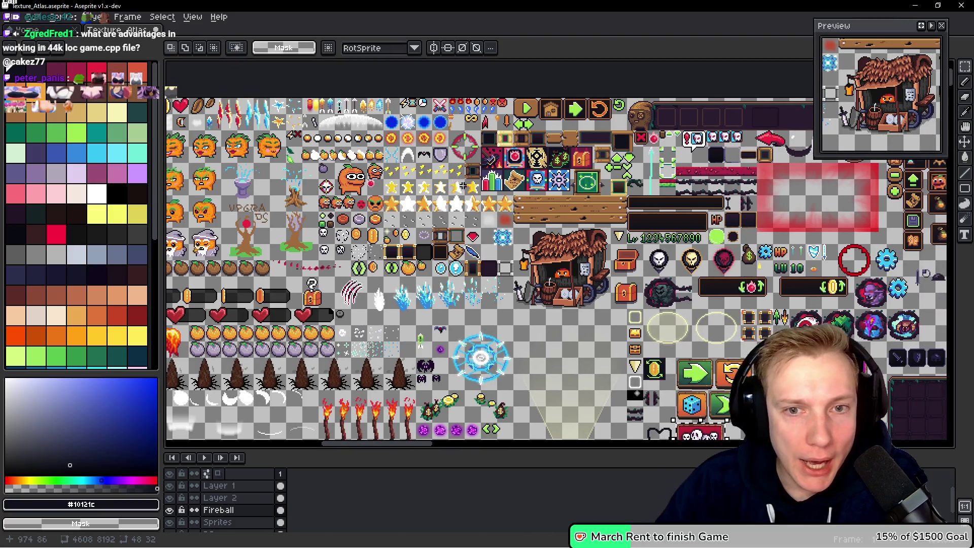
Zoom in, marquee the pink-rimmed red gem, and make the Sprites layer active.
{"action": "scroll", "coordinate": [543, 148], "scroll_direction": "up", "scroll_amount": 5}
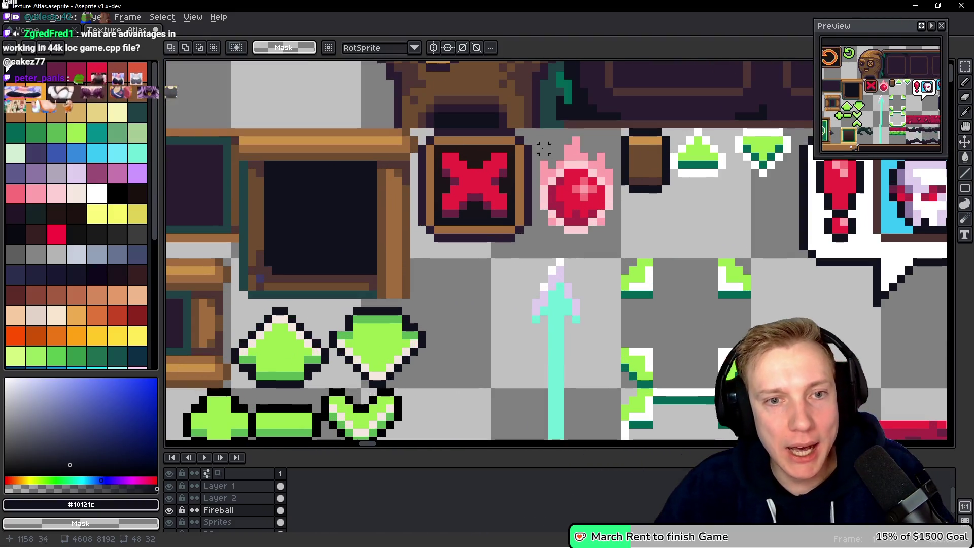
{"action": "scroll", "coordinate": [543, 147], "scroll_direction": "up", "scroll_amount": 3}
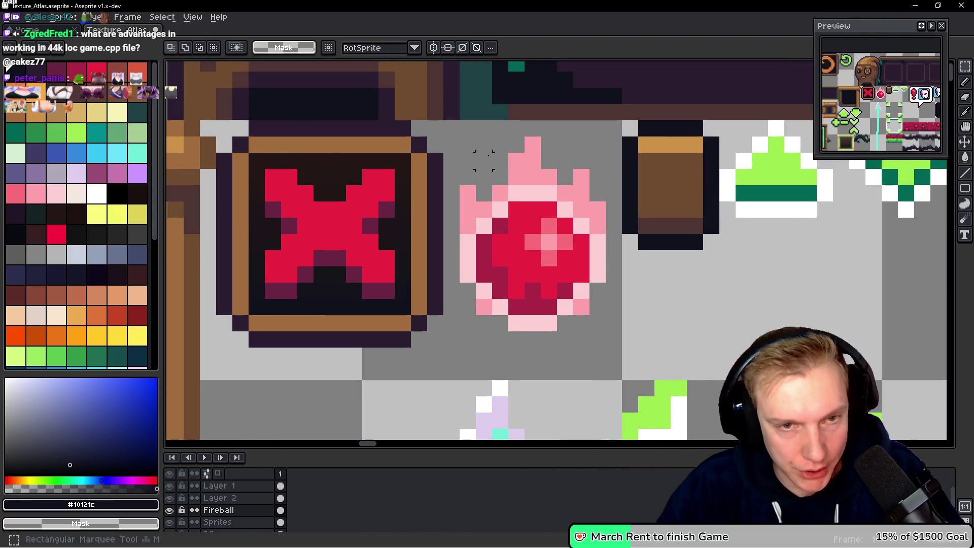
{"action": "mouse_move", "coordinate": [449, 127]}
{"action": "left_mouse_down"}
{"action": "mouse_move", "coordinate": [617, 328]}
{"action": "mouse_move", "coordinate": [621, 347]}
{"action": "left_mouse_up"}
{"action": "key", "text": "Down"}
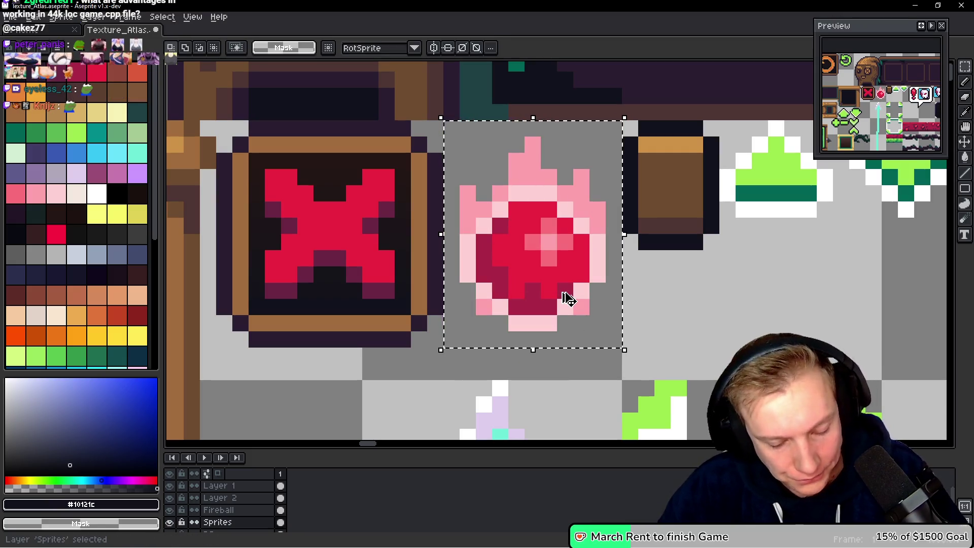
Cancel the accidental skull paste over the gem and scroll back over the atlas.
{"action": "key", "text": "ctrl+v"}
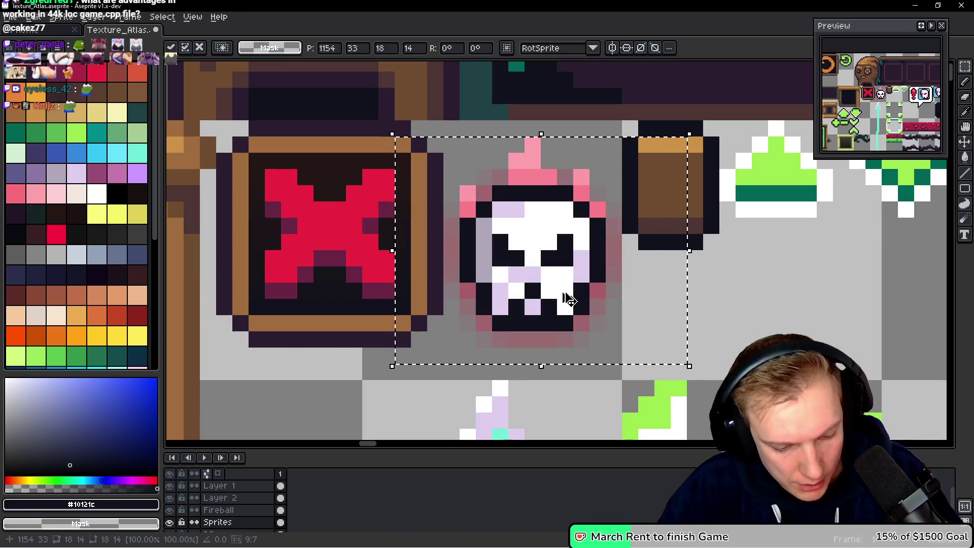
{"action": "key", "text": "Escape"}
{"action": "scroll", "coordinate": [565, 297], "scroll_direction": "down", "scroll_amount": 3}
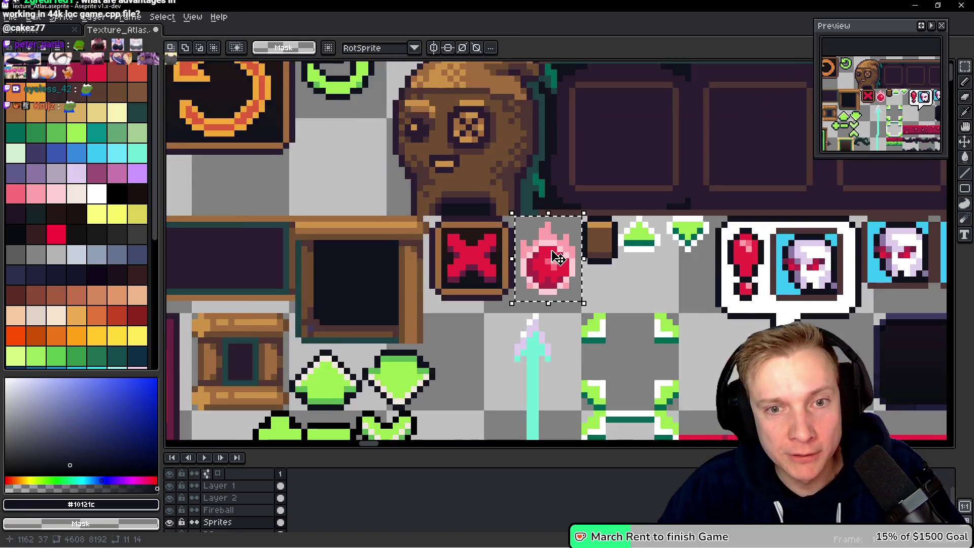
{"action": "scroll", "coordinate": [557, 259], "scroll_direction": "down", "scroll_amount": 2}
{"action": "scroll", "coordinate": [530, 216], "scroll_direction": "up", "scroll_amount": 1}
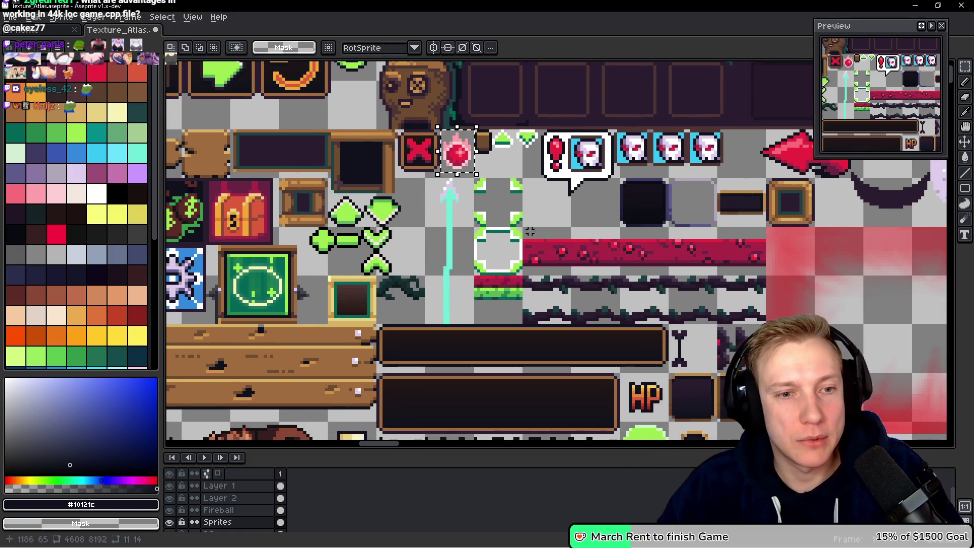
{"action": "scroll", "coordinate": [453, 271], "scroll_direction": "down", "scroll_amount": 4}
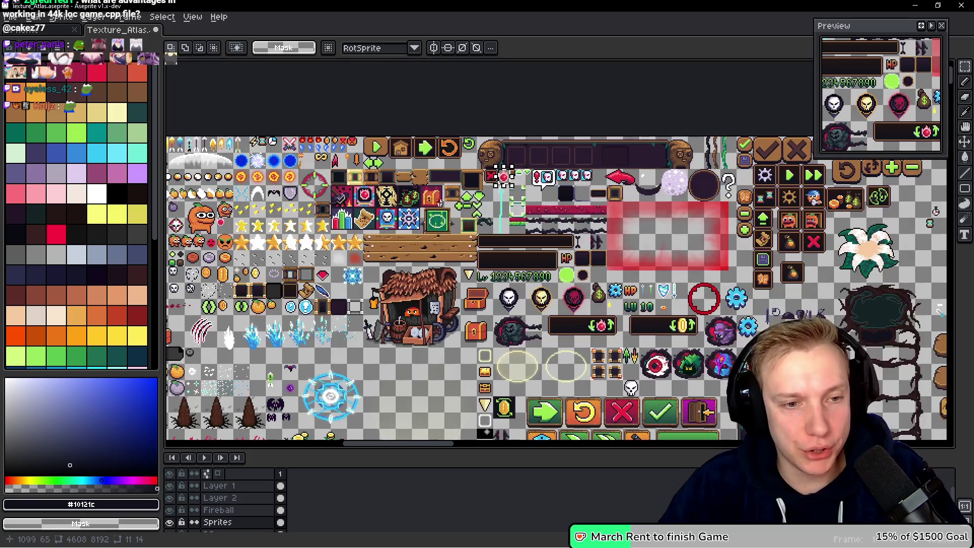
Pan and scroll around the texture atlas looking for free space.
{"action": "mouse_move", "coordinate": [384, 297]}
{"action": "left_mouse_down"}
{"action": "mouse_move", "coordinate": [465, 205]}
{"action": "mouse_move", "coordinate": [475, 179]}
{"action": "left_mouse_up"}
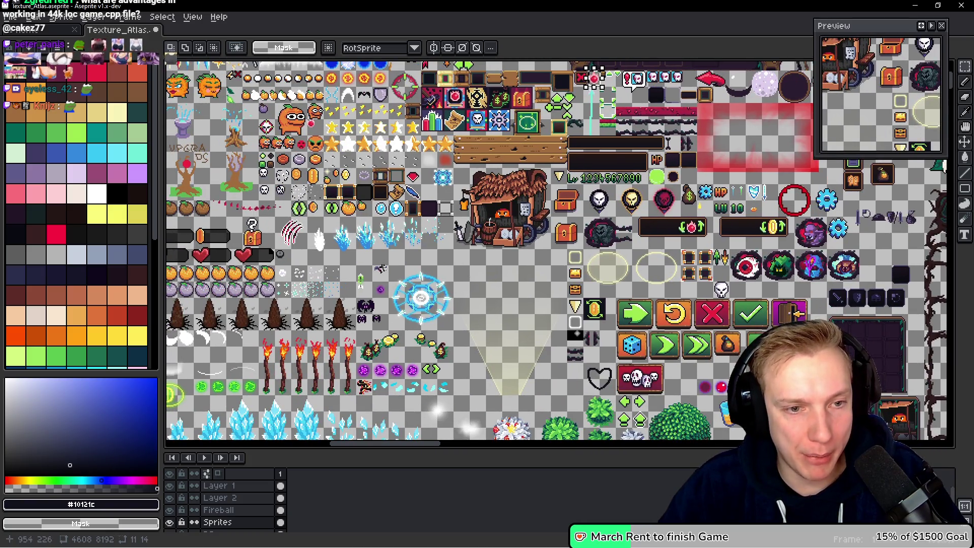
{"action": "scroll", "coordinate": [381, 268], "scroll_direction": "up", "scroll_amount": 4}
{"action": "scroll", "coordinate": [528, 255], "scroll_direction": "down", "scroll_amount": 3}
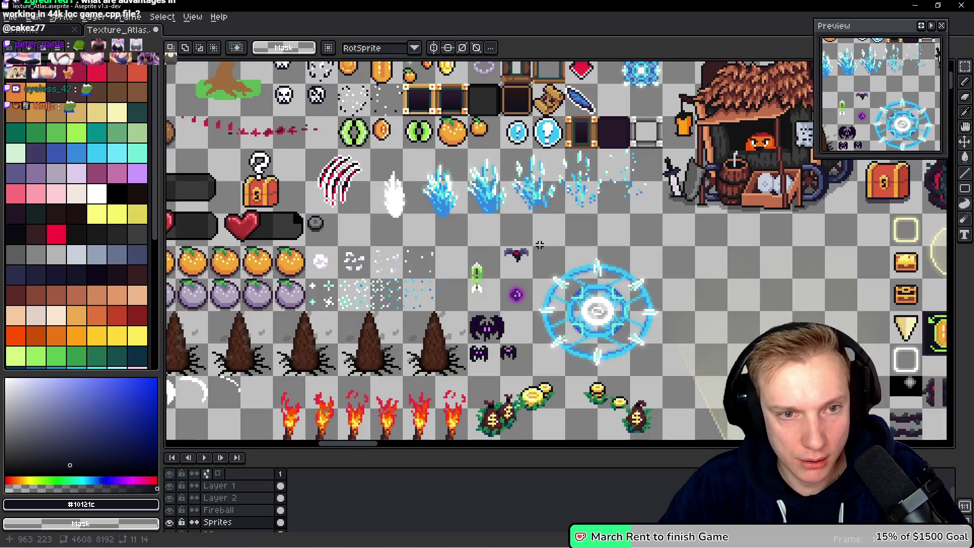
{"action": "scroll", "coordinate": [400, 207], "scroll_direction": "down", "scroll_amount": 5}
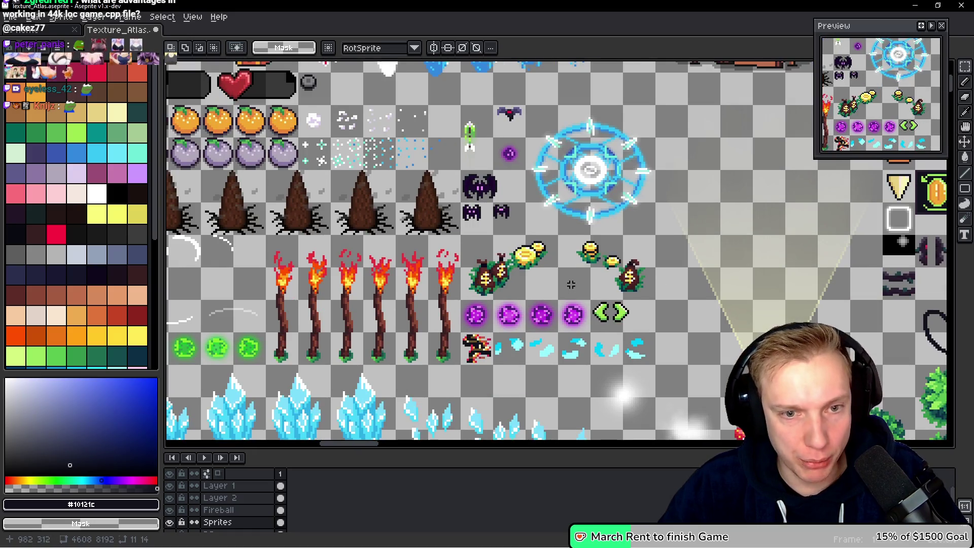
{"action": "scroll", "coordinate": [527, 254], "scroll_direction": "right", "scroll_amount": 2}
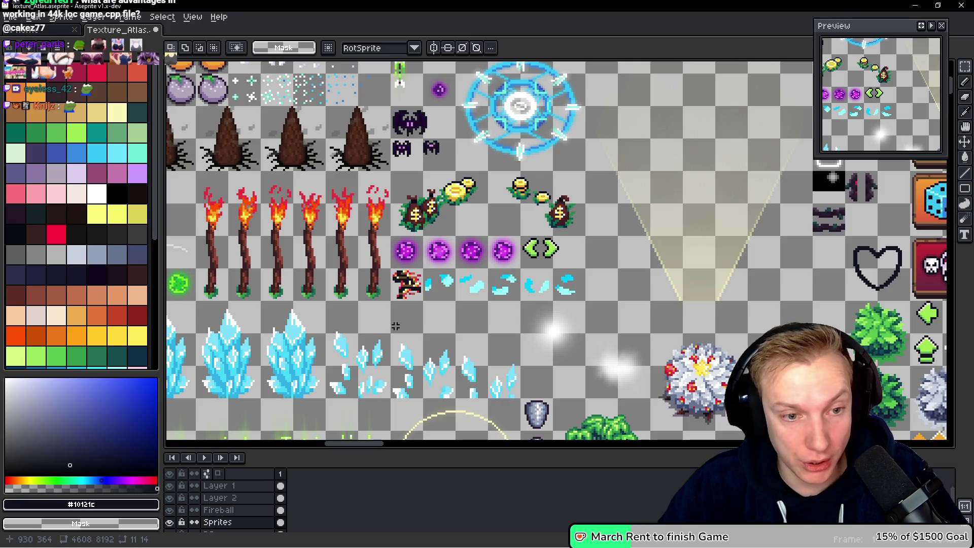
{"action": "scroll", "coordinate": [395, 324], "scroll_direction": "left", "scroll_amount": 10}
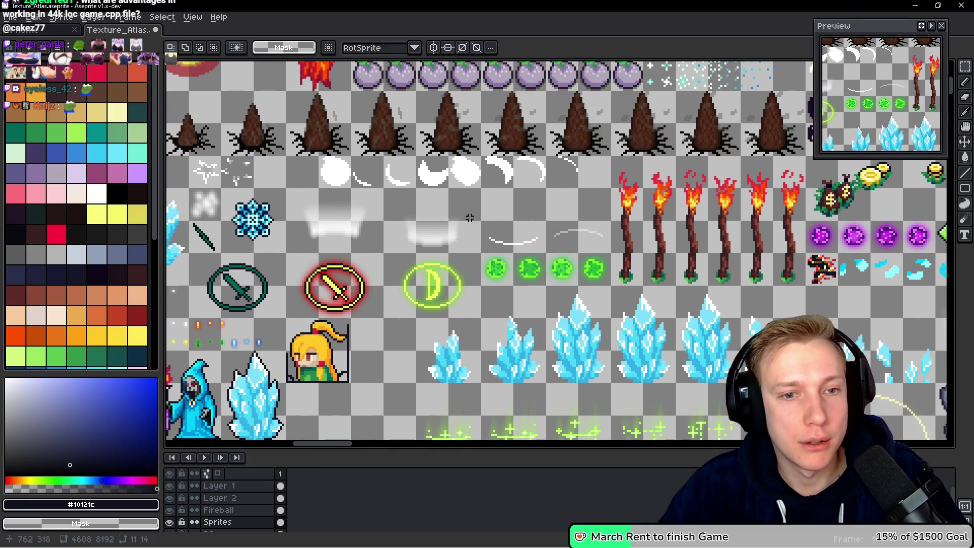
{"action": "scroll", "coordinate": [519, 199], "scroll_direction": "up", "scroll_amount": 2}
{"action": "scroll", "coordinate": [483, 223], "scroll_direction": "up", "scroll_amount": 2}
{"action": "scroll", "coordinate": [481, 245], "scroll_direction": "left", "scroll_amount": 7}
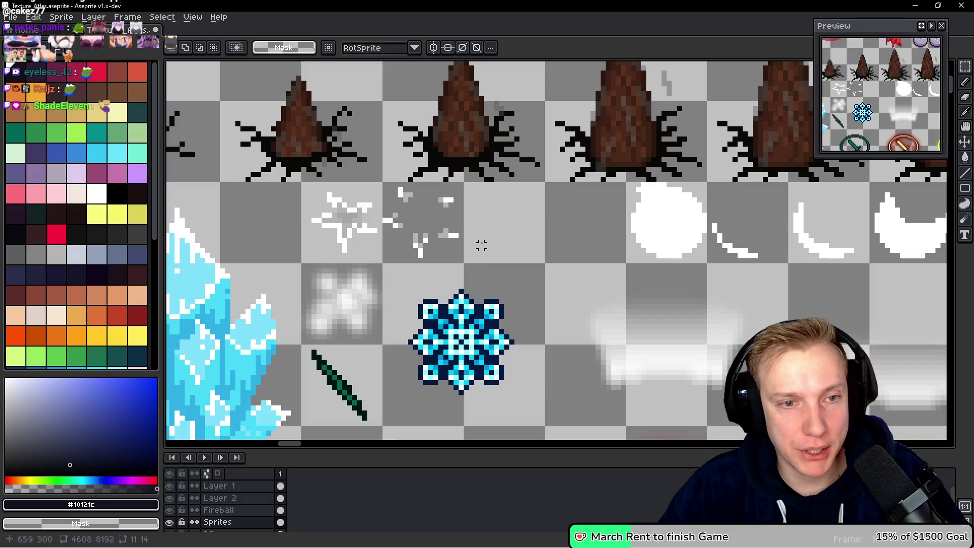
{"action": "scroll", "coordinate": [487, 234], "scroll_direction": "down", "scroll_amount": 5}
{"action": "scroll", "coordinate": [492, 244], "scroll_direction": "up", "scroll_amount": 4}
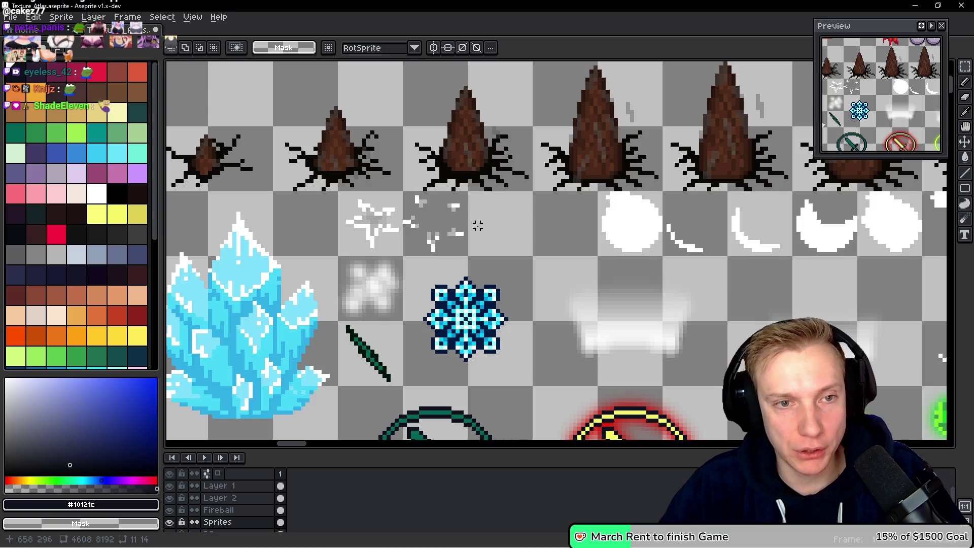
Bring the snowflake area into view, zoom in, and select an empty 16x16 cell.
{"action": "mouse_move", "coordinate": [518, 242]}
{"action": "left_mouse_down"}
{"action": "mouse_move", "coordinate": [487, 169]}
{"action": "mouse_move", "coordinate": [502, 61]}
{"action": "left_mouse_up"}
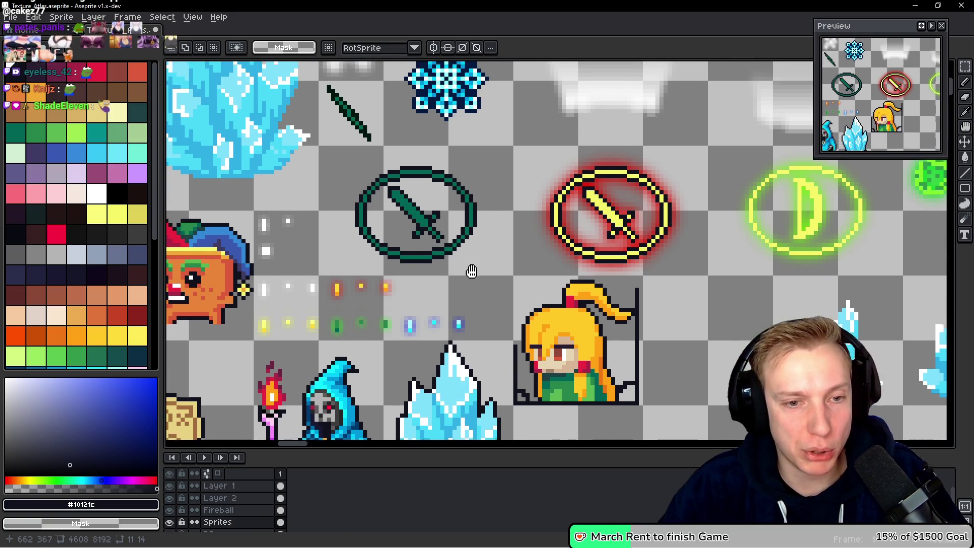
{"action": "left_click_drag", "start_coordinate": [474, 272], "coordinate": [444, 388]}
{"action": "scroll", "coordinate": [445, 388], "scroll_direction": "up", "scroll_amount": 3}
{"action": "scroll", "coordinate": [461, 198], "scroll_direction": "up", "scroll_amount": 4}
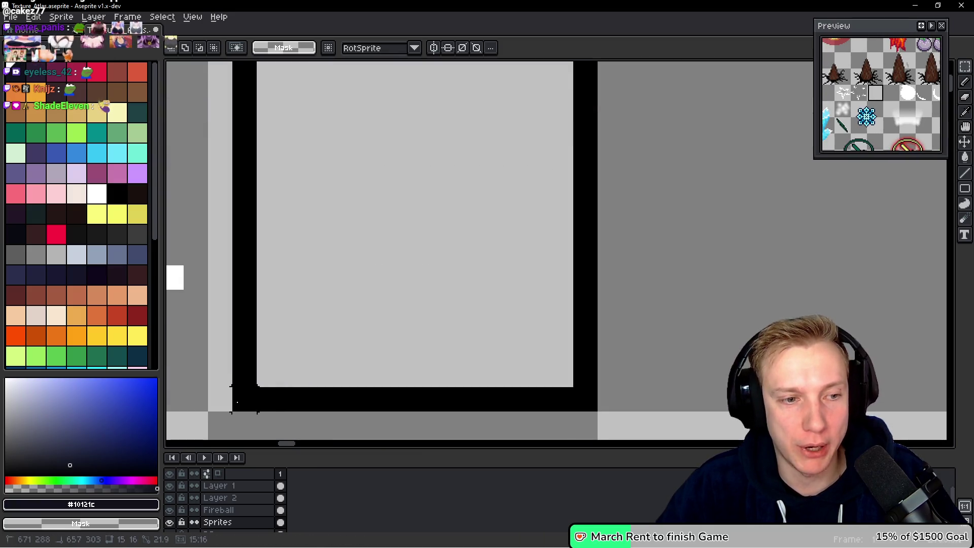
{"action": "left_click", "coordinate": [224, 400]}
Paste the copied gem, move it into the empty cell, and drop it in place.
{"action": "scroll", "coordinate": [422, 285], "scroll_direction": "down", "scroll_amount": 2}
{"action": "key", "text": "ctrl+v"}
{"action": "mouse_move", "coordinate": [599, 272]}
{"action": "left_mouse_down"}
{"action": "mouse_move", "coordinate": [449, 295]}
{"action": "mouse_move", "coordinate": [522, 192]}
{"action": "mouse_move", "coordinate": [512, 240]}
{"action": "left_mouse_up"}
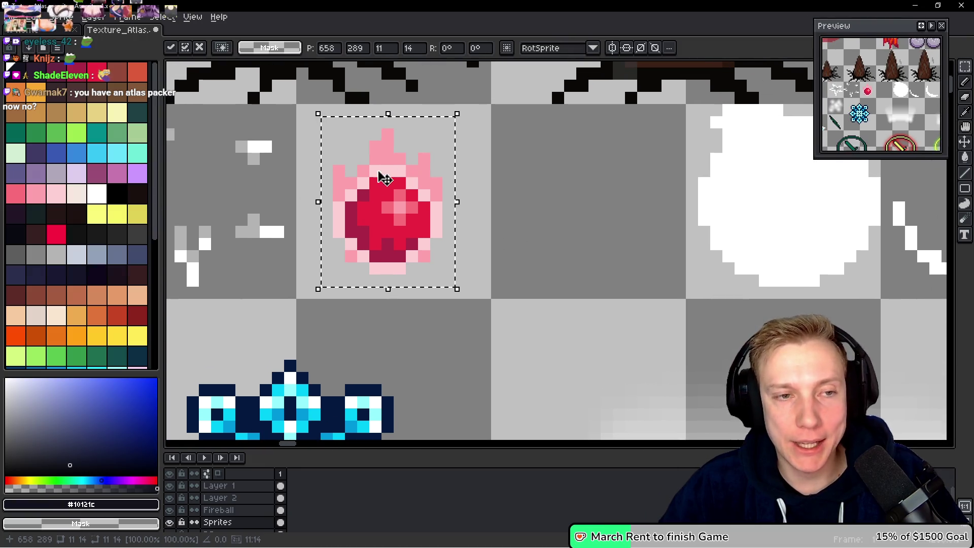
{"action": "key", "text": "ctrl+d"}
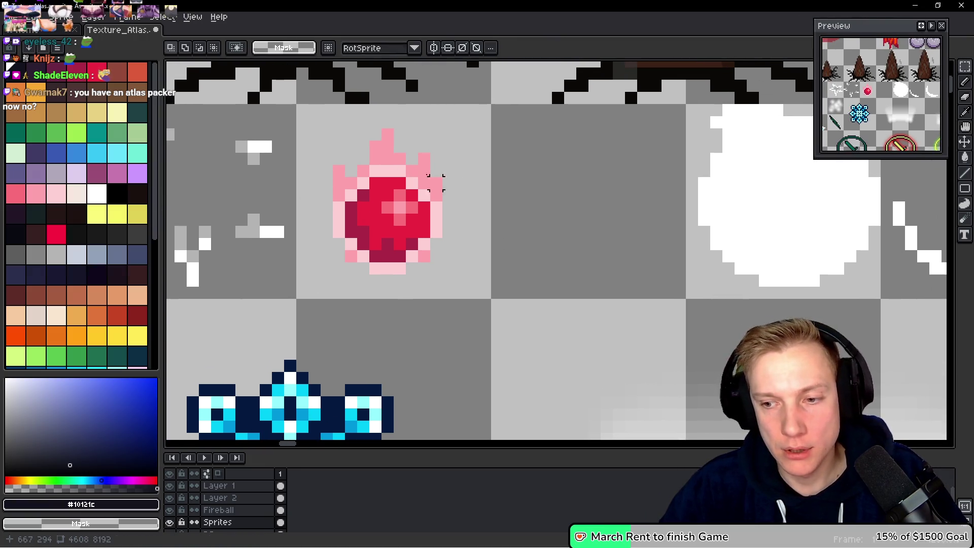
Select the new gem's tile, pick the palette red, and pencil a red disc in the next cell.
{"action": "left_click_drag", "start_coordinate": [333, 141], "coordinate": [491, 299]}
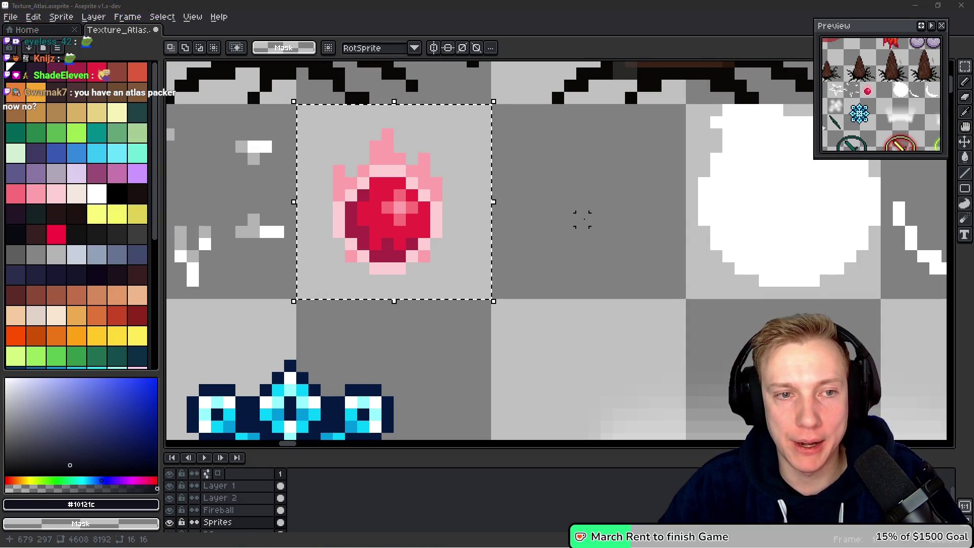
{"action": "left_click_drag", "start_coordinate": [568, 206], "coordinate": [550, 211]}
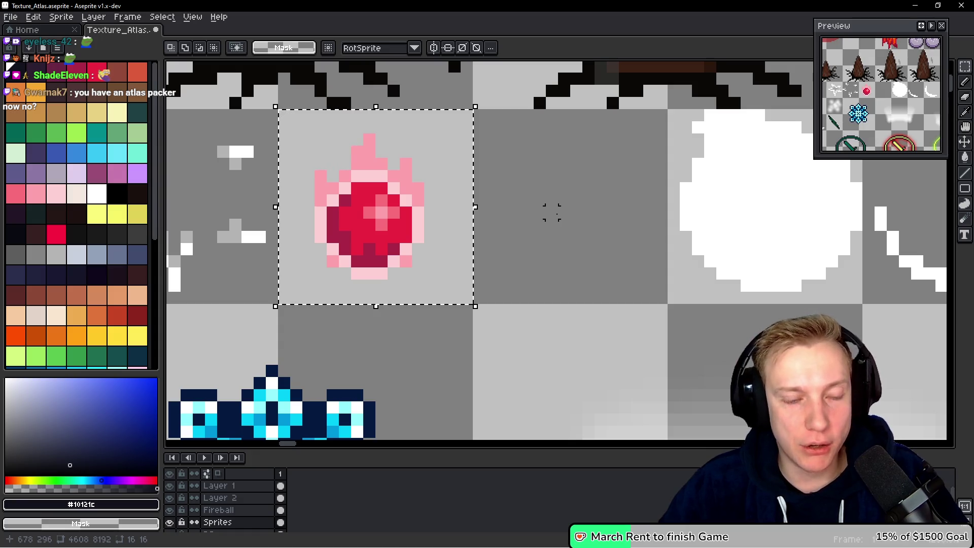
{"action": "left_click", "coordinate": [103, 74]}
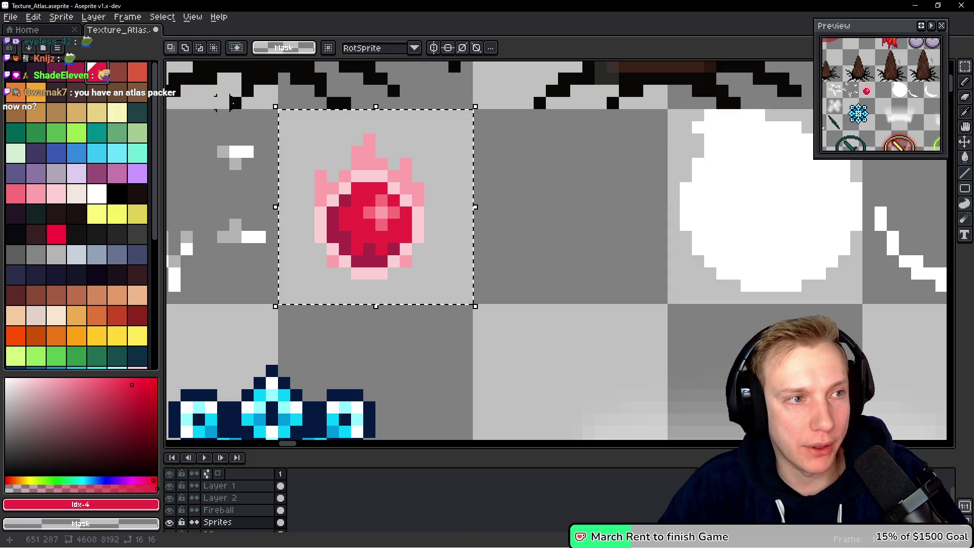
{"action": "scroll", "coordinate": [601, 223], "scroll_direction": "right", "scroll_amount": 1}
{"action": "key", "text": "b"}
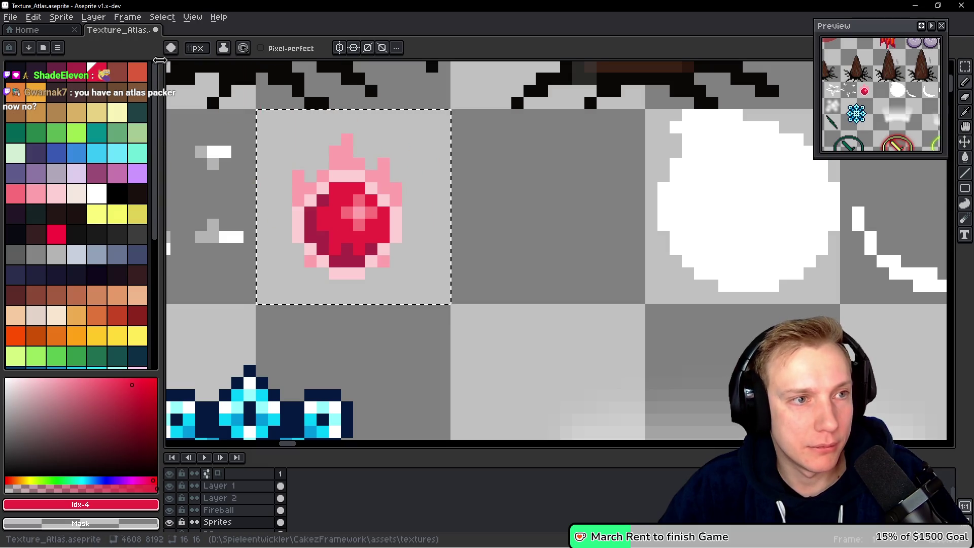
{"action": "left_click", "coordinate": [379, 233]}
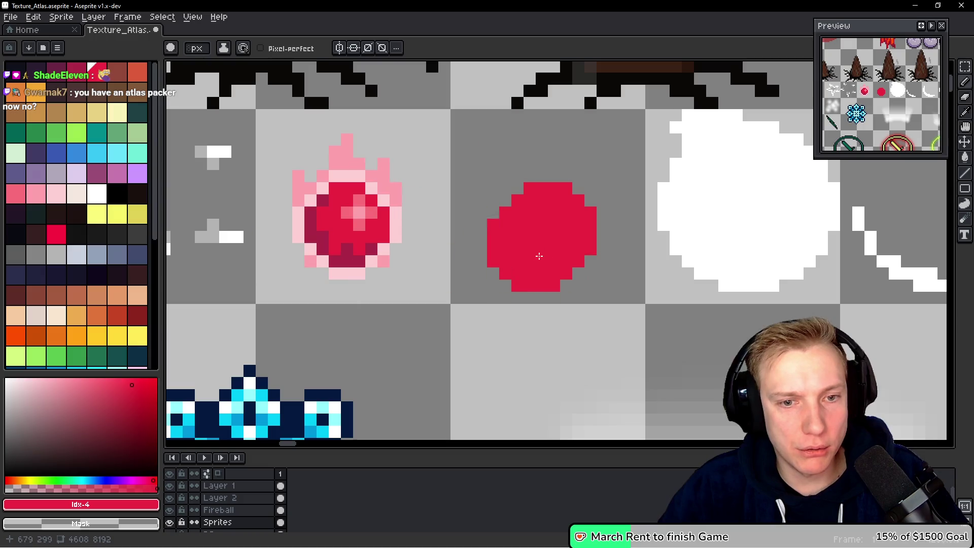
Marquee-select the new red disc with the rectangle tool, then clear the selection.
{"action": "scroll", "coordinate": [558, 254], "scroll_direction": "right", "scroll_amount": 1}
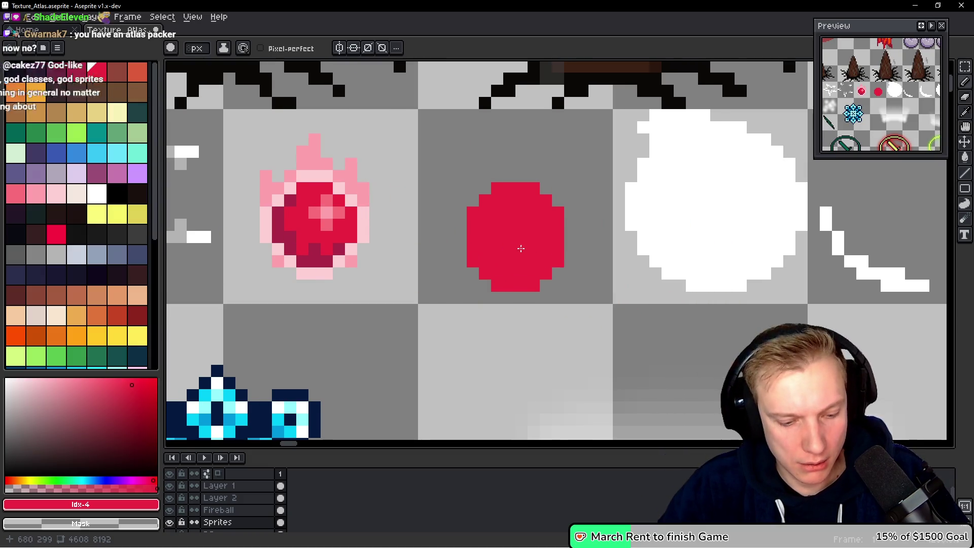
{"action": "key", "text": "m"}
{"action": "left_click_drag", "start_coordinate": [436, 286], "coordinate": [589, 171]}
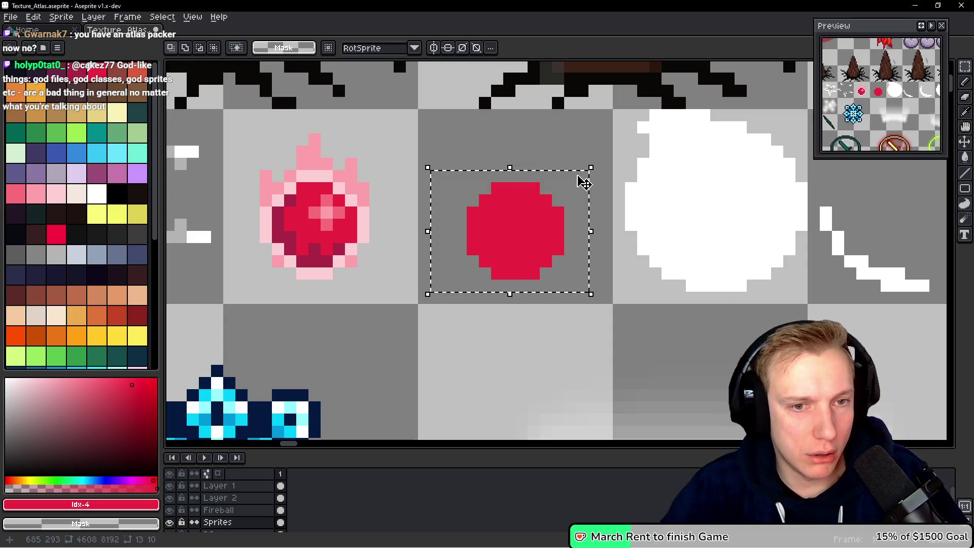
{"action": "key", "text": "ctrl+d"}
{"action": "scroll", "coordinate": [388, 224], "scroll_direction": "up", "scroll_amount": 2}
Paint a light-pink highlight on the red disc, ringed with medium-pink pixels from the original gem.
{"action": "key", "text": "b"}
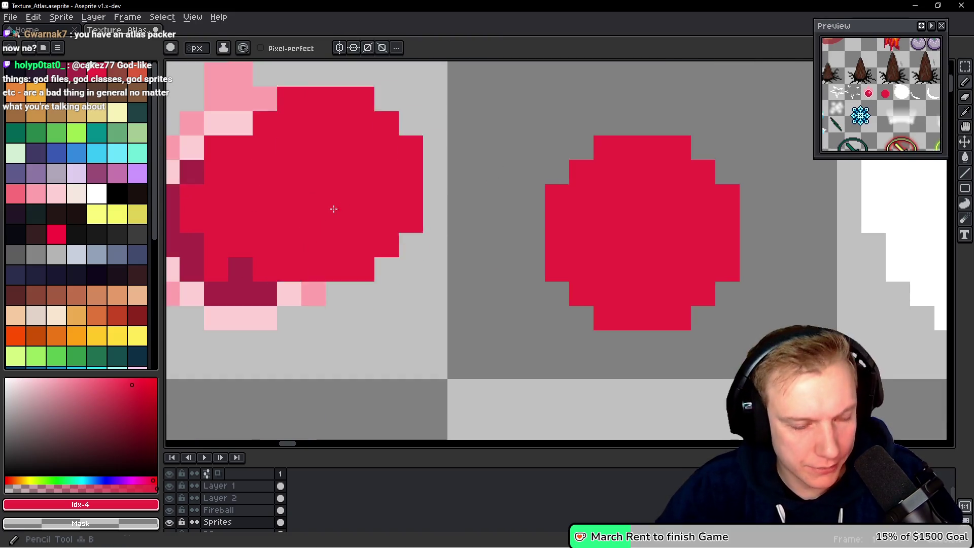
{"action": "left_click", "coordinate": [272, 191], "text": "alt"}
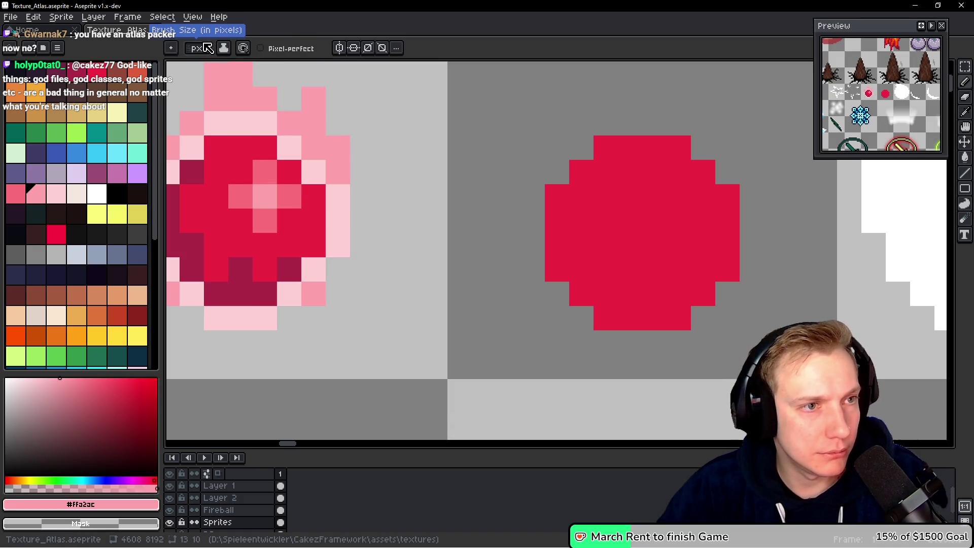
{"action": "mouse_move", "coordinate": [661, 206]}
{"action": "left_mouse_down"}
{"action": "mouse_move", "coordinate": [660, 218]}
{"action": "mouse_move", "coordinate": [695, 220]}
{"action": "left_mouse_up"}
{"action": "left_click", "coordinate": [291, 191], "text": "alt"}
{"action": "left_click", "coordinate": [679, 172]}
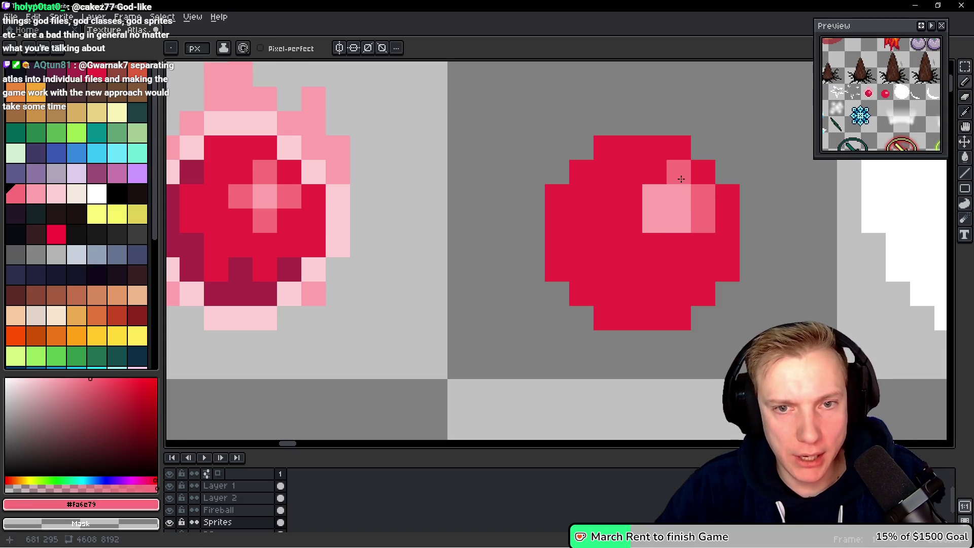
{"action": "left_click", "coordinate": [654, 172]}
{"action": "left_click", "coordinate": [630, 196]}
{"action": "left_click", "coordinate": [630, 220]}
{"action": "left_click", "coordinate": [658, 244]}
{"action": "left_click", "coordinate": [679, 245]}
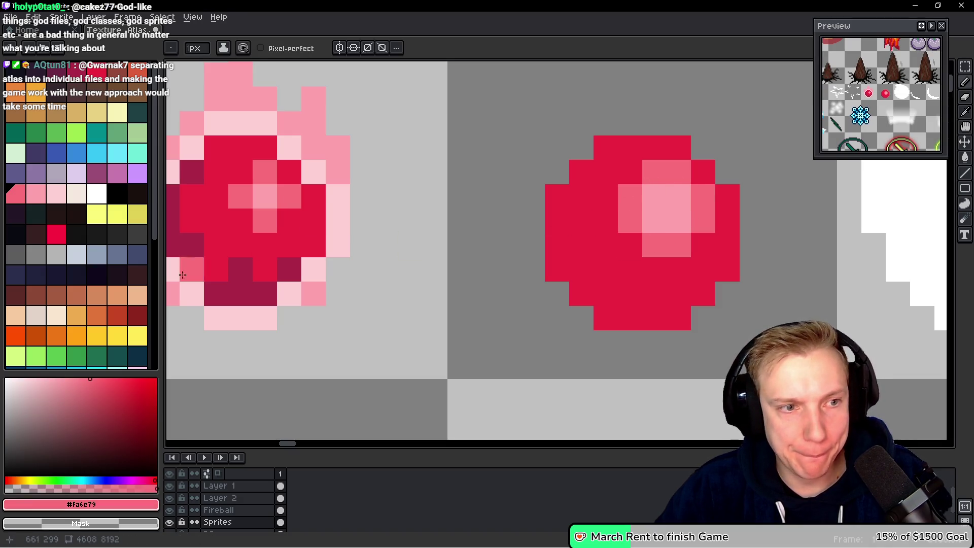
Shade the disc's bottom row and left edge in dark crimson, undoing a stray lower-right stroke.
{"action": "left_click", "coordinate": [239, 284], "text": "alt"}
{"action": "left_click", "coordinate": [666, 316]}
{"action": "left_click_drag", "start_coordinate": [665, 314], "coordinate": [604, 317]}
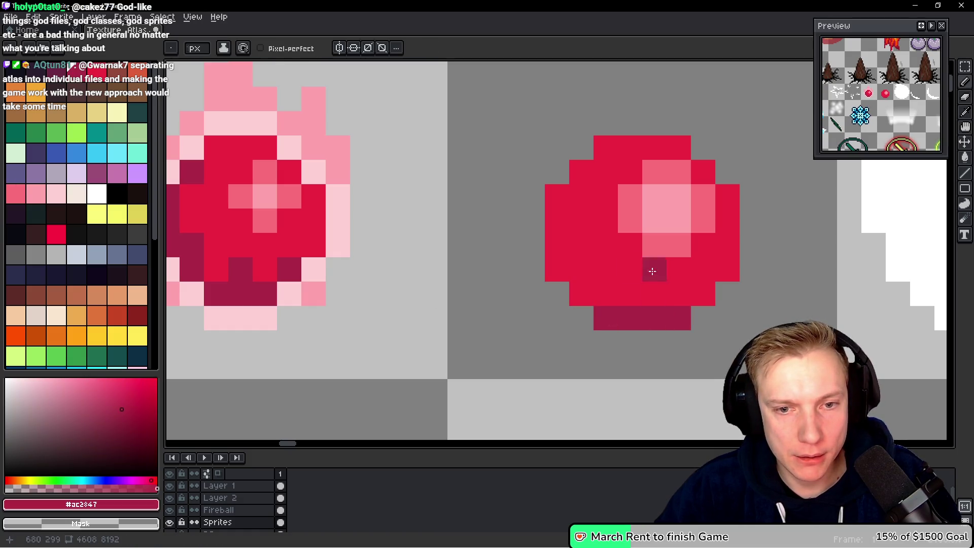
{"action": "left_click", "coordinate": [95, 76]}
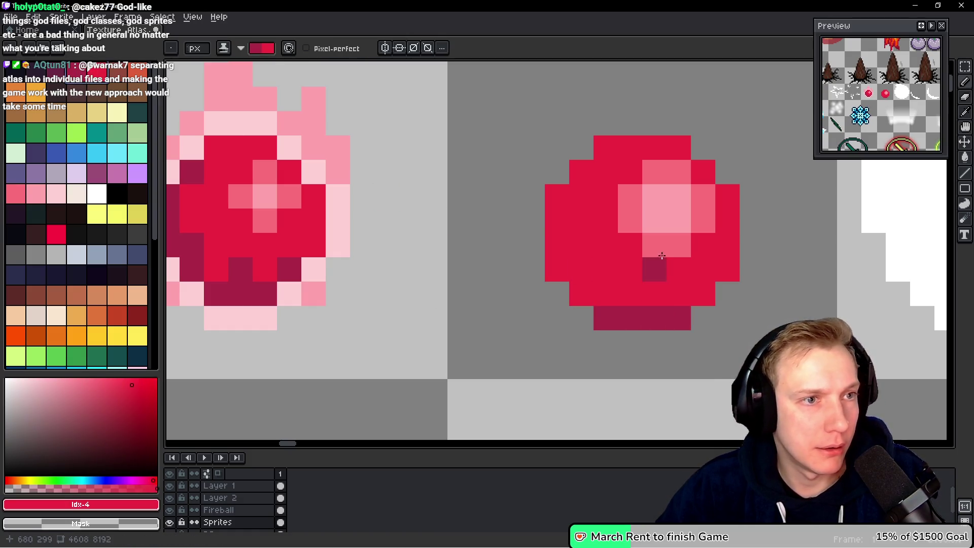
{"action": "left_click", "coordinate": [679, 294]}
{"action": "left_click", "coordinate": [582, 294]}
{"action": "left_click", "coordinate": [606, 292]}
{"action": "mouse_move", "coordinate": [557, 269]}
{"action": "left_mouse_down"}
{"action": "mouse_move", "coordinate": [554, 211]}
{"action": "mouse_move", "coordinate": [573, 181]}
{"action": "left_mouse_up"}
{"action": "left_click_drag", "start_coordinate": [586, 289], "coordinate": [586, 256]}
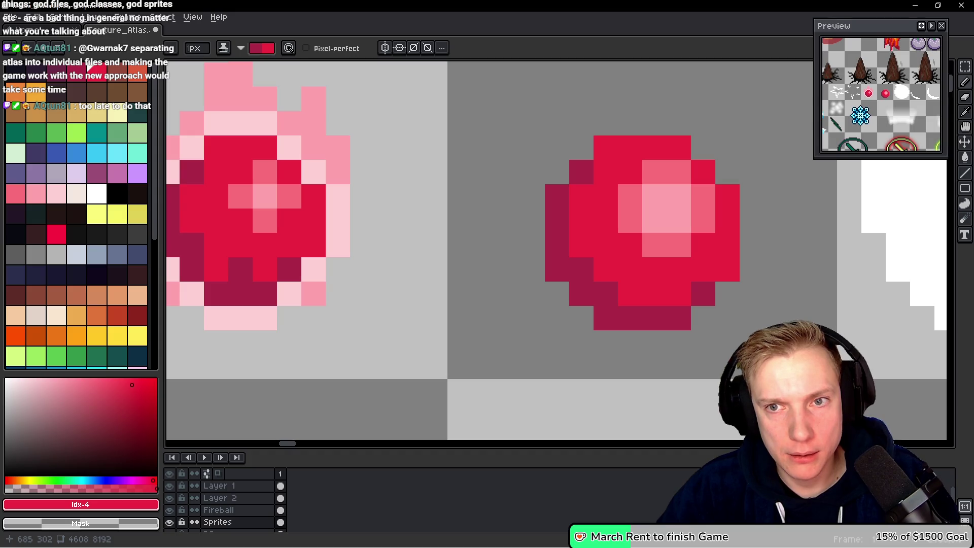
{"action": "left_click_drag", "start_coordinate": [637, 300], "coordinate": [706, 303]}
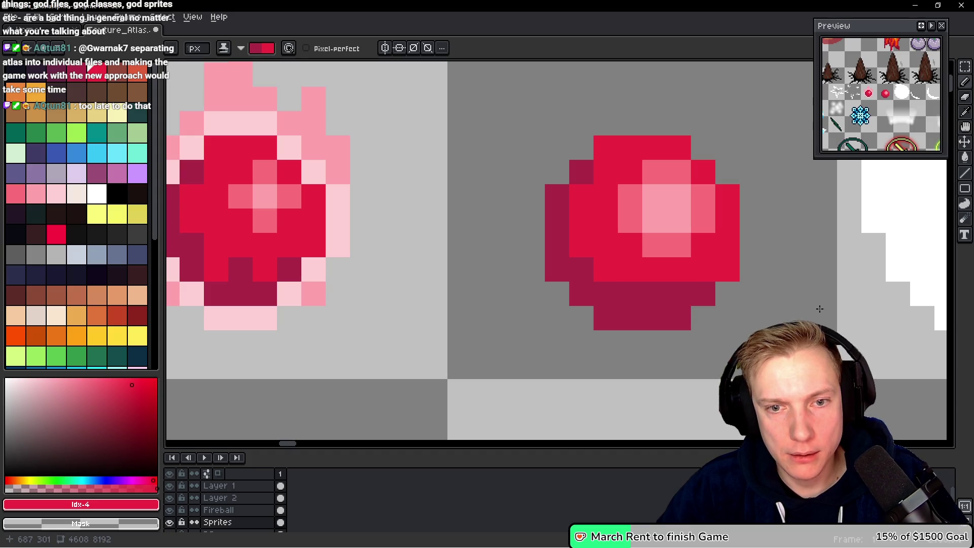
{"action": "key", "text": "ctrl+z"}
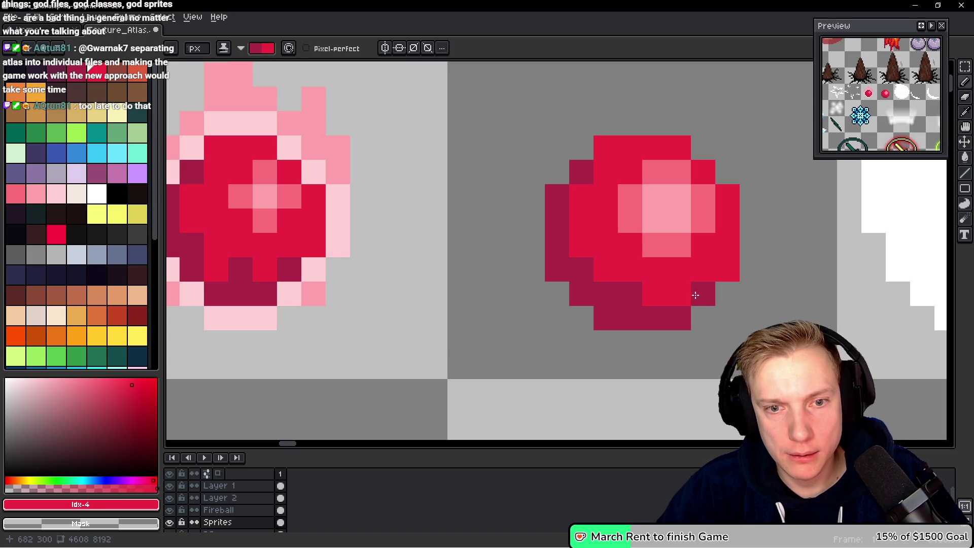
Touch up the shading, restoring some pixels to bright red and darkening others on the edges.
{"action": "left_click", "coordinate": [638, 289]}
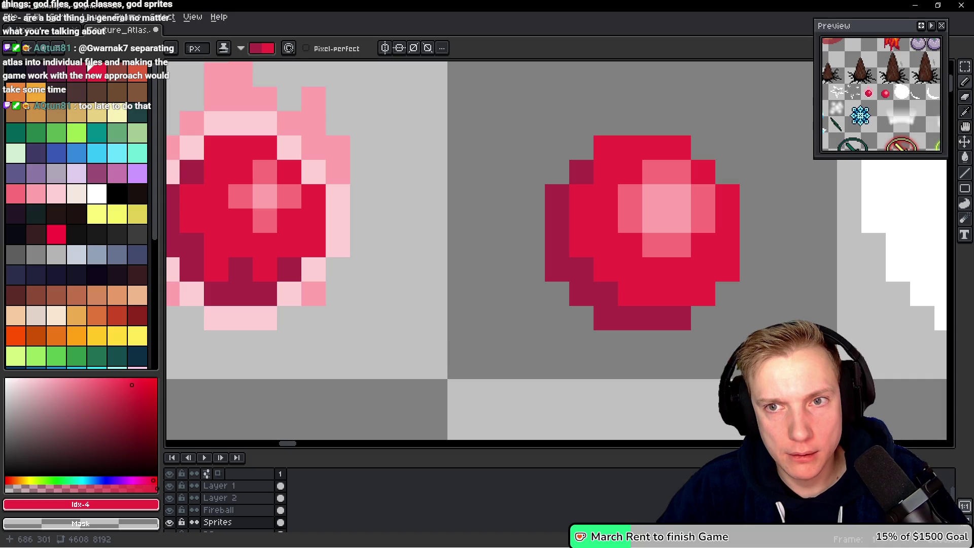
{"action": "right_click", "coordinate": [624, 294]}
{"action": "right_click", "coordinate": [582, 249]}
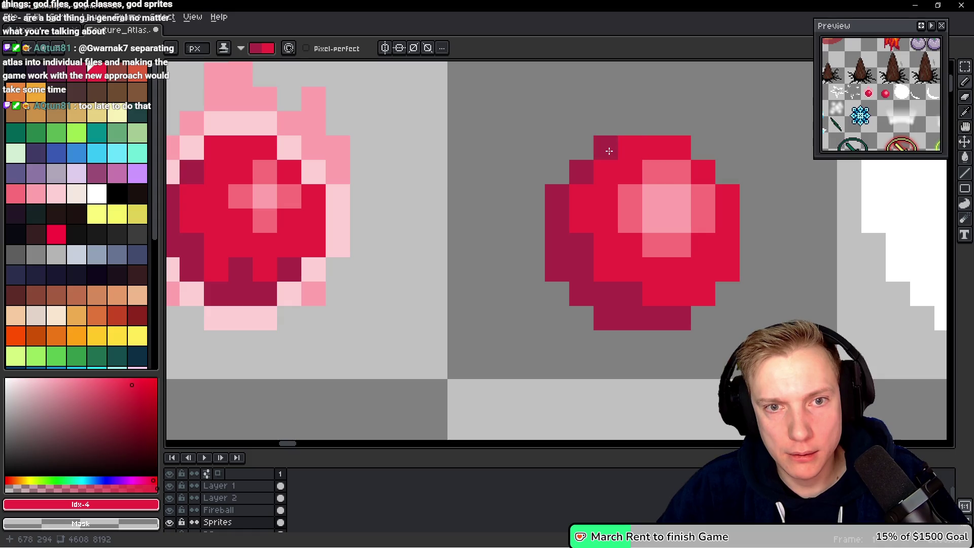
{"action": "right_click", "coordinate": [737, 277]}
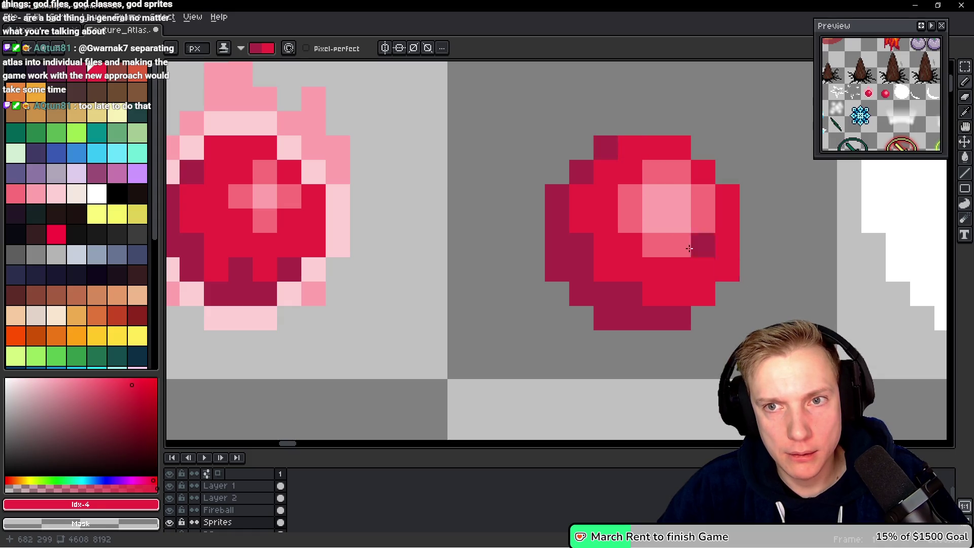
{"action": "left_click", "coordinate": [597, 151]}
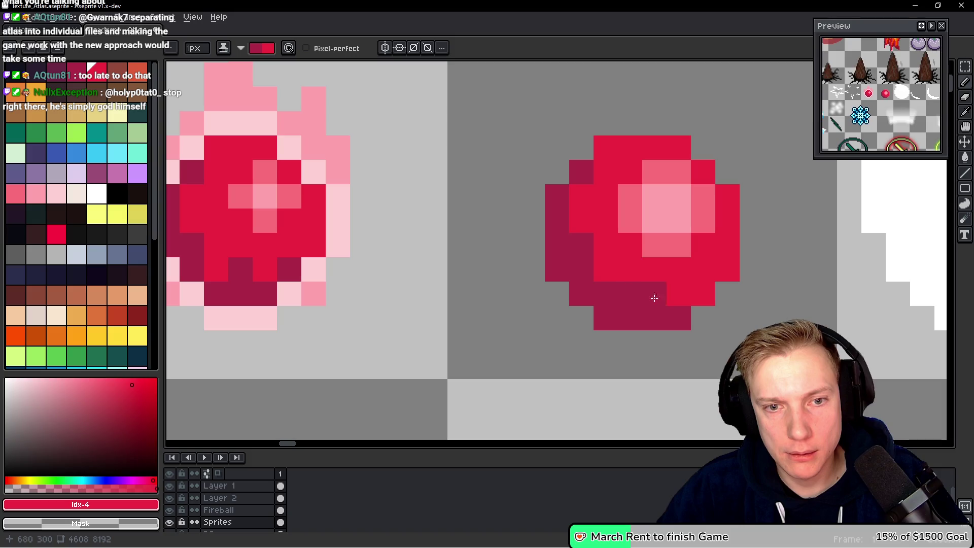
{"action": "left_click", "coordinate": [634, 289]}
{"action": "left_click", "coordinate": [583, 244]}
{"action": "right_click", "coordinate": [679, 288]}
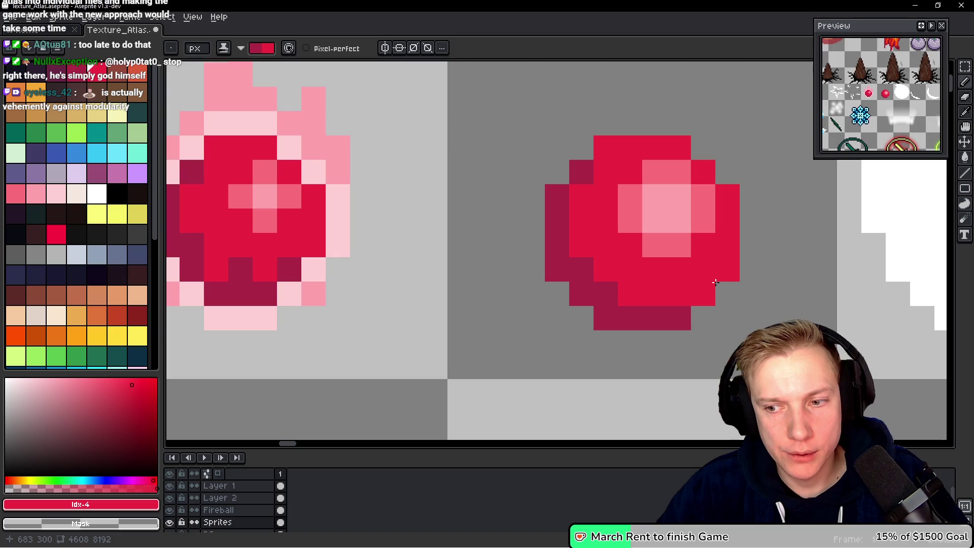
{"action": "key", "text": "alt"}
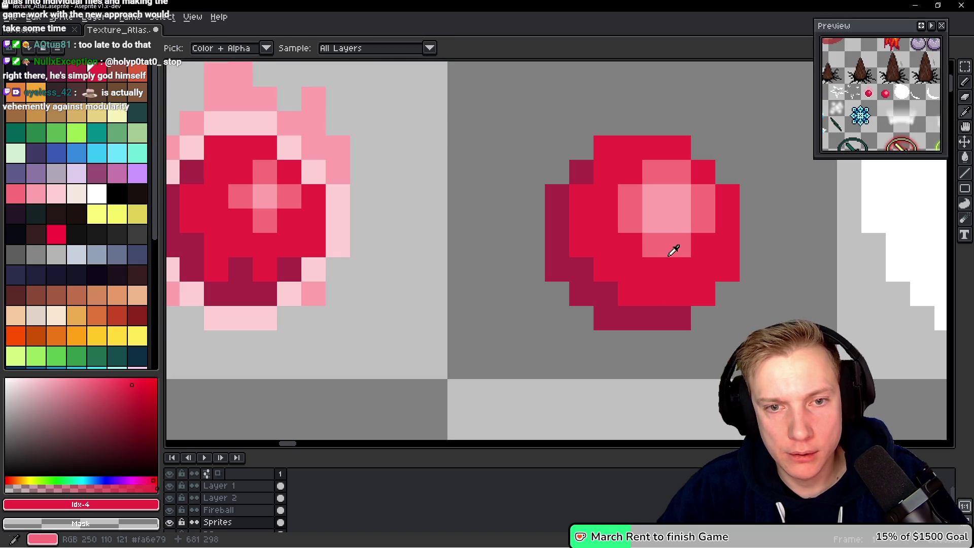
Sample #ffd1d5 from the fireball and pencil a light pink rim around the gem.
{"action": "left_click", "coordinate": [350, 213], "text": "alt"}
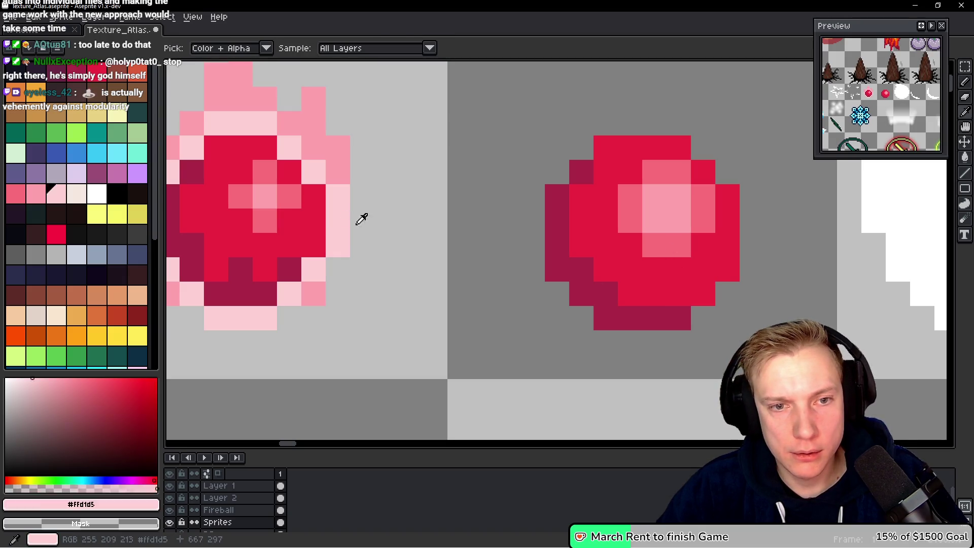
{"action": "left_click", "coordinate": [344, 202], "text": "alt"}
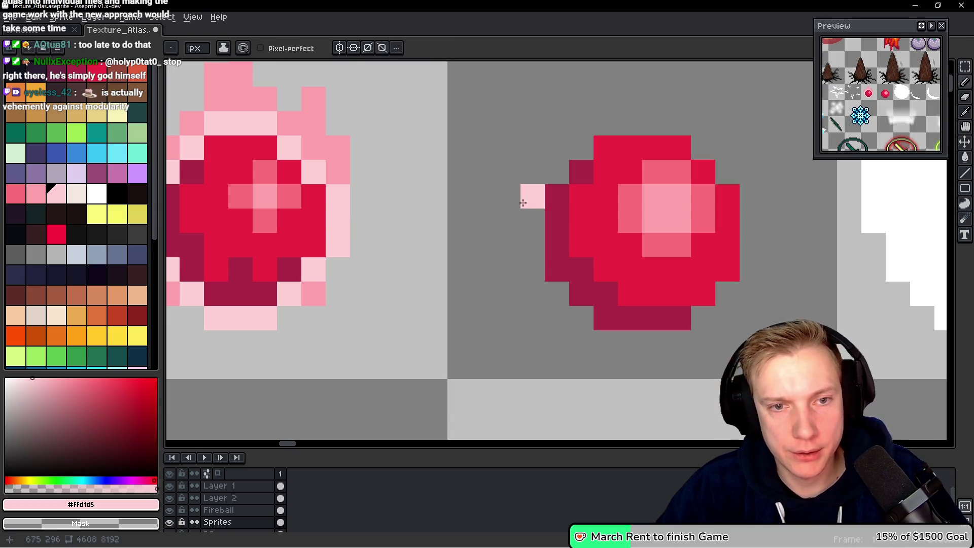
{"action": "mouse_move", "coordinate": [537, 209]}
{"action": "left_mouse_down"}
{"action": "mouse_move", "coordinate": [550, 293]}
{"action": "mouse_move", "coordinate": [572, 315]}
{"action": "mouse_move", "coordinate": [680, 341]}
{"action": "left_mouse_up"}
{"action": "left_click", "coordinate": [699, 322]}
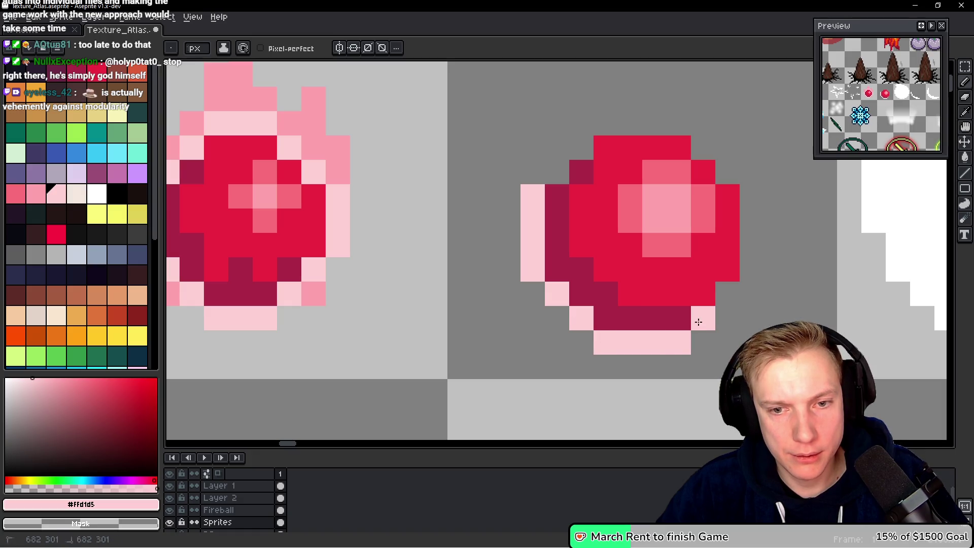
{"action": "mouse_move", "coordinate": [743, 274]}
{"action": "left_mouse_down"}
{"action": "mouse_move", "coordinate": [752, 210]}
{"action": "mouse_move", "coordinate": [735, 176]}
{"action": "mouse_move", "coordinate": [677, 122]}
{"action": "mouse_move", "coordinate": [603, 120]}
{"action": "mouse_move", "coordinate": [557, 172]}
{"action": "mouse_move", "coordinate": [505, 277]}
{"action": "mouse_move", "coordinate": [515, 210]}
{"action": "mouse_move", "coordinate": [526, 231]}
{"action": "mouse_move", "coordinate": [561, 170]}
{"action": "mouse_move", "coordinate": [607, 200]}
{"action": "mouse_move", "coordinate": [607, 102]}
{"action": "left_mouse_up"}
{"action": "left_click", "coordinate": [305, 120], "text": "alt"}
Pick #ffa2ac and shape pink flame tongues above and right of the gem, erasing stray pixels.
{"action": "left_click", "coordinate": [528, 172]}
{"action": "right_click", "coordinate": [558, 126]}
{"action": "right_click", "coordinate": [558, 151]}
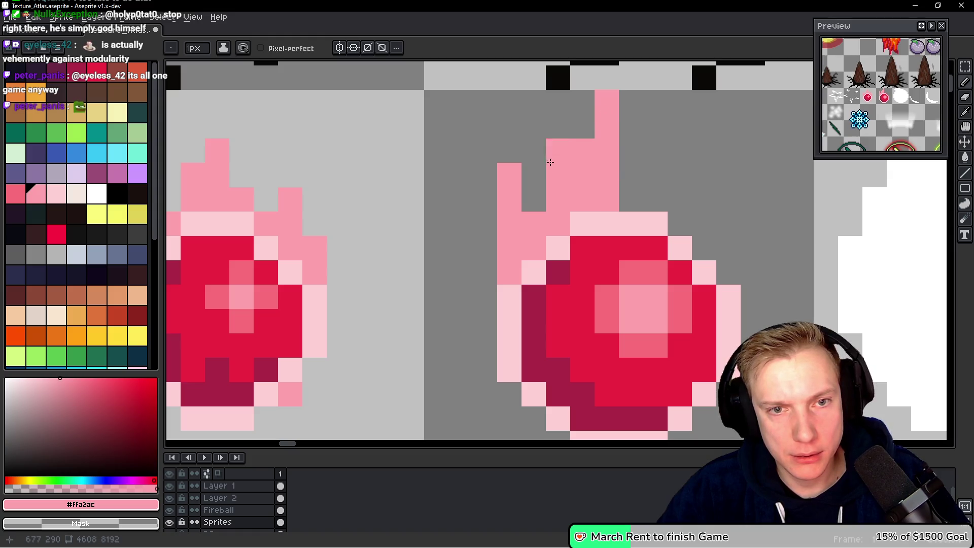
{"action": "right_click", "coordinate": [559, 175]}
{"action": "left_click", "coordinate": [630, 200]}
{"action": "left_click", "coordinate": [776, 200]}
{"action": "right_click", "coordinate": [730, 205]}
{"action": "left_click", "coordinate": [608, 205]}
{"action": "left_click", "coordinate": [633, 229]}
{"action": "left_click_drag", "start_coordinate": [632, 205], "coordinate": [633, 156]}
{"action": "left_click", "coordinate": [658, 229]}
{"action": "left_click", "coordinate": [658, 204]}
{"action": "left_click", "coordinate": [655, 253]}
{"action": "left_click", "coordinate": [703, 252]}
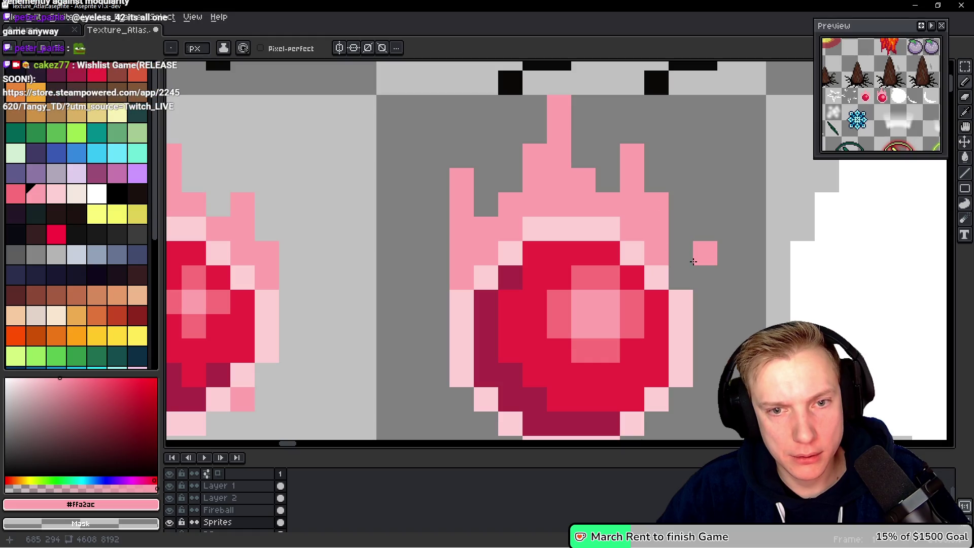
{"action": "left_click_drag", "start_coordinate": [681, 252], "coordinate": [691, 276]}
{"action": "left_click", "coordinate": [705, 277]}
{"action": "right_click", "coordinate": [705, 277]}
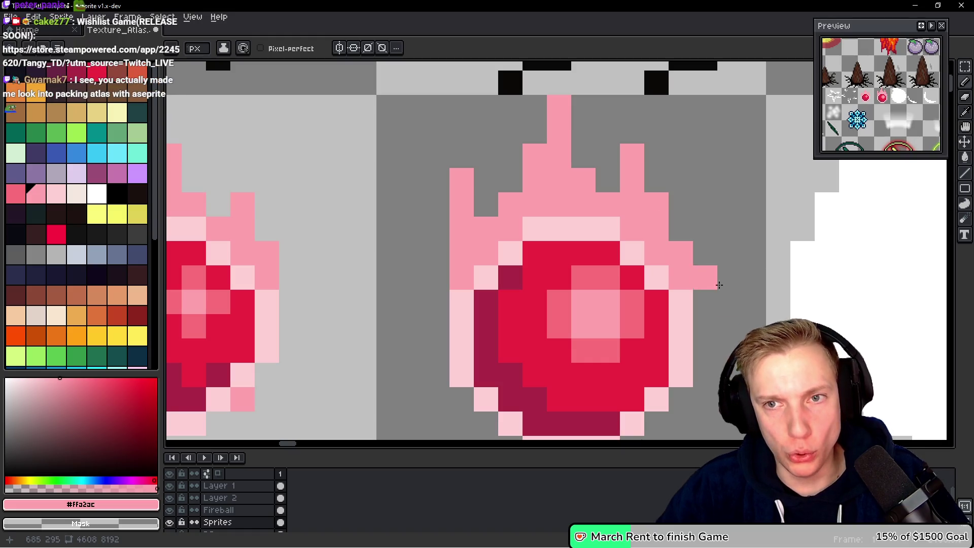
{"action": "left_click_drag", "start_coordinate": [706, 229], "coordinate": [706, 313]}
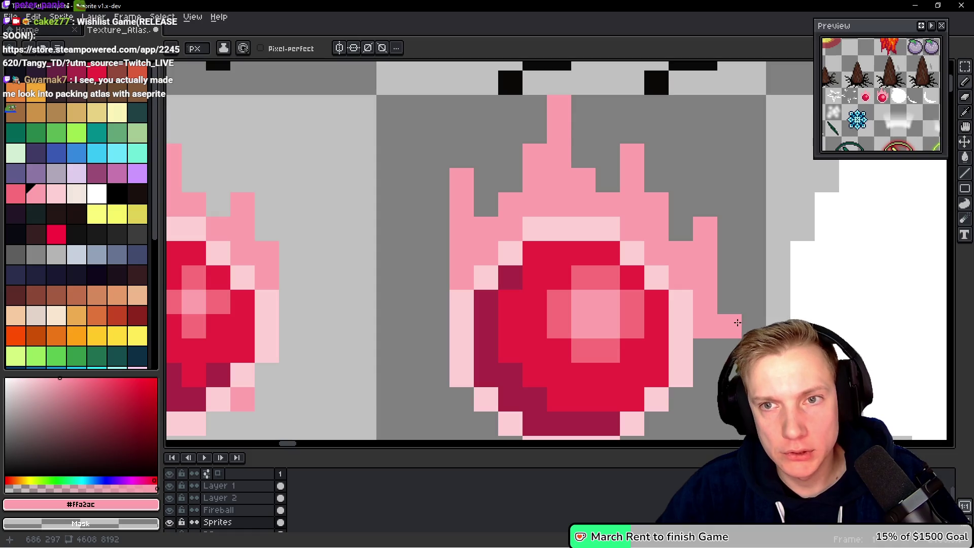
{"action": "left_click_drag", "start_coordinate": [715, 223], "coordinate": [723, 366]}
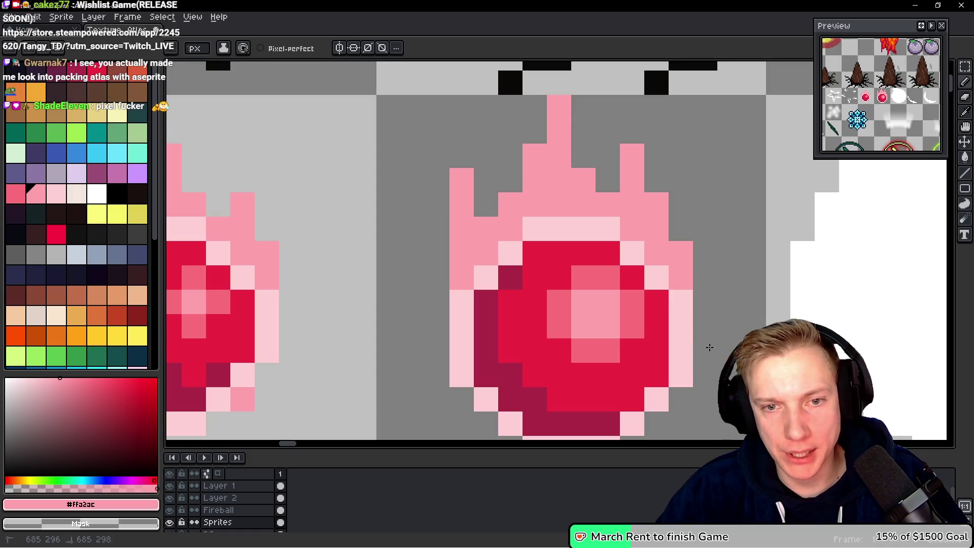
{"action": "left_click", "coordinate": [655, 184]}
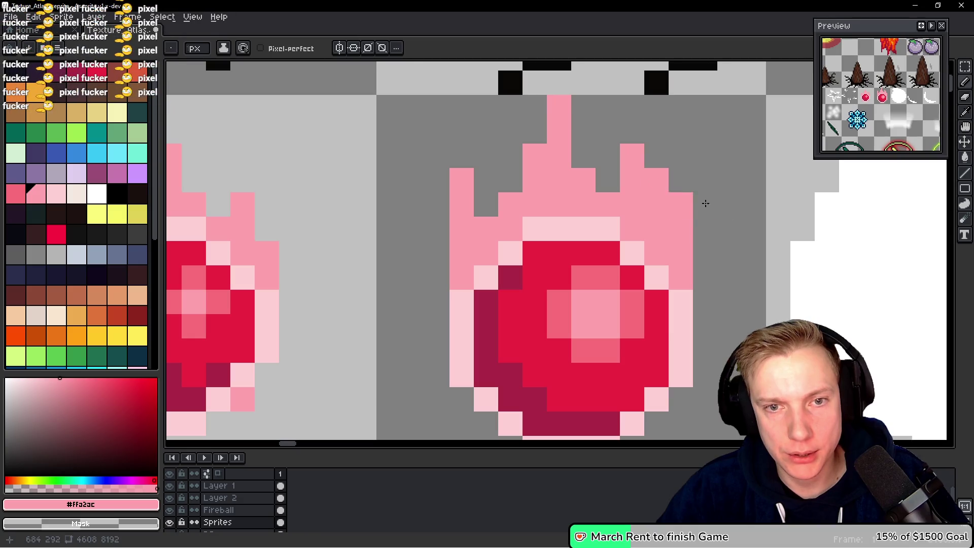
Add pink edging along the gem's lower edge, the flame's left side, and a right-side bulge.
{"action": "scroll", "coordinate": [741, 253], "scroll_direction": "down", "scroll_amount": 2}
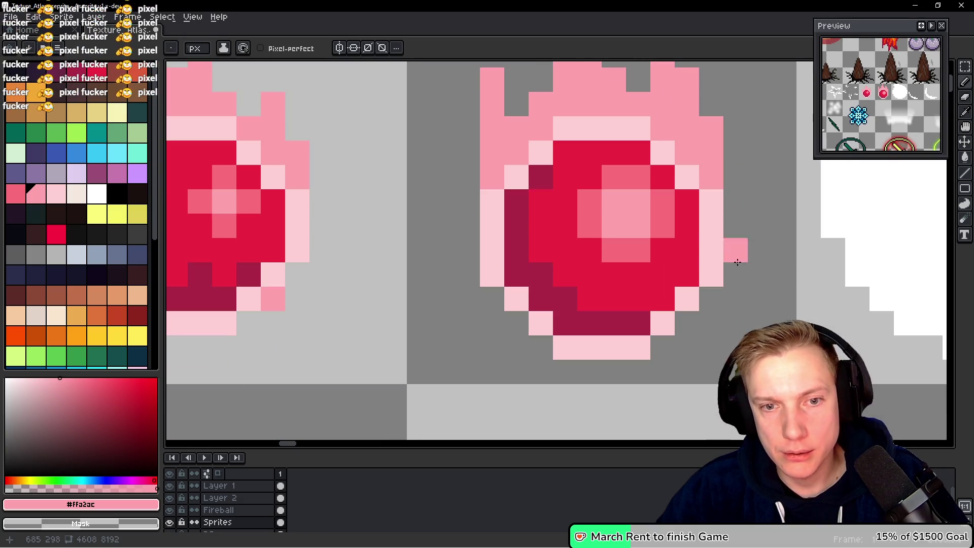
{"action": "left_click", "coordinate": [710, 298]}
{"action": "left_click", "coordinate": [687, 323]}
{"action": "left_click", "coordinate": [663, 348]}
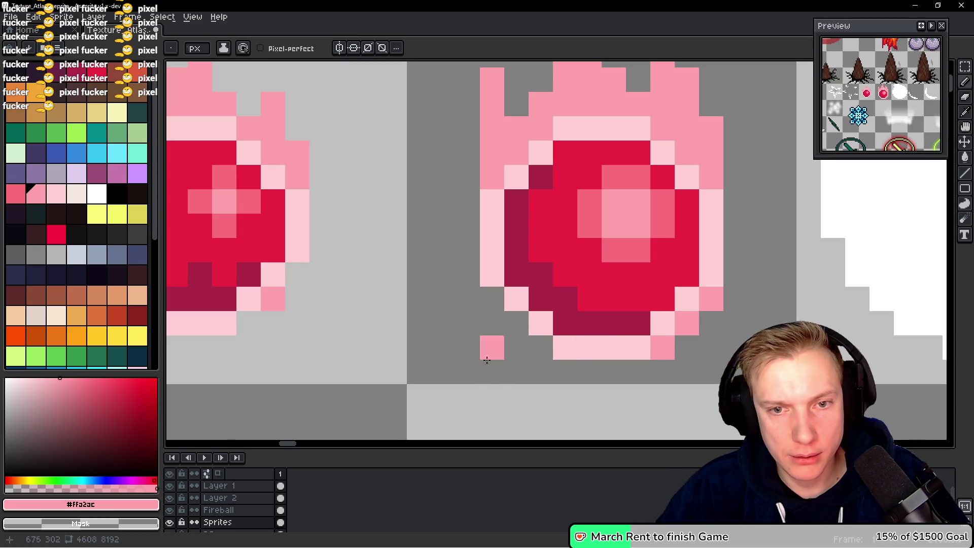
{"action": "left_click", "coordinate": [541, 347]}
{"action": "left_click", "coordinate": [492, 300]}
{"action": "left_click_drag", "start_coordinate": [467, 177], "coordinate": [467, 251]}
{"action": "scroll", "coordinate": [629, 304], "scroll_direction": "right", "scroll_amount": 2}
{"action": "scroll", "coordinate": [629, 305], "scroll_direction": "up", "scroll_amount": 1}
{"action": "left_click", "coordinate": [638, 331]}
{"action": "mouse_move", "coordinate": [662, 309]}
{"action": "left_mouse_down"}
{"action": "mouse_move", "coordinate": [653, 239]}
{"action": "mouse_move", "coordinate": [644, 297]}
{"action": "left_mouse_up"}
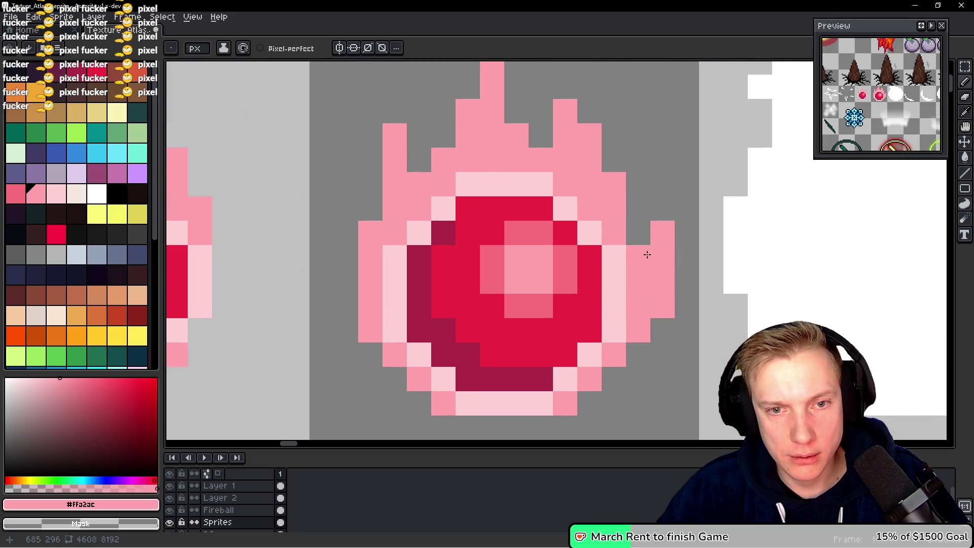
{"action": "left_click_drag", "start_coordinate": [668, 160], "coordinate": [671, 190]}
{"action": "scroll", "coordinate": [664, 321], "scroll_direction": "up", "scroll_amount": 1}
{"action": "left_click", "coordinate": [543, 157], "text": "alt"}
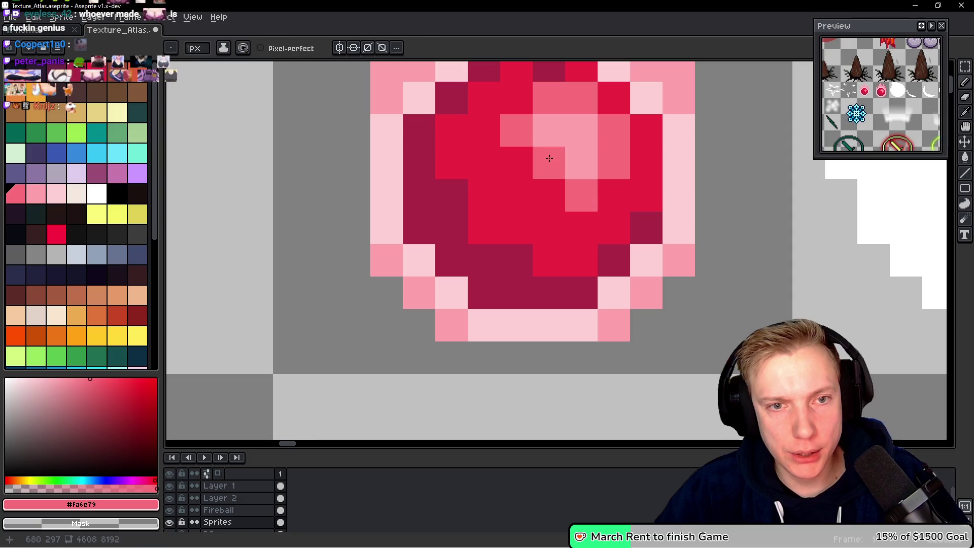
Move a pink accent pixel one step inward and darken pixels near the gem's bottom with crimson.
{"action": "left_click", "coordinate": [689, 242]}
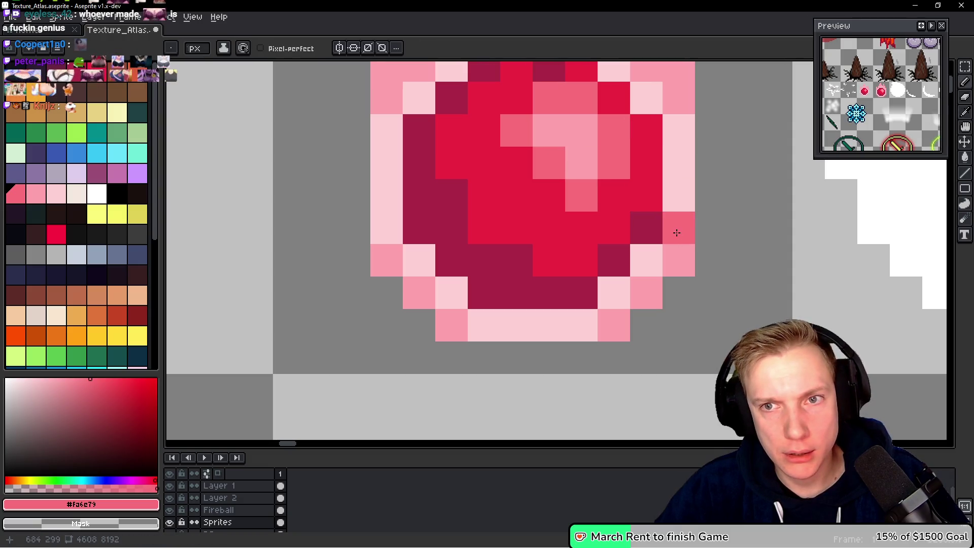
{"action": "key", "text": "ctrl+z"}
{"action": "left_click", "coordinate": [638, 235]}
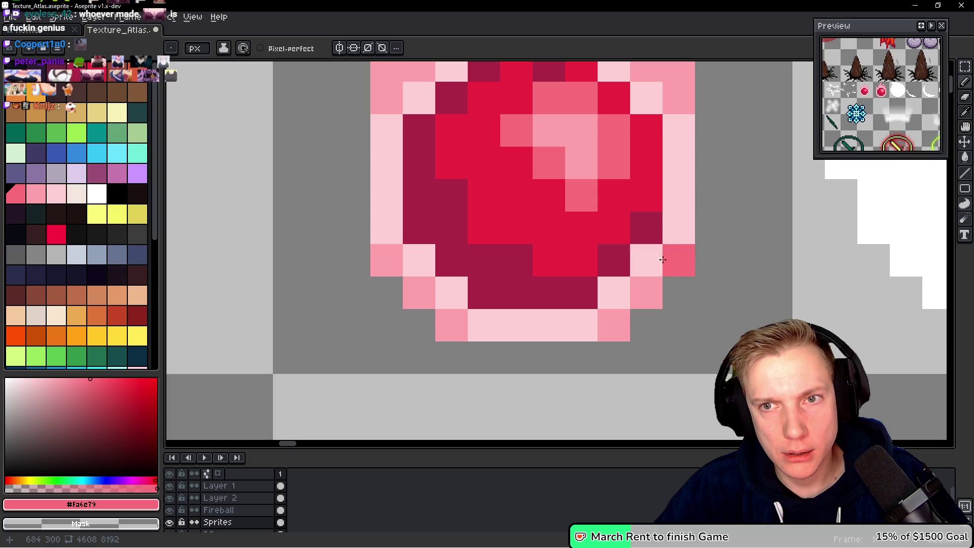
{"action": "left_click", "coordinate": [534, 267], "text": "alt"}
{"action": "left_click_drag", "start_coordinate": [581, 262], "coordinate": [496, 266]}
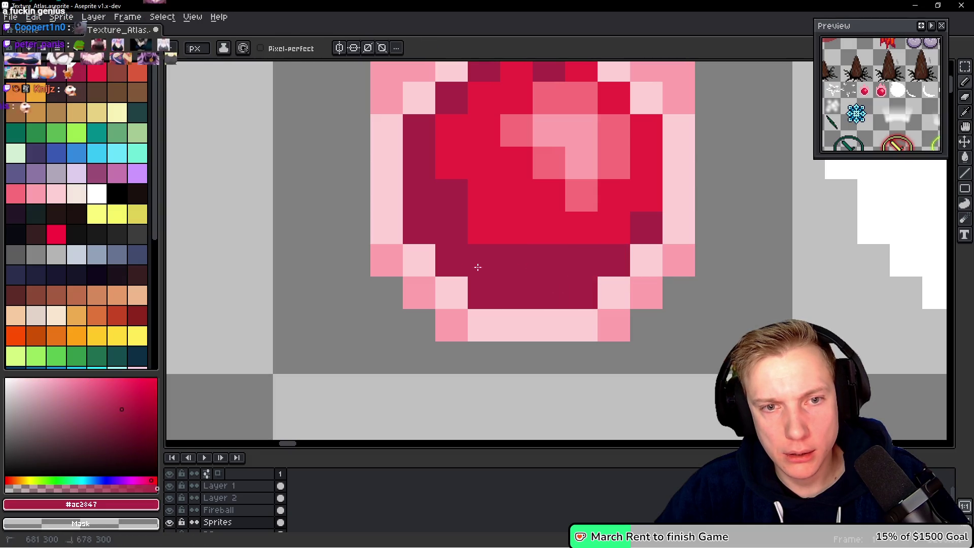
{"action": "left_click", "coordinate": [600, 299]}
{"action": "key", "text": "ctrl+z"}
Repaint dark bottom and lower-right rim pixels bright red, keeping one crimson pixel.
{"action": "left_click", "coordinate": [550, 223], "text": "alt"}
{"action": "left_click", "coordinate": [581, 254]}
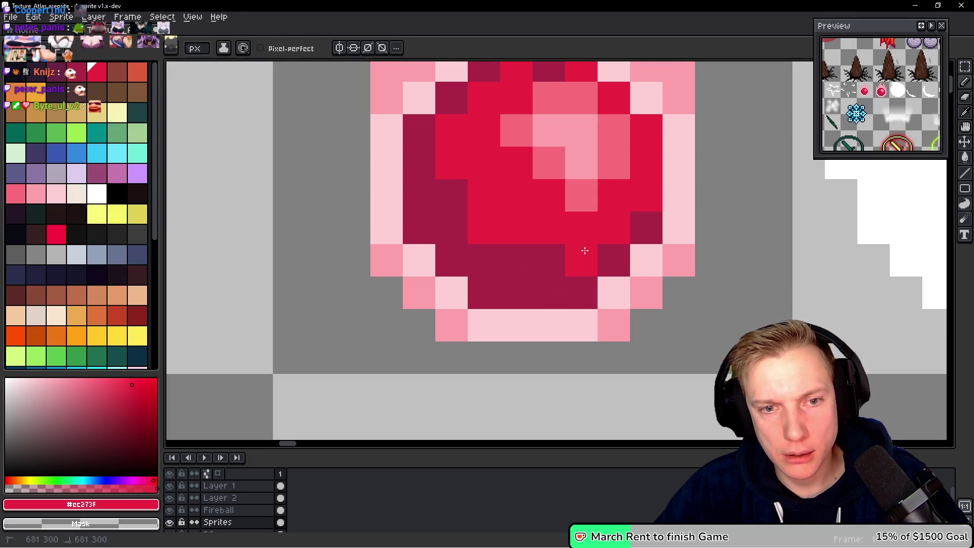
{"action": "left_click", "coordinate": [613, 260]}
{"action": "left_click", "coordinate": [569, 305]}
{"action": "key", "text": "ctrl+z"}
{"action": "left_click", "coordinate": [553, 261], "text": "alt"}
{"action": "left_click", "coordinate": [614, 260]}
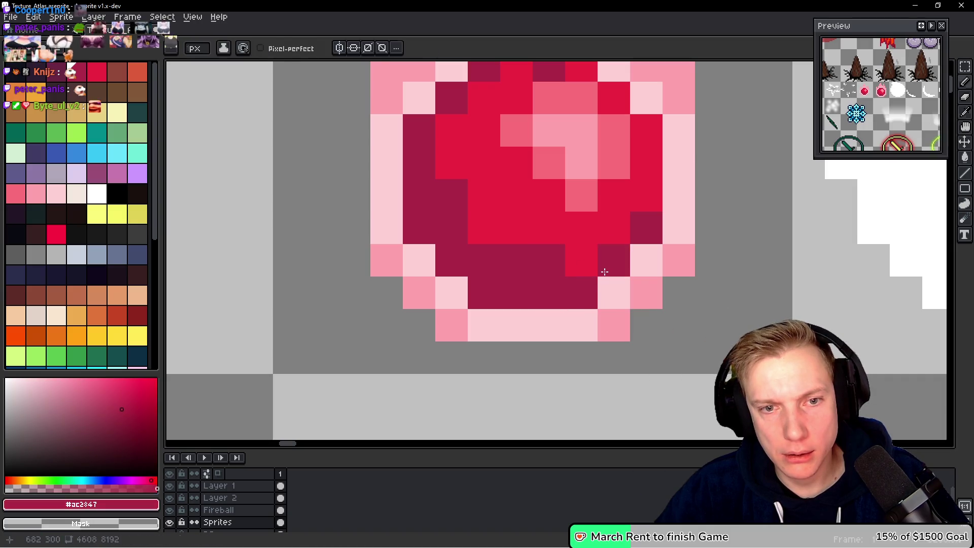
{"action": "left_click", "coordinate": [531, 216], "text": "alt"}
{"action": "left_click", "coordinate": [678, 294]}
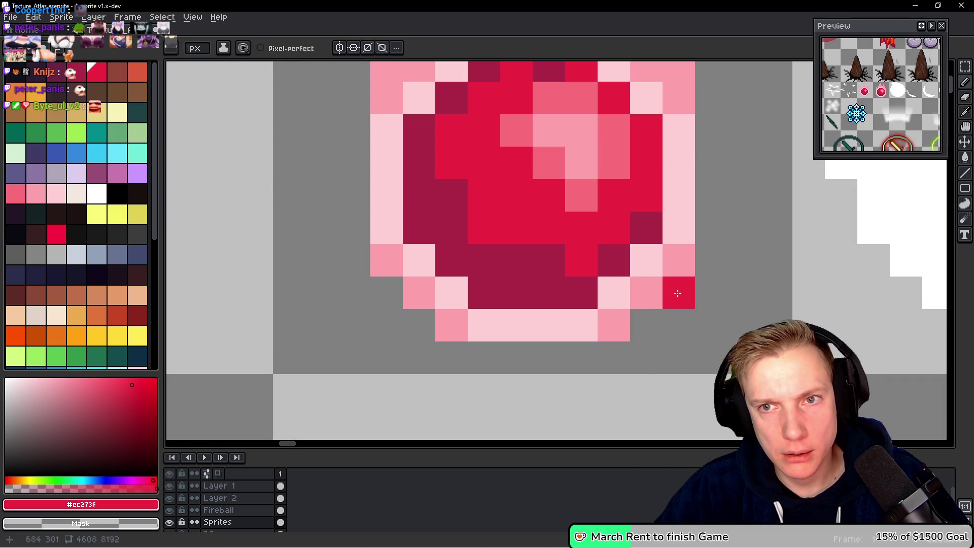
{"action": "left_click", "coordinate": [548, 258]}
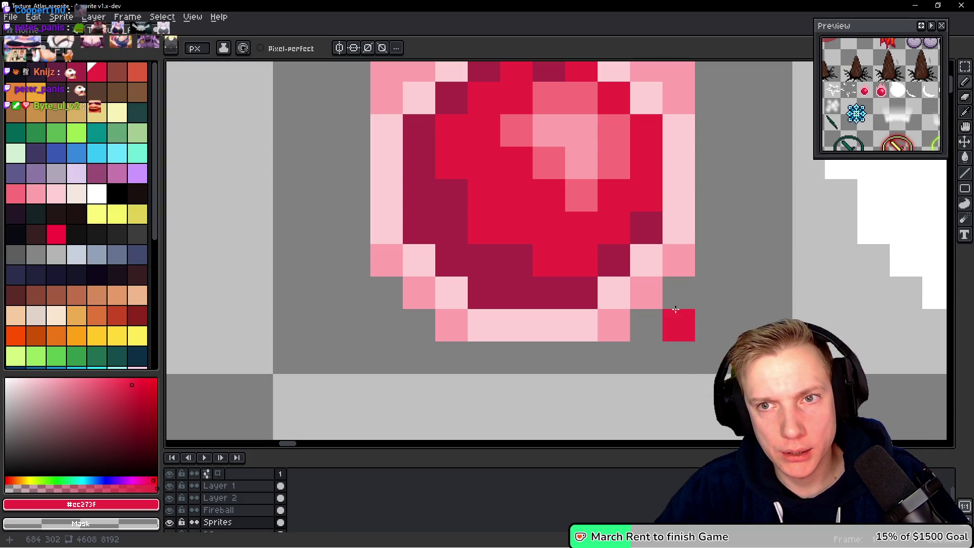
Pick the medium pink #fa6c79 and turn lower-middle and left gem pixels pink, correcting some back to red.
{"action": "scroll", "coordinate": [488, 178], "scroll_direction": "up", "scroll_amount": 3}
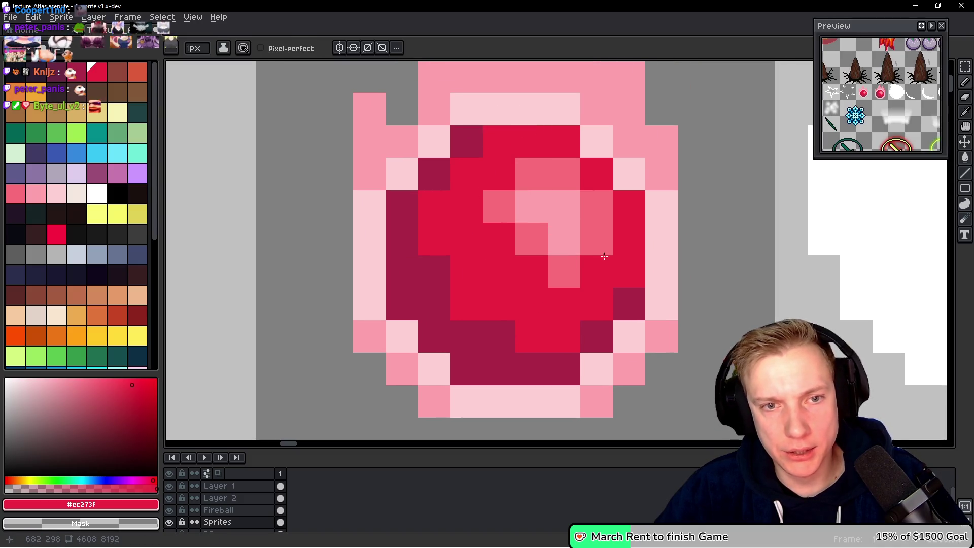
{"action": "key", "text": "i"}
{"action": "key", "text": "b"}
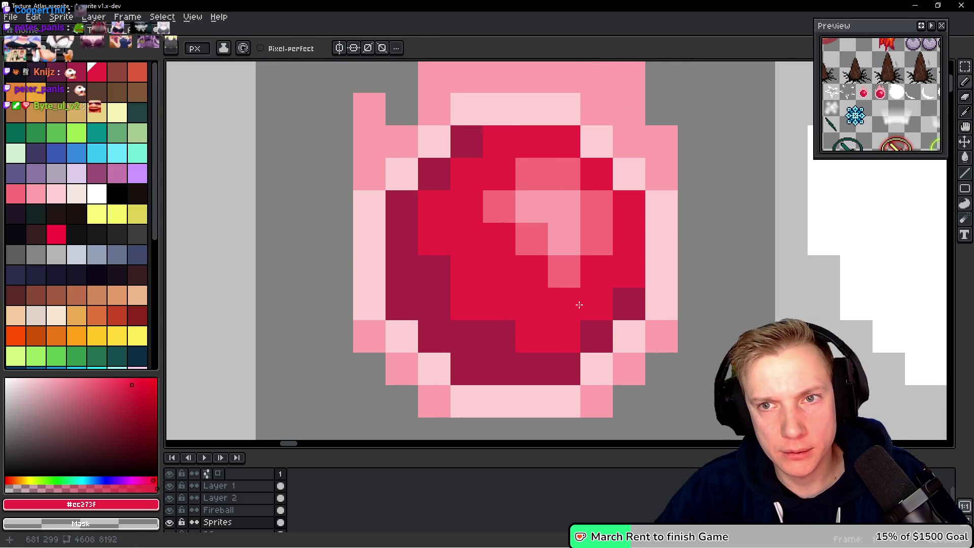
{"action": "left_click", "coordinate": [564, 272], "text": "alt"}
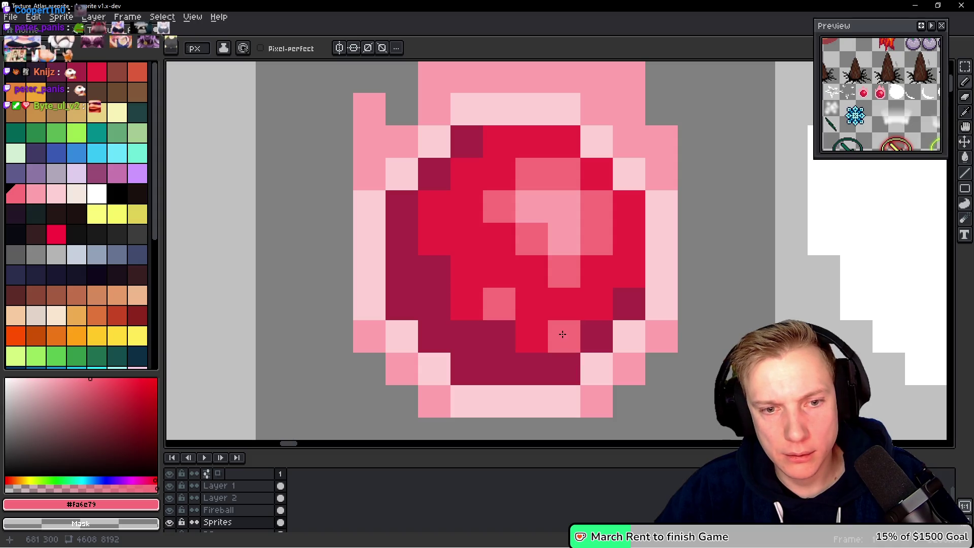
{"action": "key", "text": "alt"}
{"action": "left_click", "coordinate": [470, 261], "text": "alt"}
{"action": "left_click", "coordinate": [496, 300]}
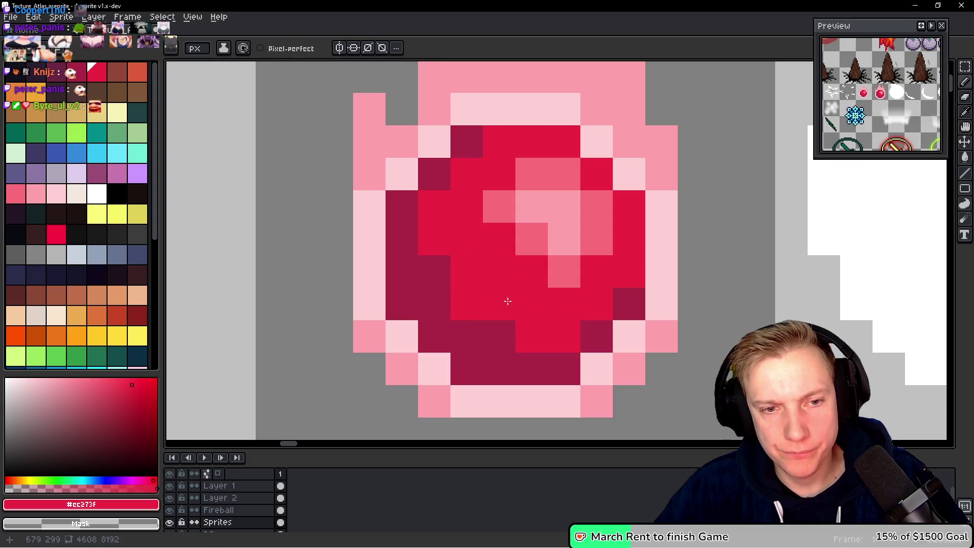
{"action": "left_click", "coordinate": [584, 261], "text": "alt"}
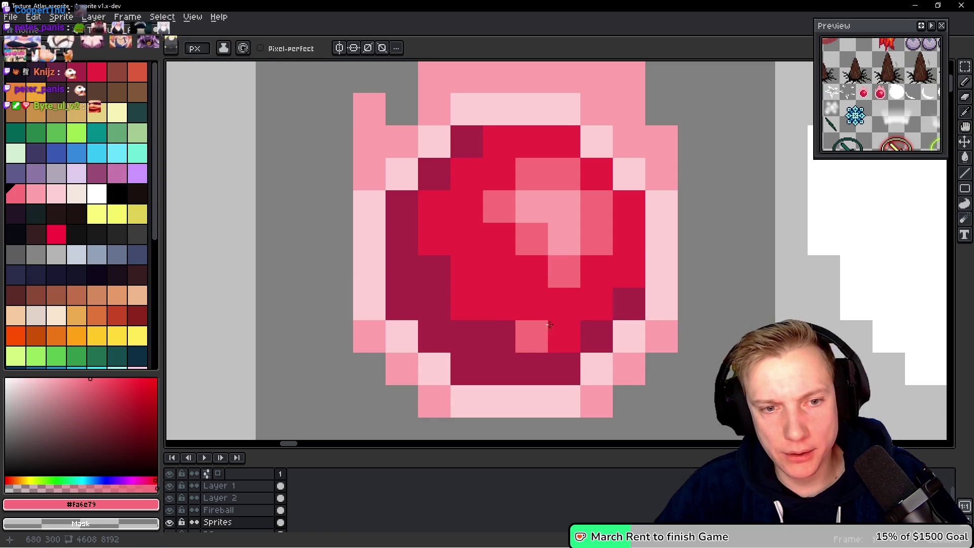
{"action": "left_click", "coordinate": [461, 251]}
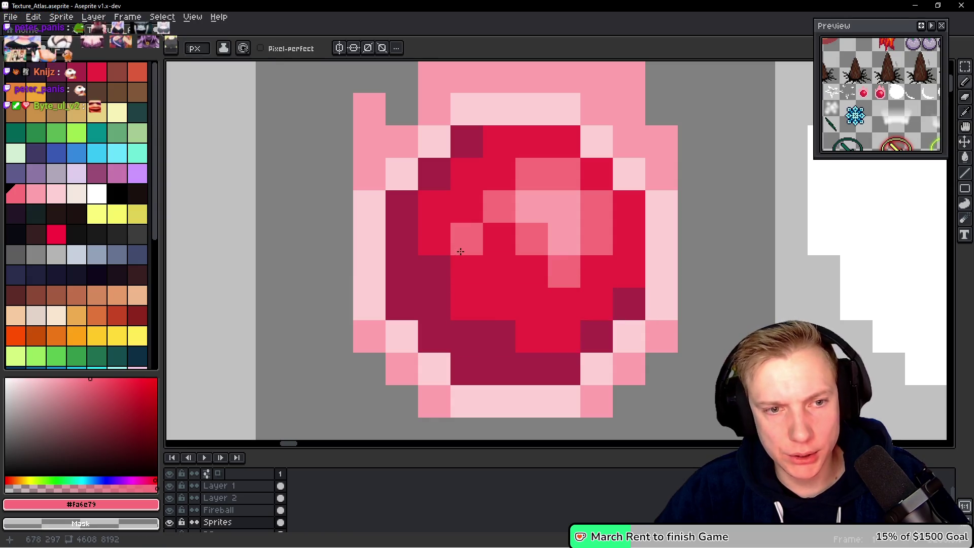
{"action": "left_click", "coordinate": [431, 232]}
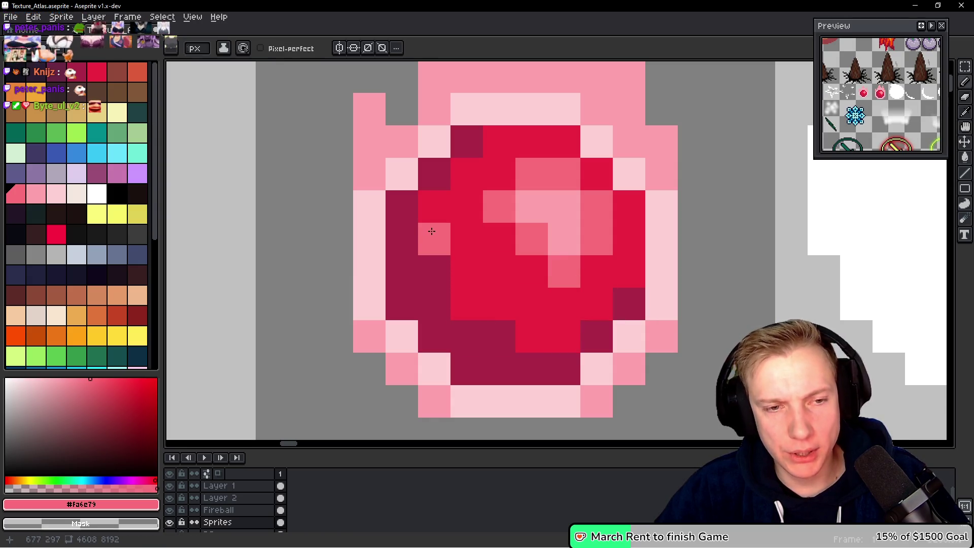
{"action": "left_click", "coordinate": [500, 278], "text": "alt"}
{"action": "left_click", "coordinate": [435, 238]}
{"action": "left_click", "coordinate": [504, 203], "text": "alt"}
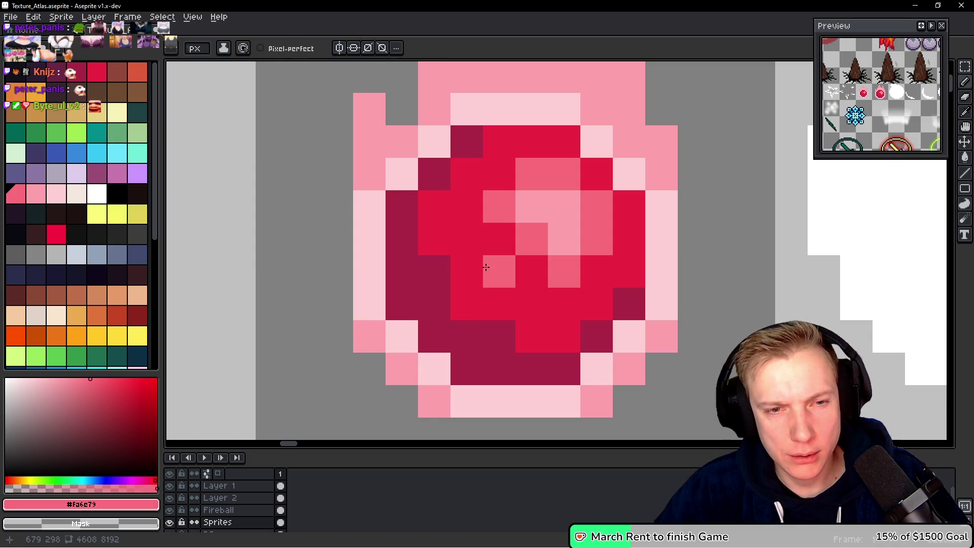
Add more pink pixels across the gem's lower centre, lower left and left side.
{"action": "left_click", "coordinate": [486, 268]}
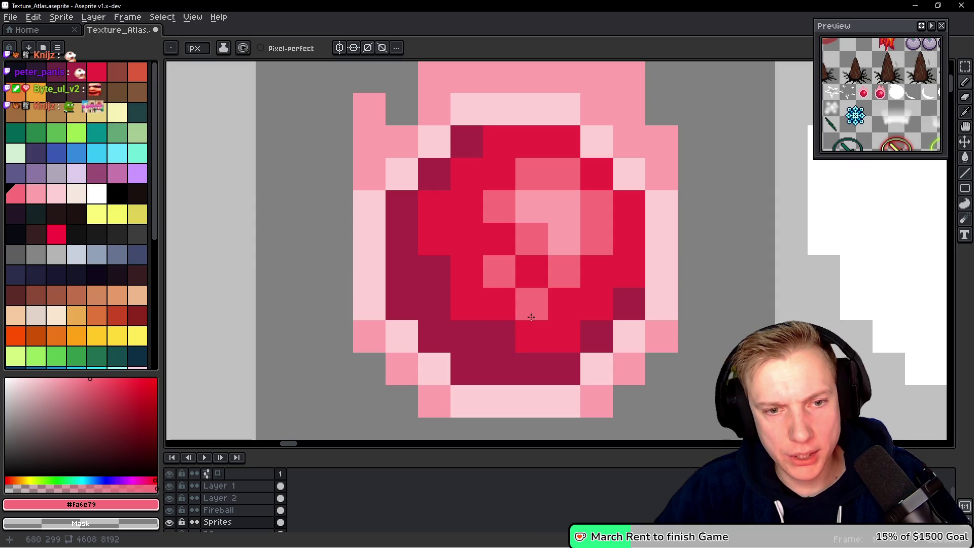
{"action": "left_click", "coordinate": [531, 334]}
{"action": "left_click", "coordinate": [467, 305]}
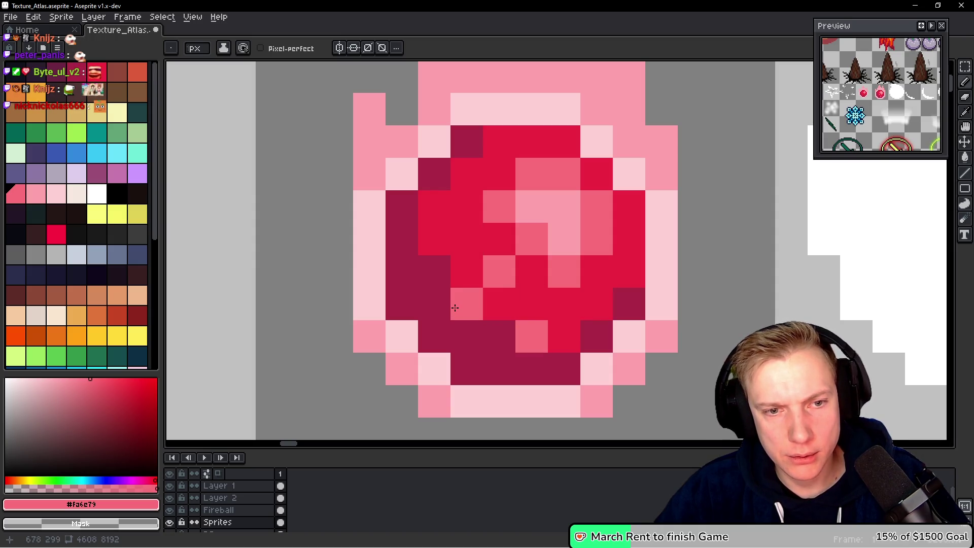
{"action": "left_click", "coordinate": [530, 294], "text": "alt"}
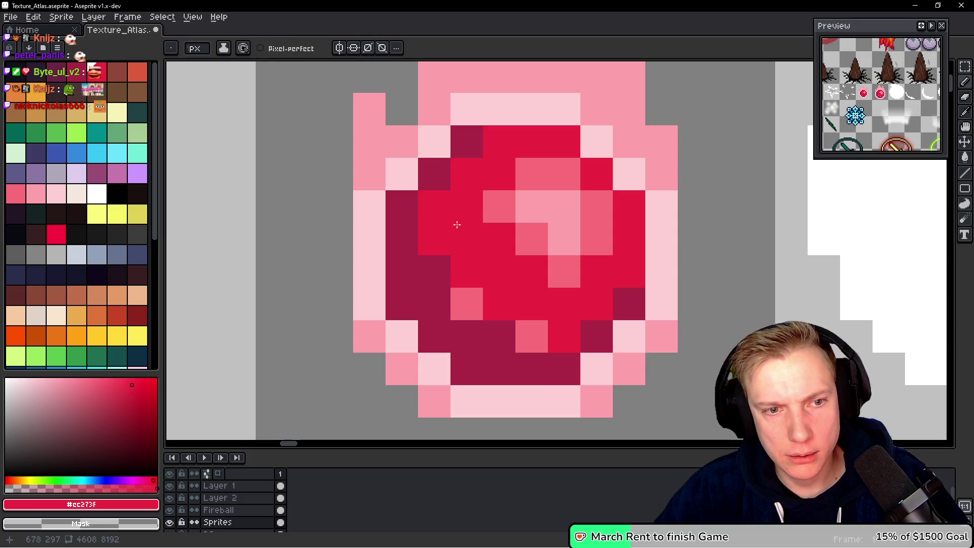
{"action": "left_click", "coordinate": [479, 293], "text": "alt"}
{"action": "left_click", "coordinate": [437, 240]}
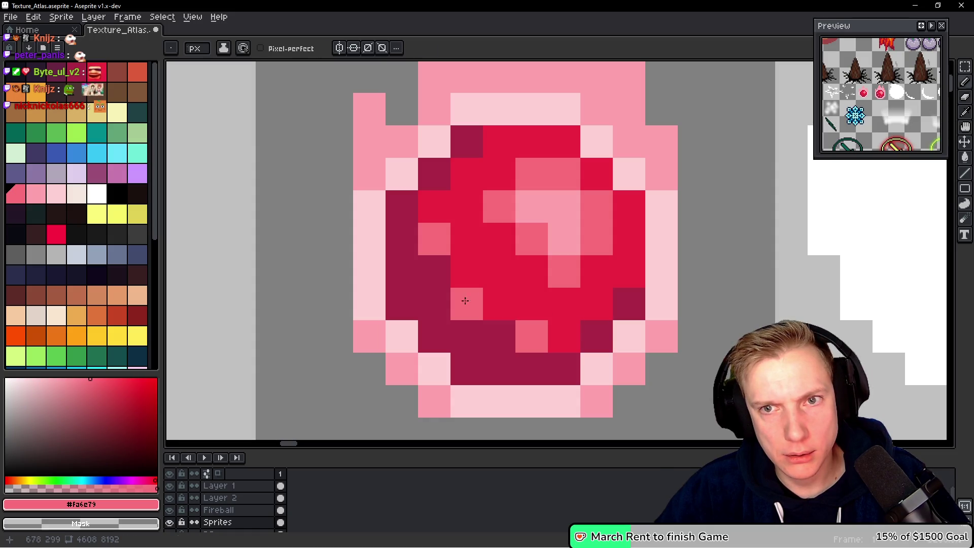
{"action": "scroll", "coordinate": [555, 284], "scroll_direction": "down", "scroll_amount": 5}
Repaint the old pink streak back to red and restore the dark crimson edge pixels.
{"action": "scroll", "coordinate": [587, 290], "scroll_direction": "down", "scroll_amount": 2}
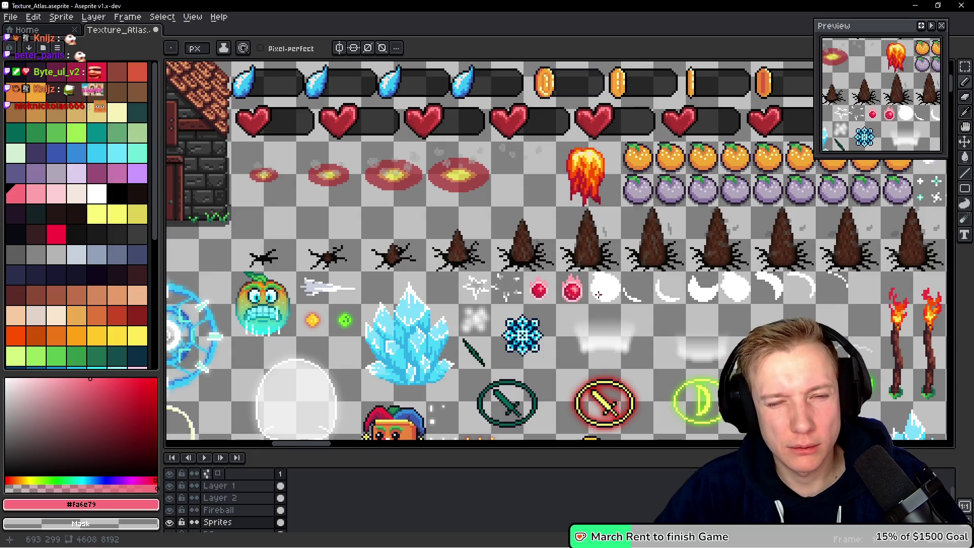
{"action": "scroll", "coordinate": [578, 293], "scroll_direction": "up", "scroll_amount": 5}
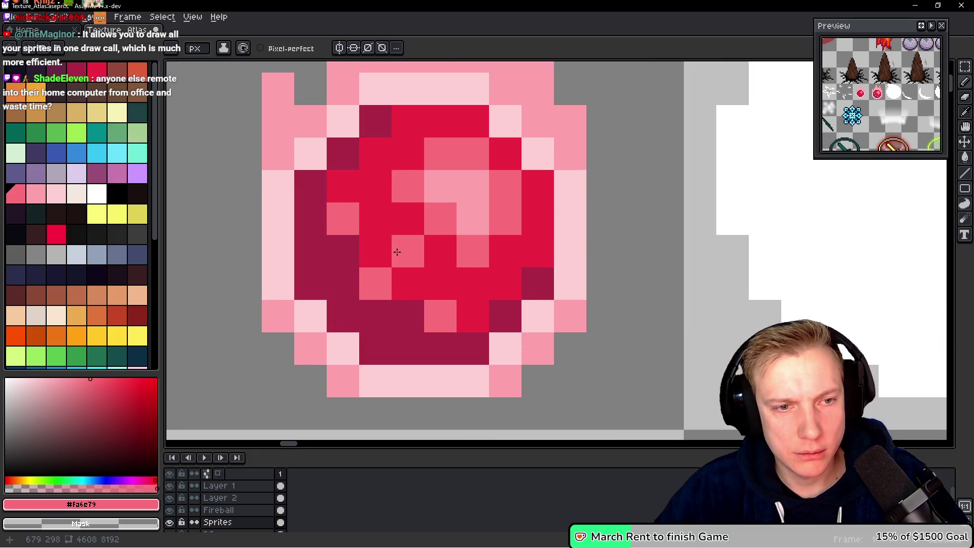
{"action": "left_click", "coordinate": [409, 279]}
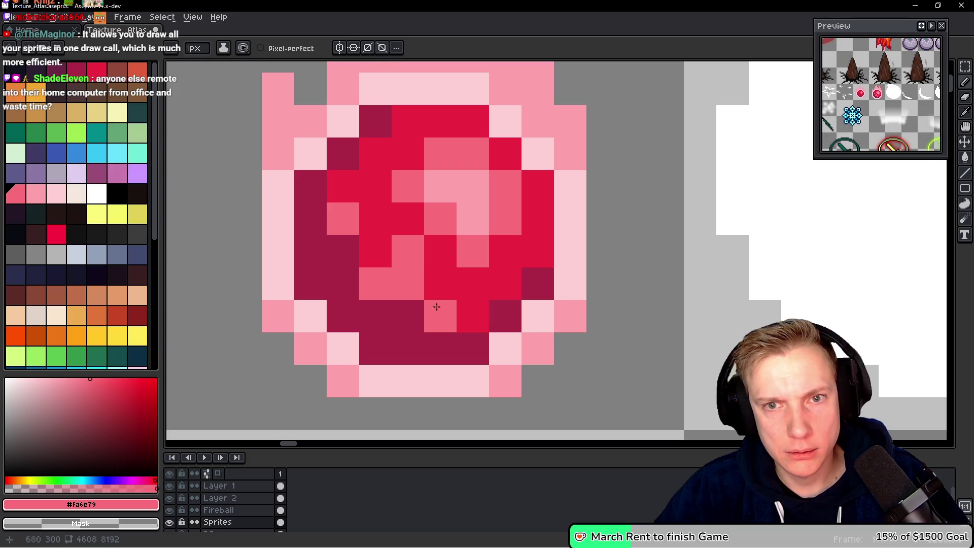
{"action": "left_click", "coordinate": [472, 315], "text": "alt"}
{"action": "left_click_drag", "start_coordinate": [418, 274], "coordinate": [408, 251]}
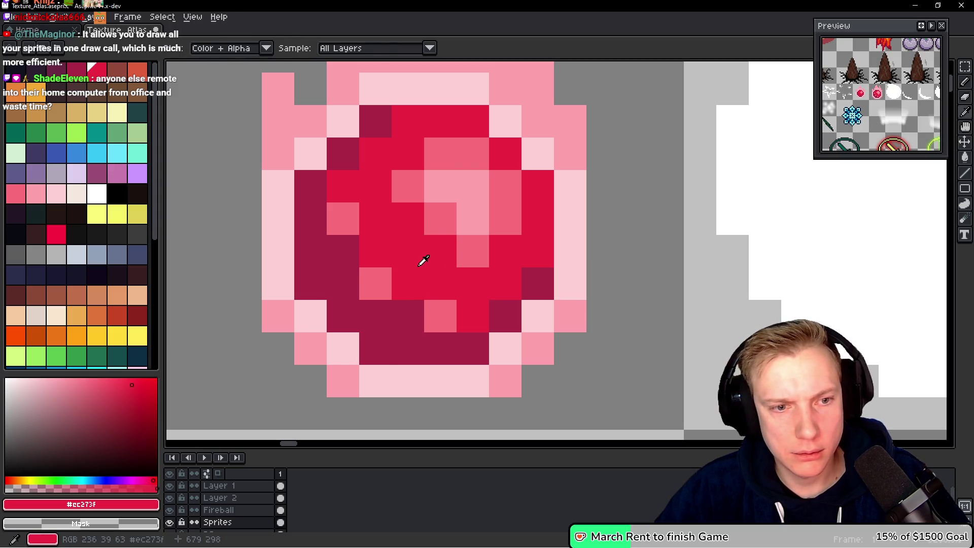
{"action": "left_click", "coordinate": [348, 252]}
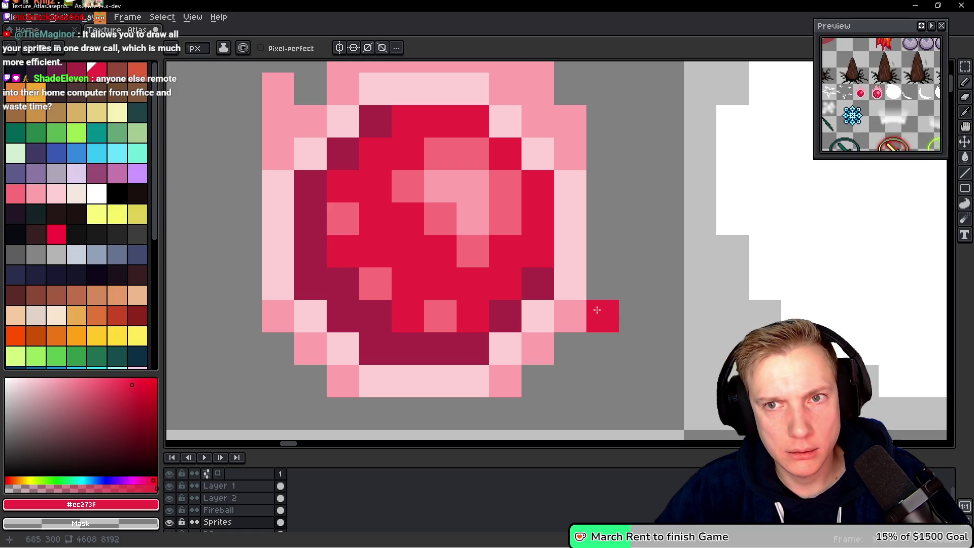
{"action": "left_click", "coordinate": [388, 315], "text": "alt"}
{"action": "left_click", "coordinate": [328, 255]}
{"action": "left_click", "coordinate": [472, 315], "text": "alt"}
{"action": "left_click", "coordinate": [440, 314]}
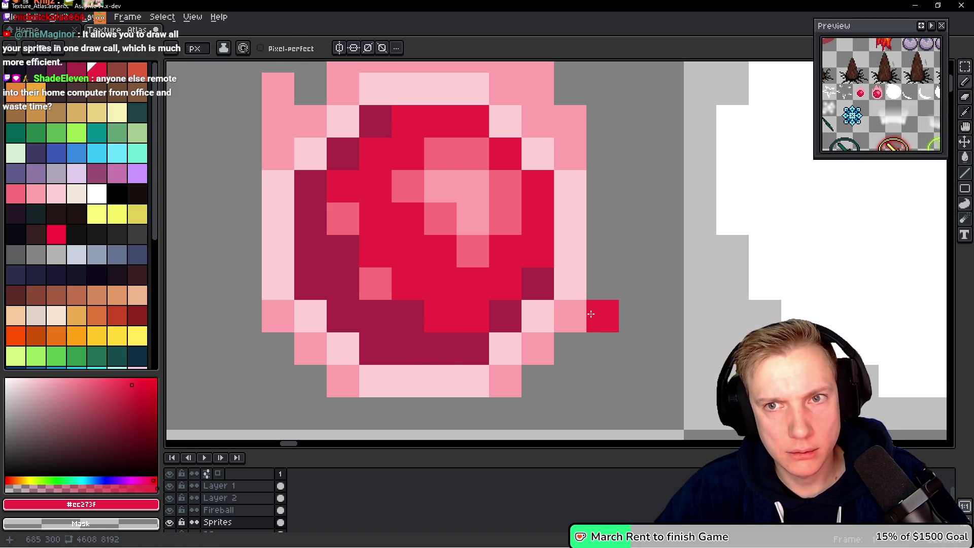
Paint new pink pixels near the gem centre, removing a stray one outside the gem.
{"action": "left_click", "coordinate": [382, 280], "text": "alt"}
{"action": "left_click", "coordinate": [461, 289]}
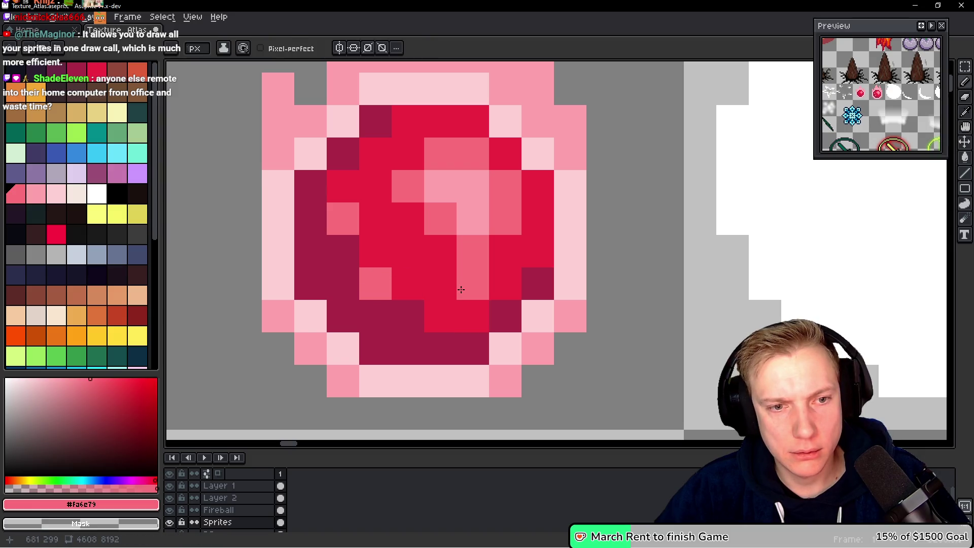
{"action": "left_click", "coordinate": [440, 251]}
{"action": "left_click", "coordinate": [644, 304]}
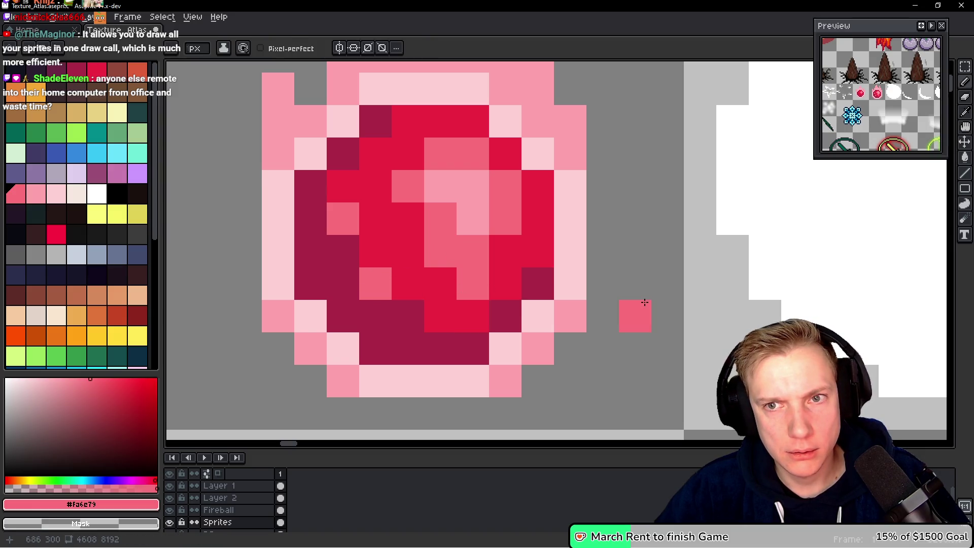
{"action": "key", "text": "ctrl+z"}
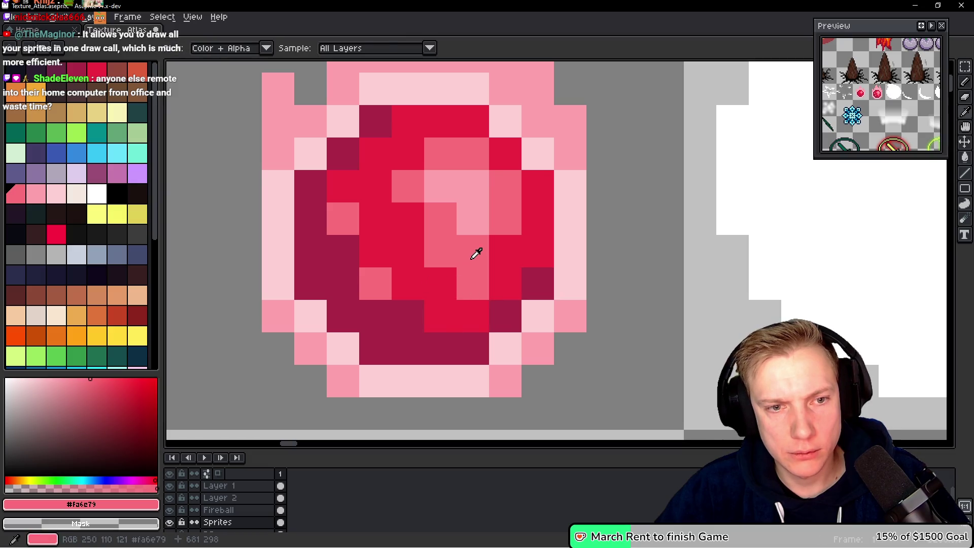
{"action": "left_click", "coordinate": [503, 251]}
{"action": "left_click", "coordinate": [413, 272], "text": "alt"}
{"action": "left_click", "coordinate": [441, 254]}
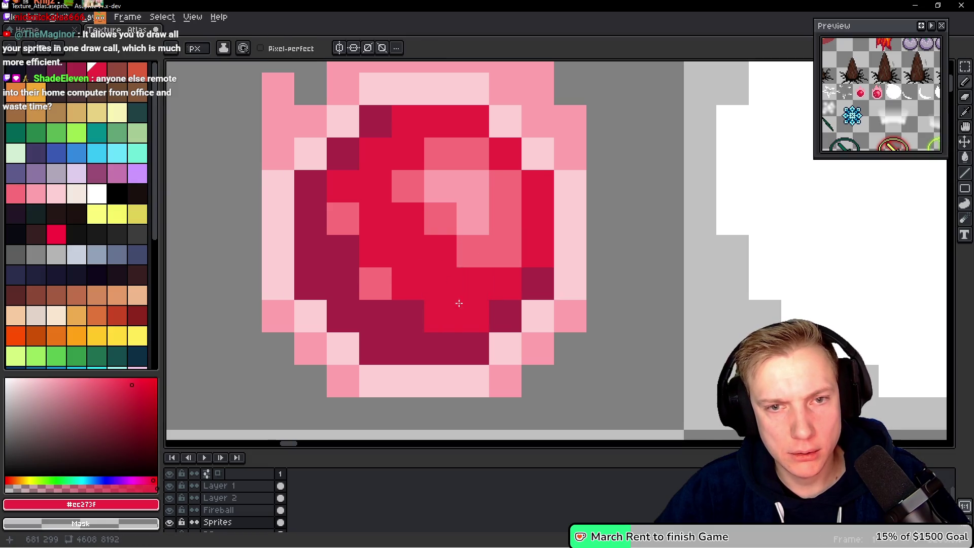
Turn a bottom rim pixel red and add pink pixels in the lower centre for the diagonal streak.
{"action": "left_click", "coordinate": [519, 334]}
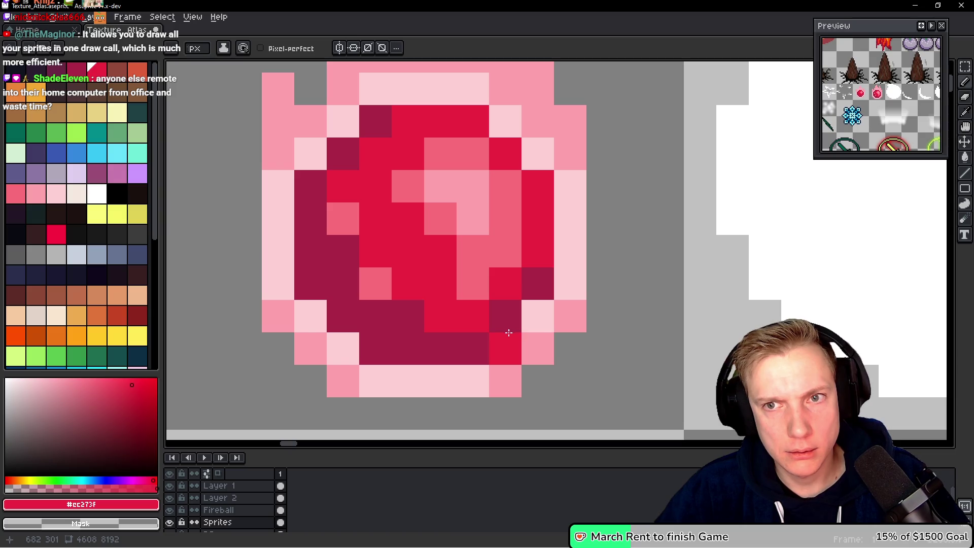
{"action": "left_click", "coordinate": [505, 254]}
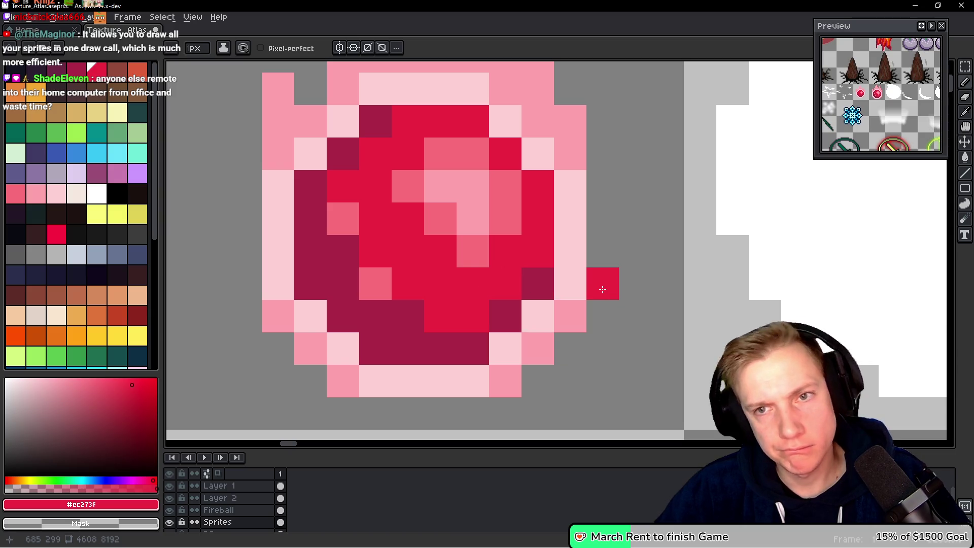
{"action": "left_click", "coordinate": [387, 276], "text": "alt"}
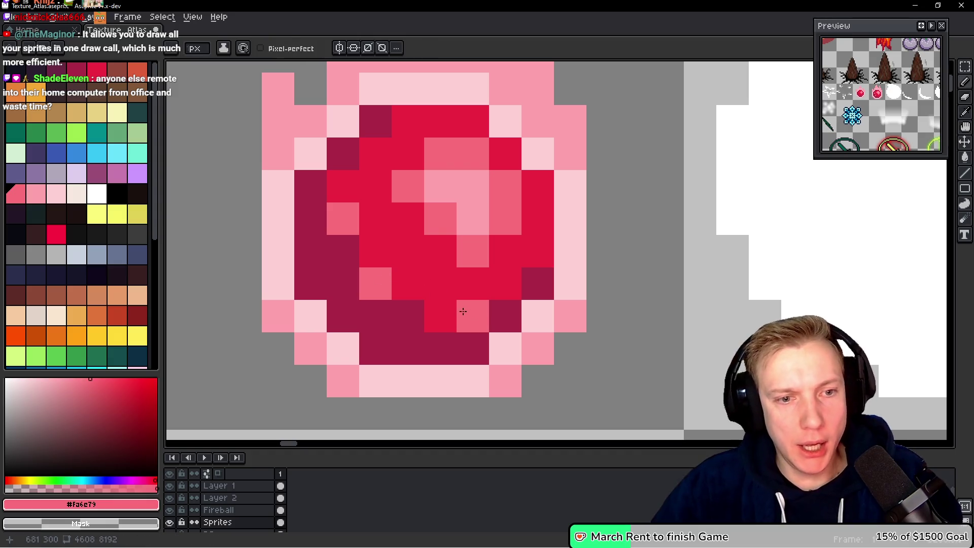
{"action": "left_click", "coordinate": [463, 313]}
{"action": "left_click", "coordinate": [457, 284], "text": "alt"}
{"action": "scroll", "coordinate": [451, 255], "scroll_direction": "down", "scroll_amount": 4}
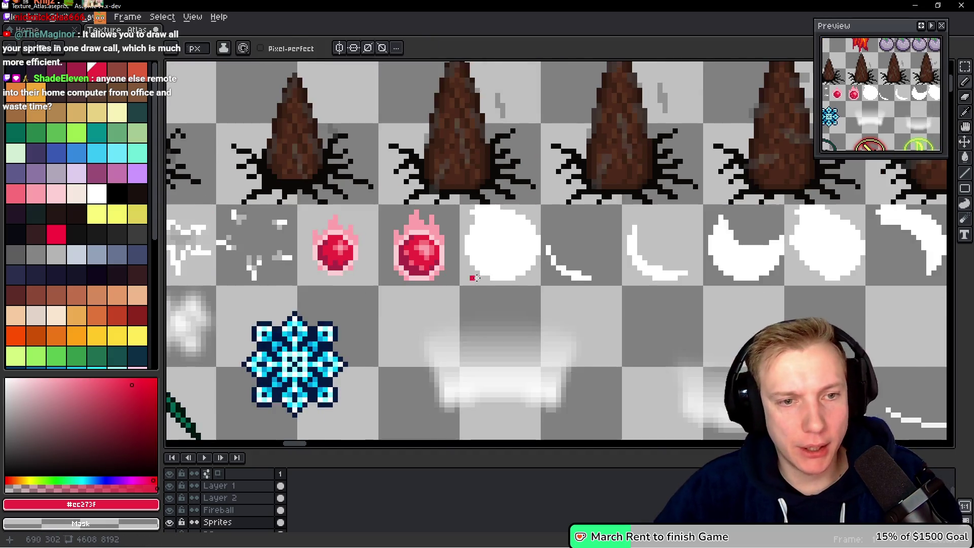
Select the gem-with-flame cell and apply a dark palette-colour outline via Edit > FX > Outline.
{"action": "scroll", "coordinate": [412, 339], "scroll_direction": "up", "scroll_amount": 2}
{"action": "key", "text": "m"}
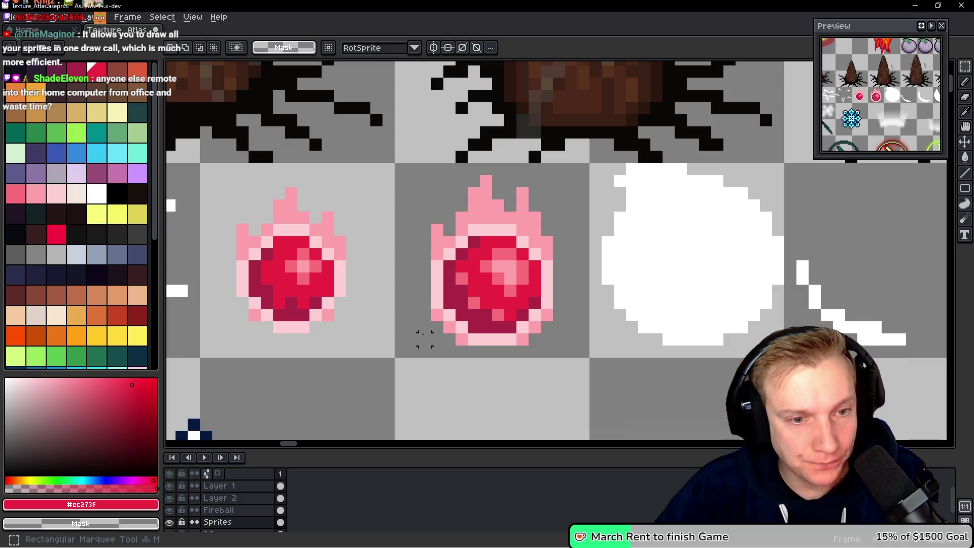
{"action": "mouse_move", "coordinate": [401, 350]}
{"action": "left_mouse_down"}
{"action": "mouse_move", "coordinate": [589, 162]}
{"action": "mouse_move", "coordinate": [566, 163]}
{"action": "mouse_move", "coordinate": [589, 162]}
{"action": "left_mouse_up"}
{"action": "key", "text": "shift+o"}
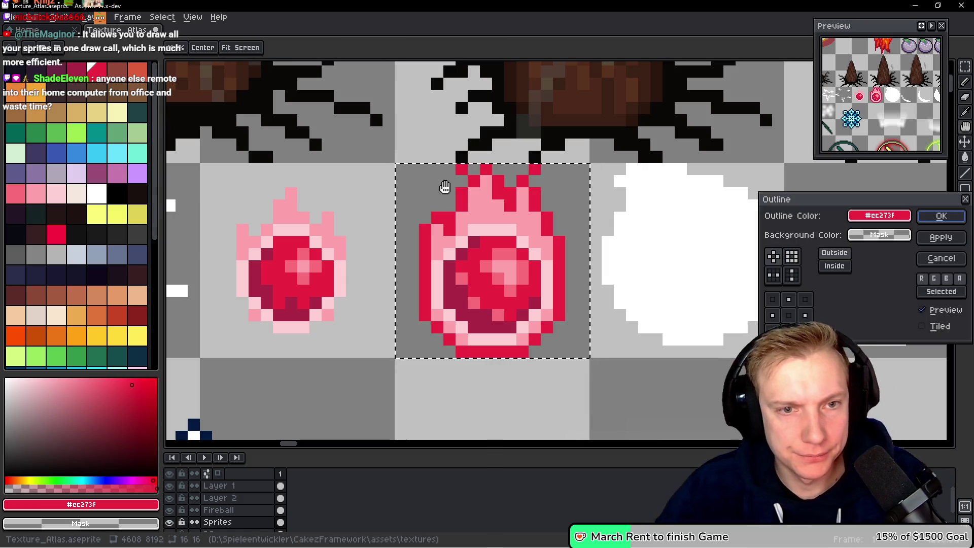
{"action": "left_click", "coordinate": [896, 216]}
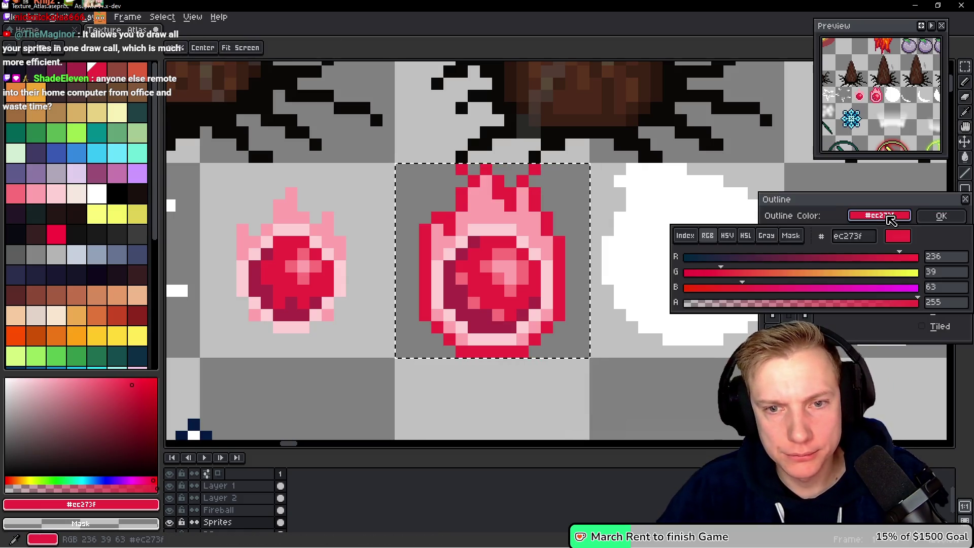
{"action": "left_click", "coordinate": [695, 238]}
{"action": "left_click", "coordinate": [684, 260]}
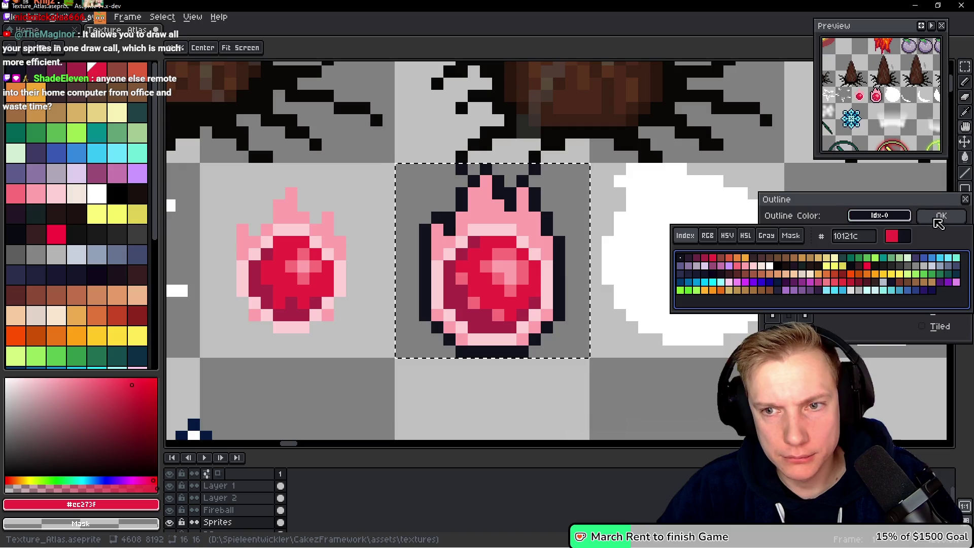
{"action": "left_click", "coordinate": [942, 216]}
{"action": "scroll", "coordinate": [565, 185], "scroll_direction": "up", "scroll_amount": 4}
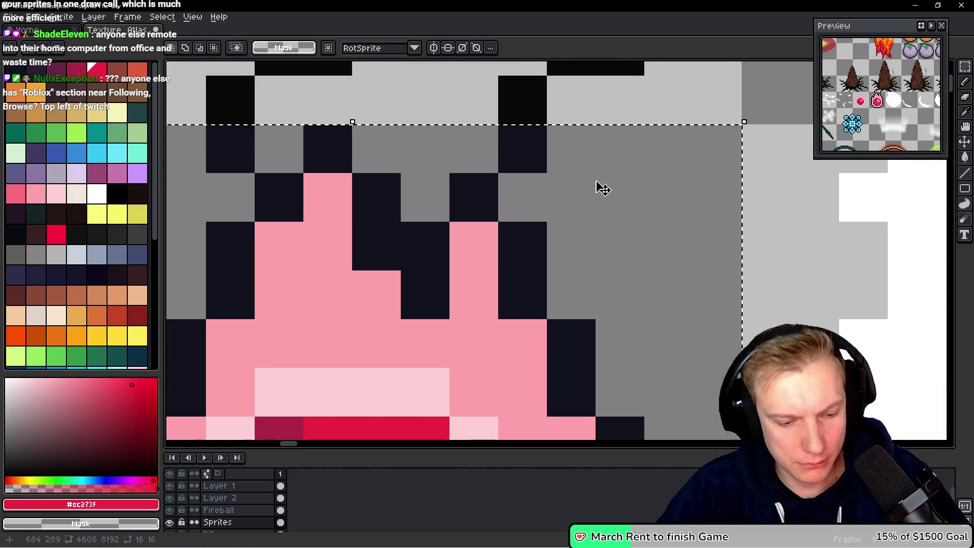
Sample the dark outline colour and add an outline pixel at the flame's upper-left.
{"action": "key", "text": "b"}
{"action": "left_click", "coordinate": [572, 179]}
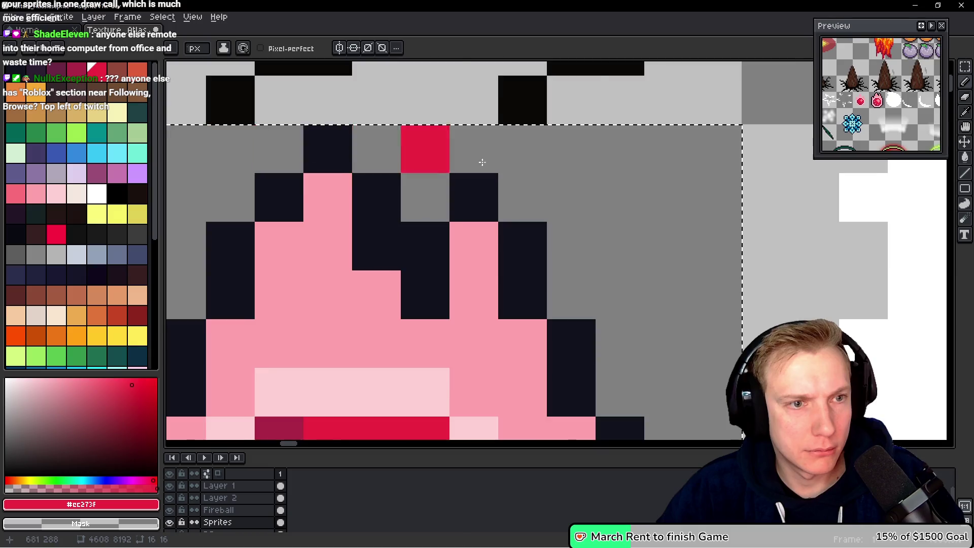
{"action": "scroll", "coordinate": [568, 181], "scroll_direction": "down", "scroll_amount": 4}
{"action": "scroll", "coordinate": [581, 200], "scroll_direction": "up", "scroll_amount": 3}
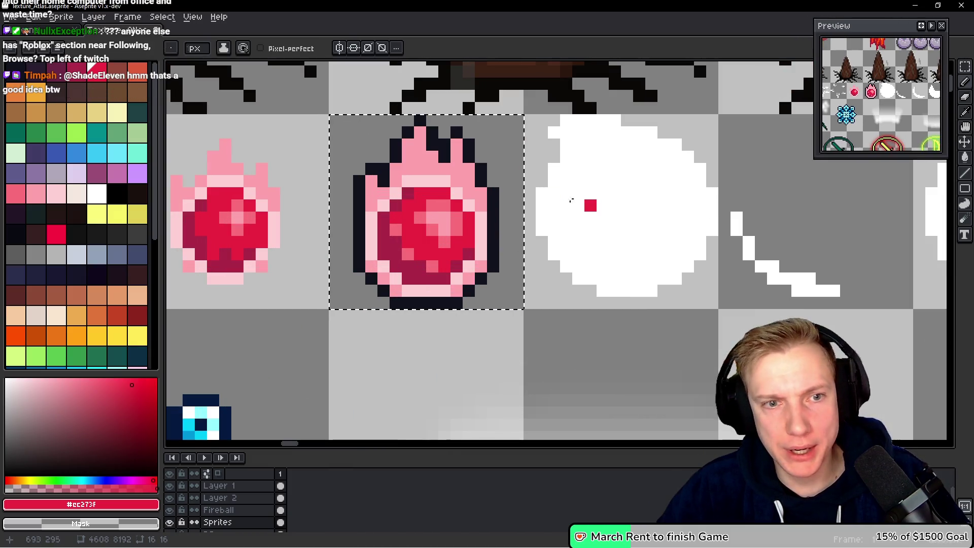
{"action": "key", "text": "i"}
{"action": "left_click", "coordinate": [393, 150], "text": "alt"}
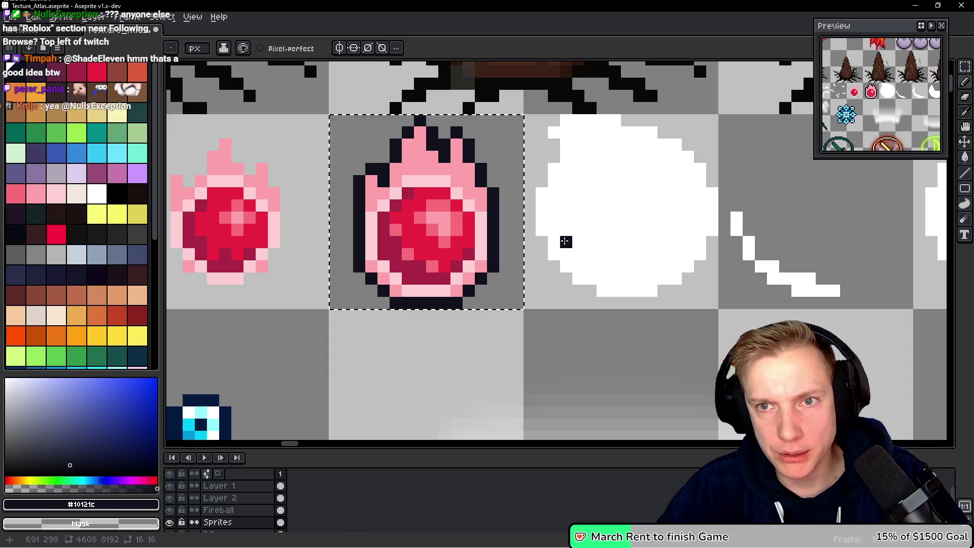
{"action": "left_click", "coordinate": [359, 156]}
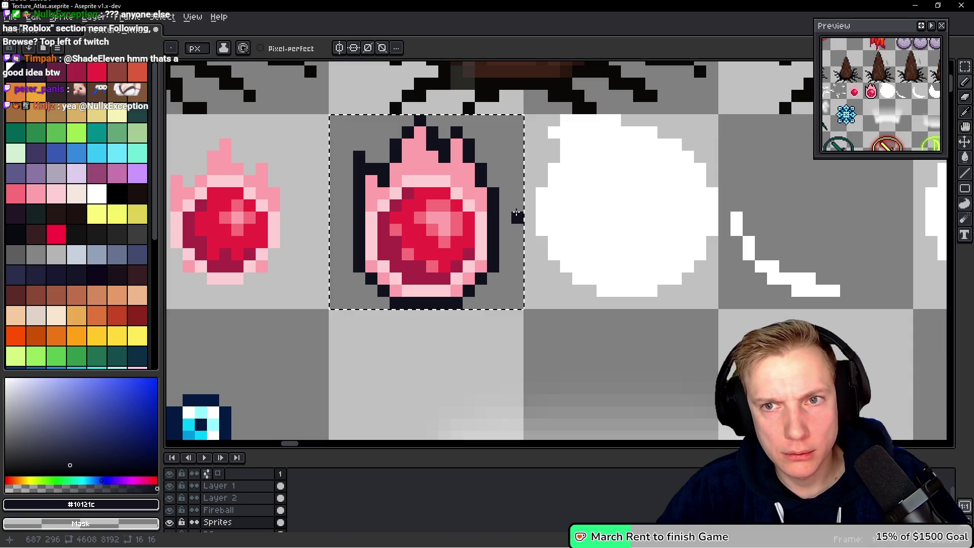
{"action": "scroll", "coordinate": [481, 185], "scroll_direction": "up", "scroll_amount": 1}
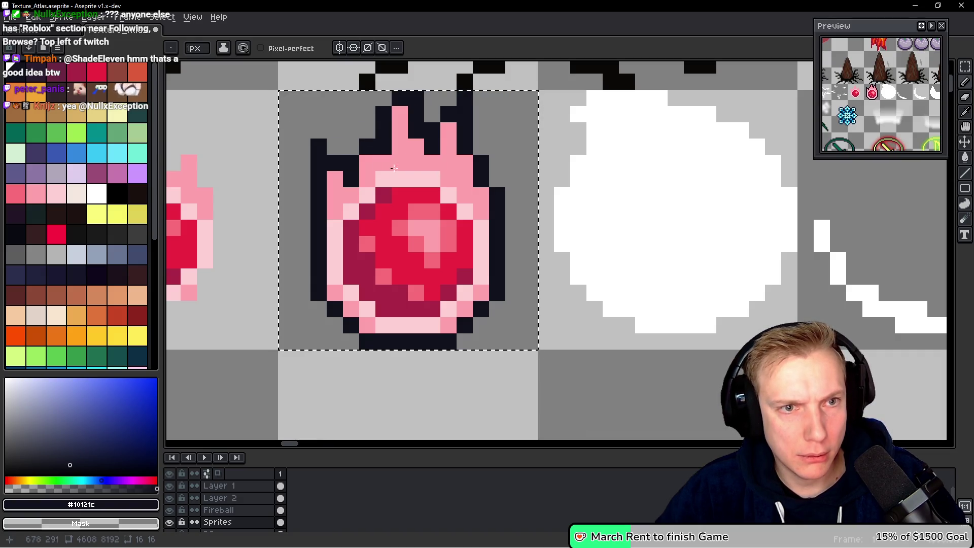
Erase stray outline pixels beside the flame and rework the flame's left outline.
{"action": "right_click", "coordinate": [530, 188]}
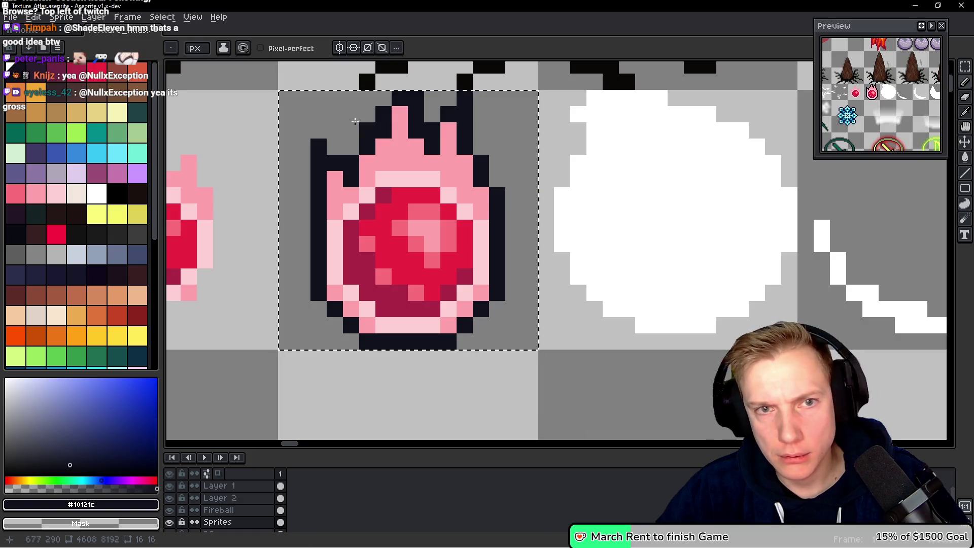
{"action": "left_click", "coordinate": [520, 188]}
{"action": "right_click", "coordinate": [520, 189]}
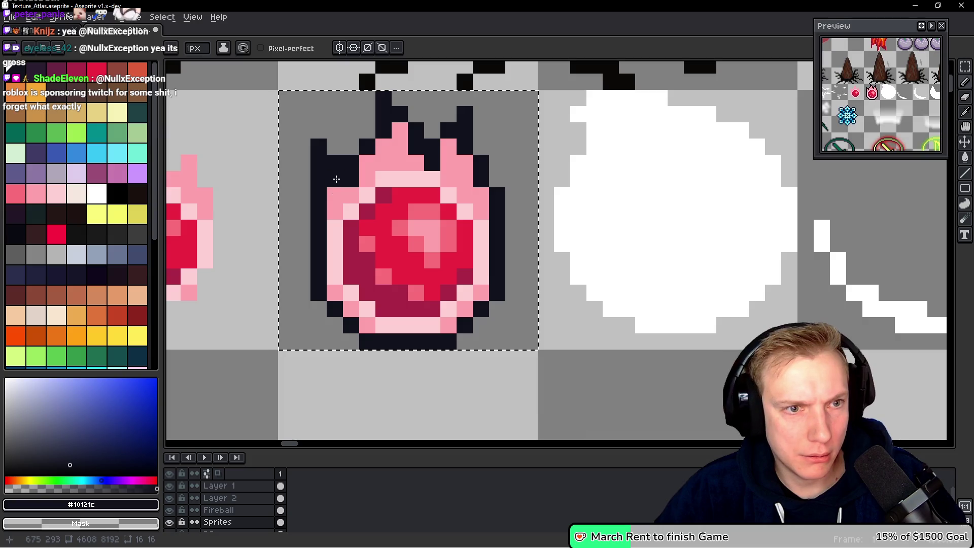
{"action": "key", "text": "ctrl+z"}
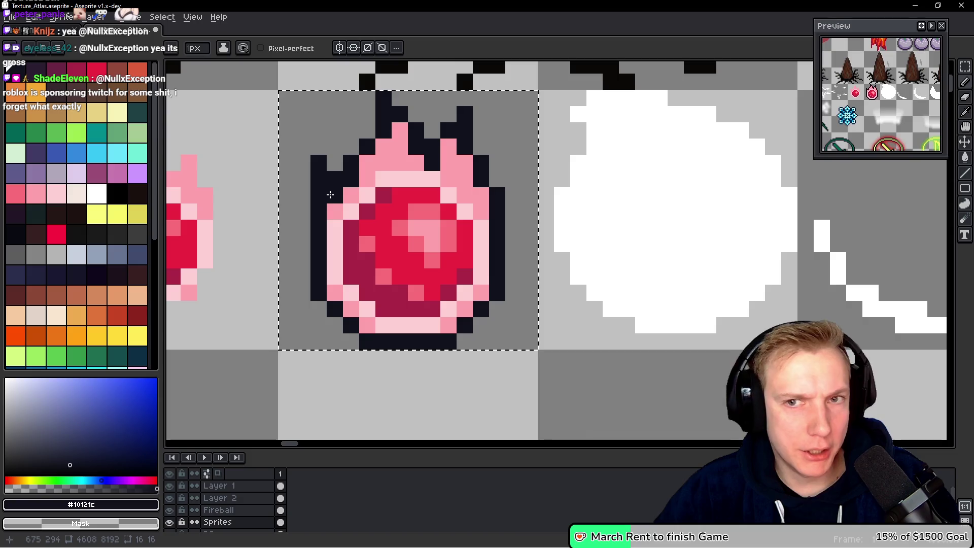
{"action": "key", "text": "alt"}
{"action": "left_click", "coordinate": [335, 163]}
{"action": "right_click", "coordinate": [319, 180]}
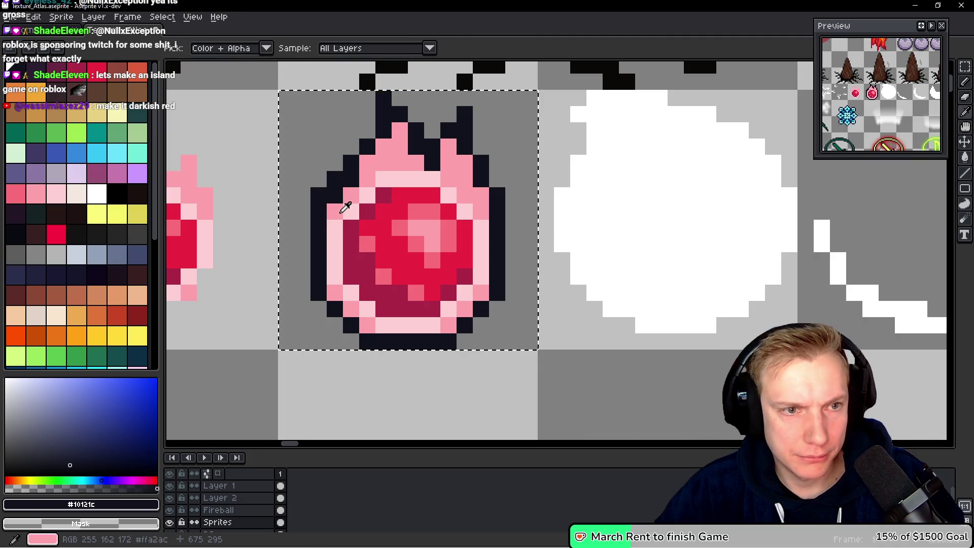
Repaint the gem's left outline column pink and draw a new dark outline column further left.
{"action": "left_click", "coordinate": [352, 198], "text": "alt"}
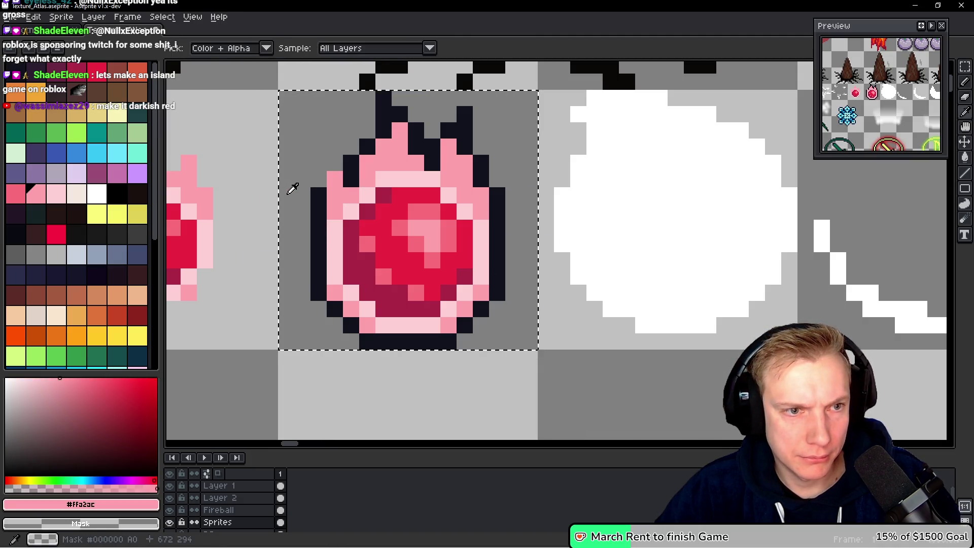
{"action": "left_click", "coordinate": [315, 191], "text": "alt"}
{"action": "left_click_drag", "start_coordinate": [318, 180], "coordinate": [335, 163]}
{"action": "left_click", "coordinate": [335, 147]}
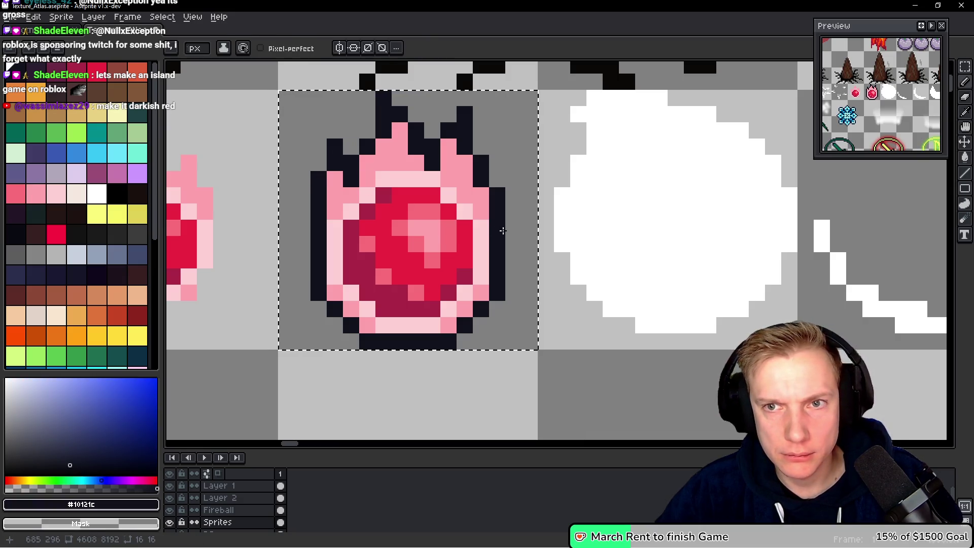
{"action": "left_click", "coordinate": [341, 198], "text": "alt"}
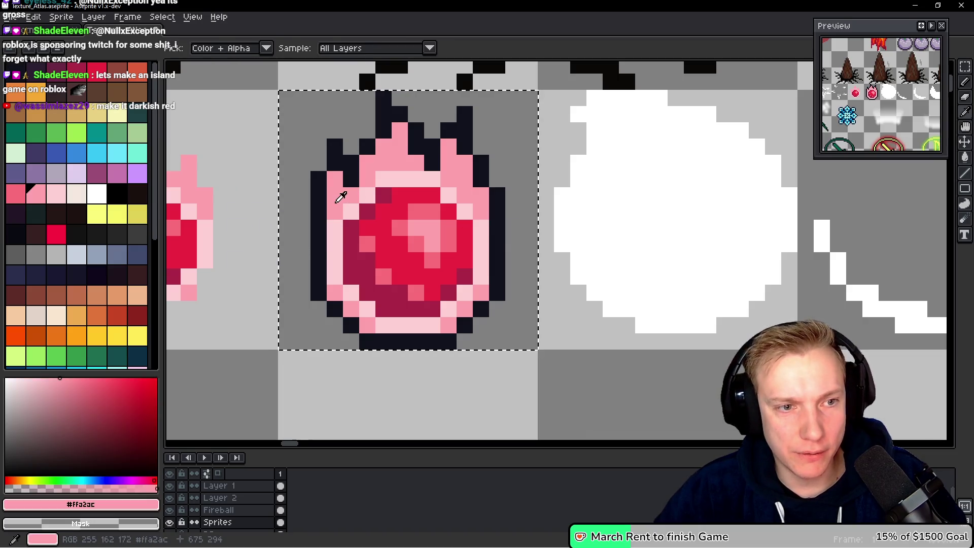
{"action": "mouse_move", "coordinate": [318, 223]}
{"action": "left_mouse_down"}
{"action": "mouse_move", "coordinate": [318, 256]}
{"action": "mouse_move", "coordinate": [301, 261]}
{"action": "left_mouse_up"}
{"action": "left_click", "coordinate": [320, 207], "text": "alt"}
{"action": "left_click", "coordinate": [438, 289]}
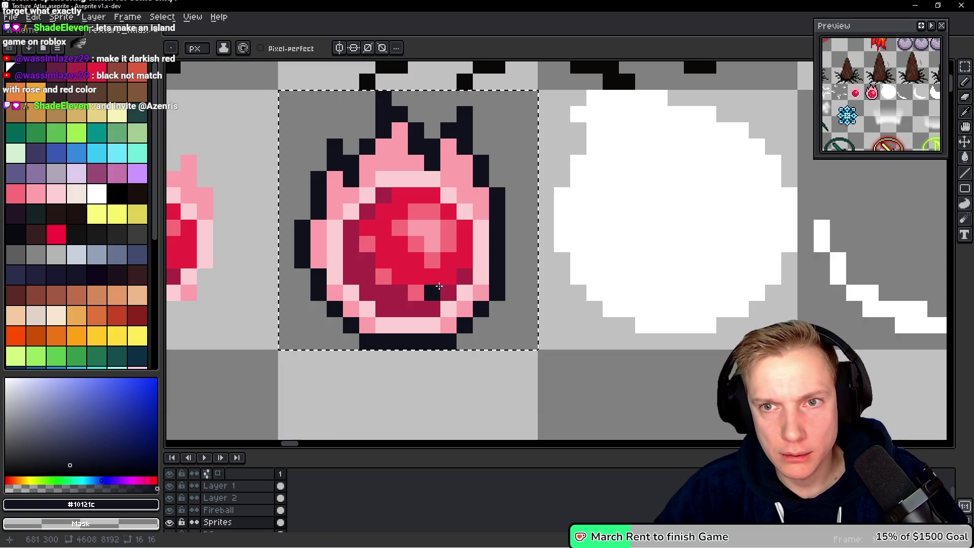
Repaint the right-side outline pixels pink and add dark outline pixels outside them.
{"action": "left_click", "coordinate": [464, 211], "text": "alt"}
{"action": "left_click", "coordinate": [495, 258]}
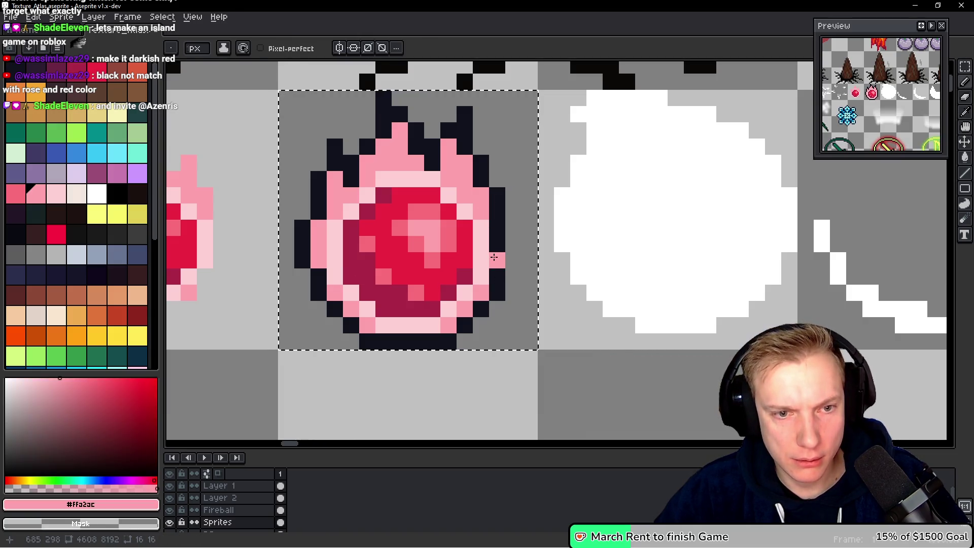
{"action": "left_click", "coordinate": [498, 243]}
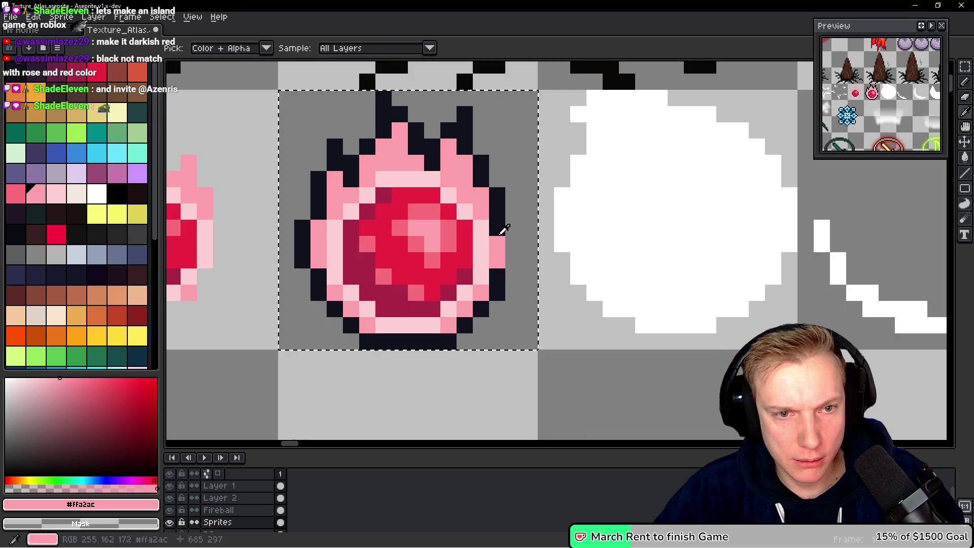
{"action": "left_click", "coordinate": [500, 213], "text": "alt"}
{"action": "left_click_drag", "start_coordinate": [513, 242], "coordinate": [513, 260]}
{"action": "left_click", "coordinate": [528, 308]}
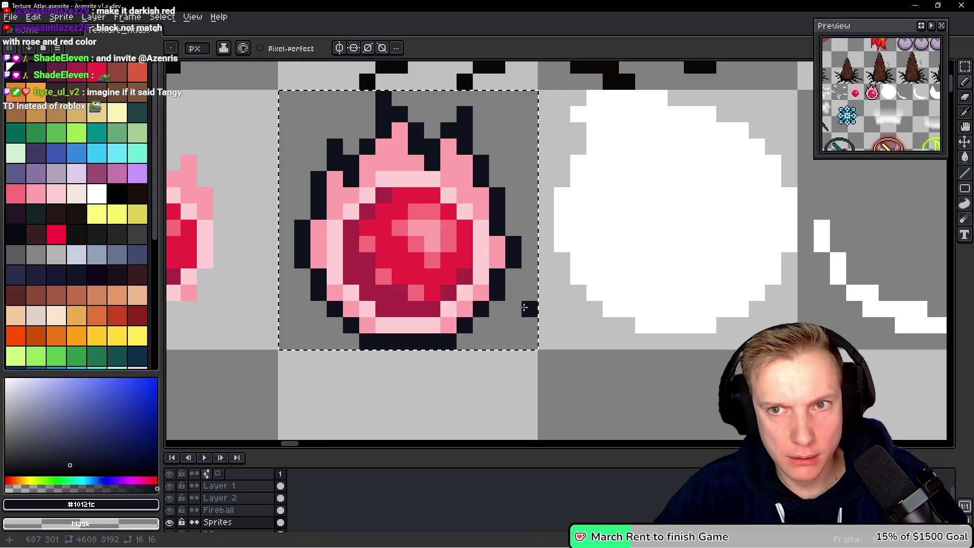
{"action": "key", "text": "ctrl+z"}
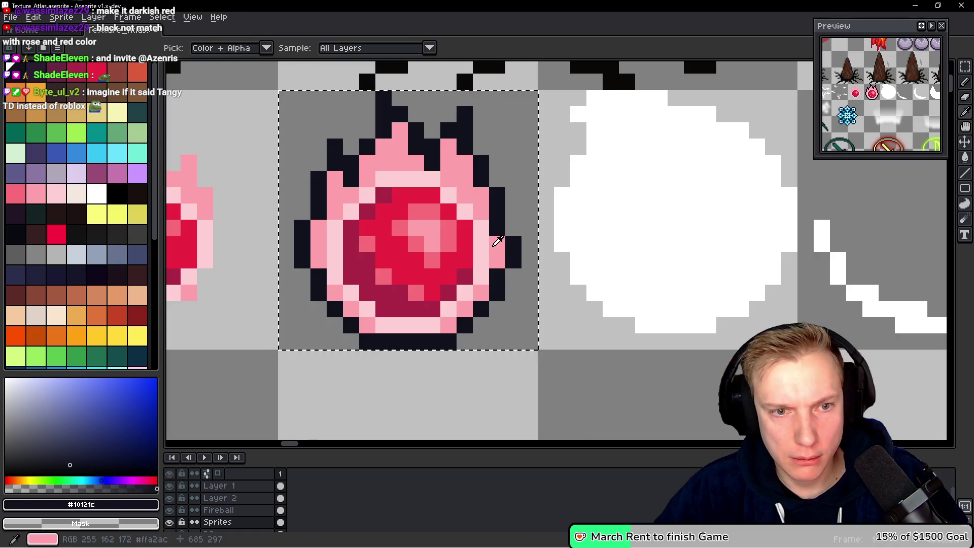
{"action": "left_click", "coordinate": [499, 229], "text": "alt"}
{"action": "left_click", "coordinate": [514, 222], "text": "alt"}
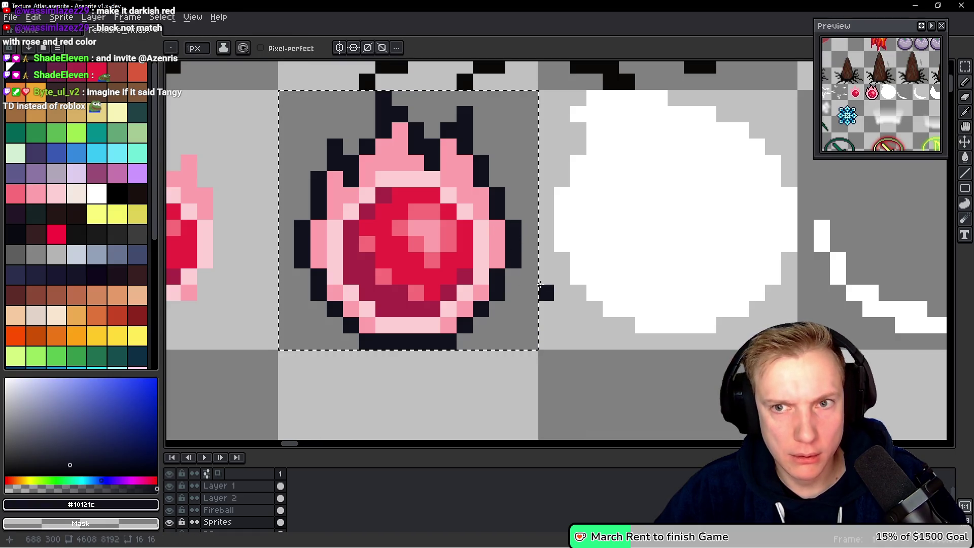
{"action": "scroll", "coordinate": [512, 238], "scroll_direction": "down", "scroll_amount": 4}
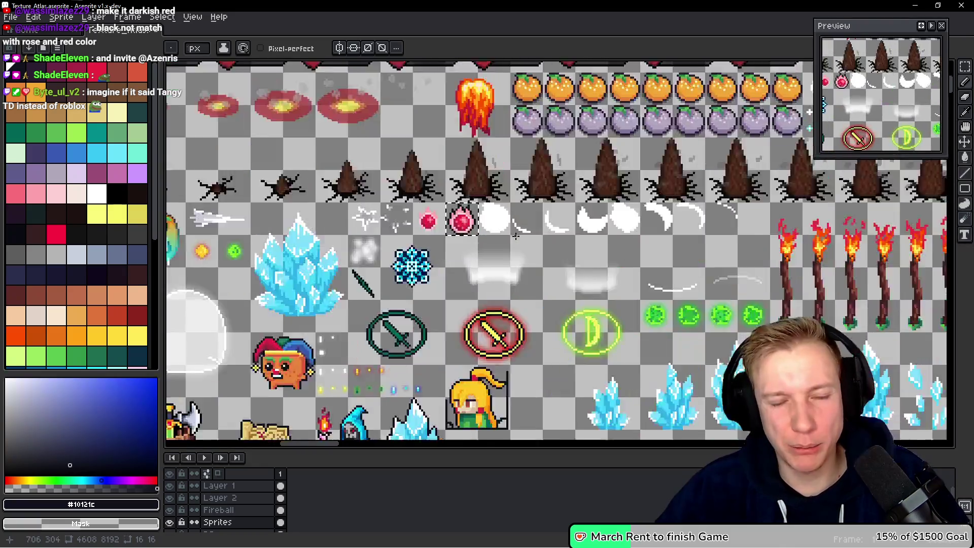
Save the texture atlas file.
{"action": "key", "text": "v"}
{"action": "scroll", "coordinate": [537, 195], "scroll_direction": "up", "scroll_amount": 3}
{"action": "key", "text": "ctrl+s"}
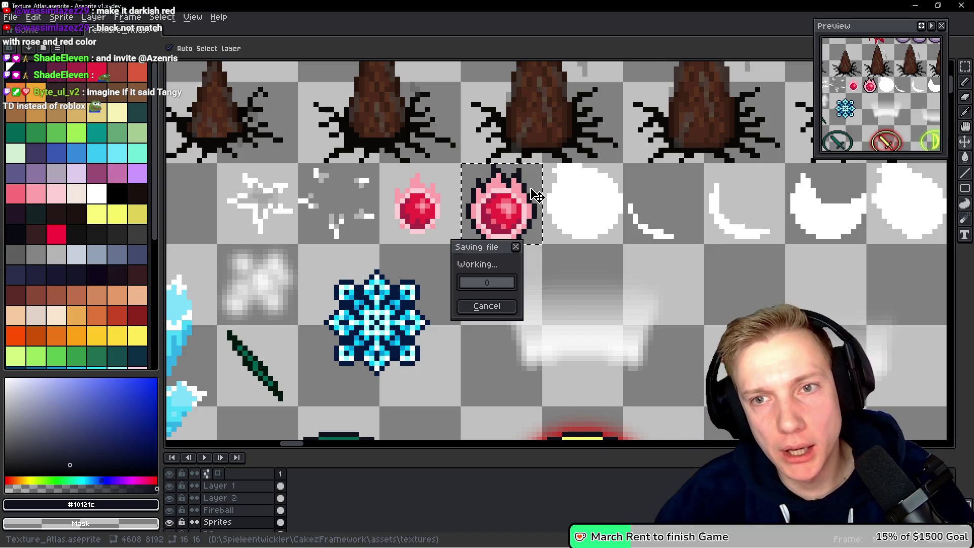
Export the sprite sheet as Texture_Atlas.png.
{"action": "key", "text": "b"}
{"action": "key", "text": "ctrl+e"}
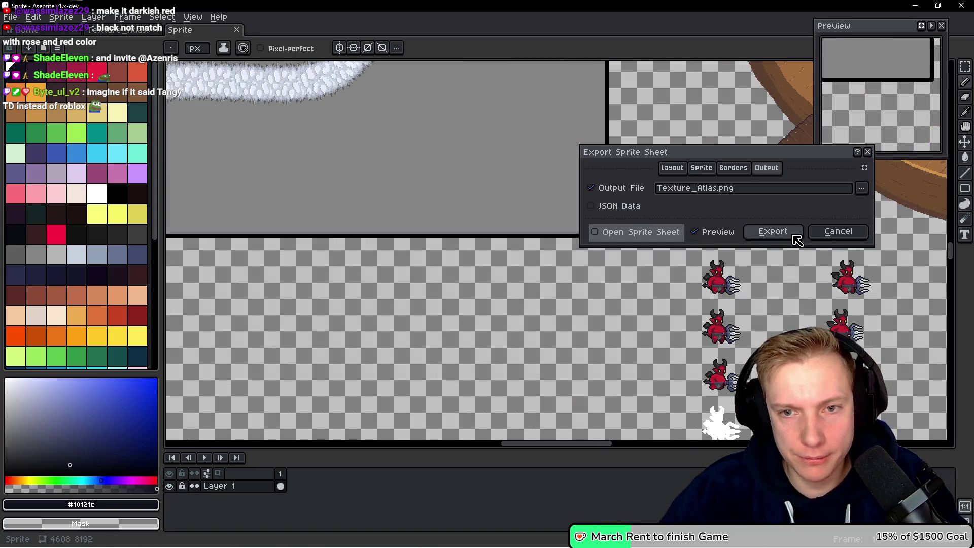
{"action": "left_click", "coordinate": [795, 237]}
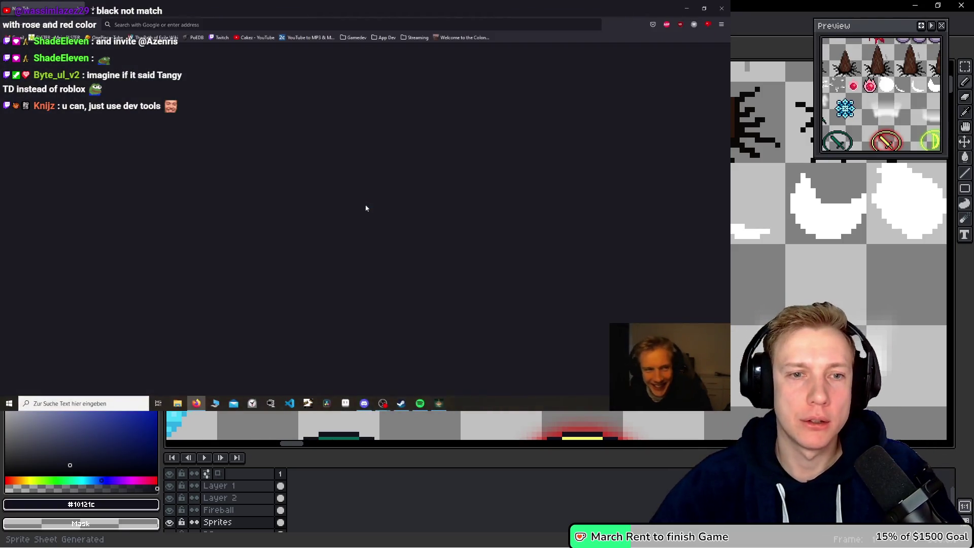
Close the browser window and confirm the atlas sprite sheet export again.
{"action": "scroll", "coordinate": [837, 203], "scroll_direction": "up", "scroll_amount": 3}
{"action": "scroll", "coordinate": [365, 208], "scroll_direction": "up", "scroll_amount": 2}
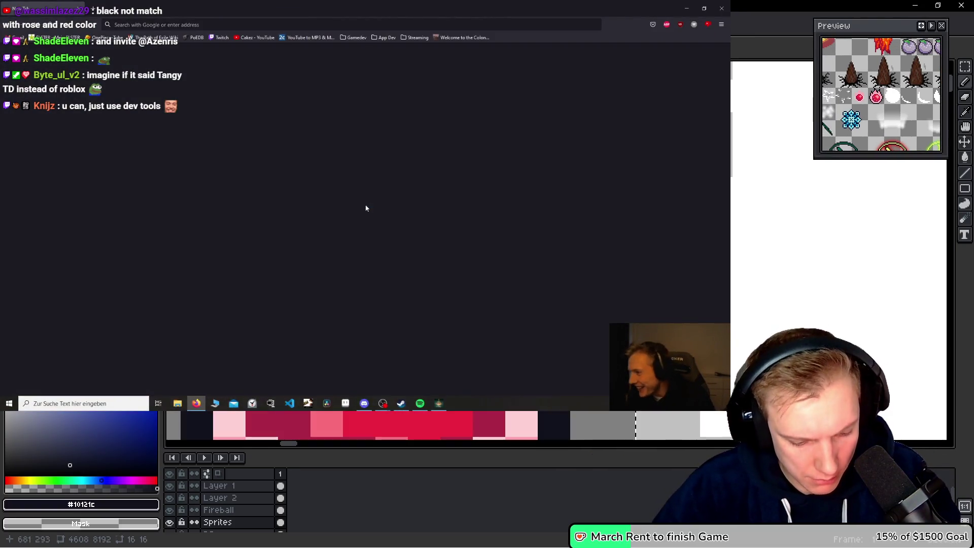
{"action": "left_click", "coordinate": [365, 208], "text": "alt"}
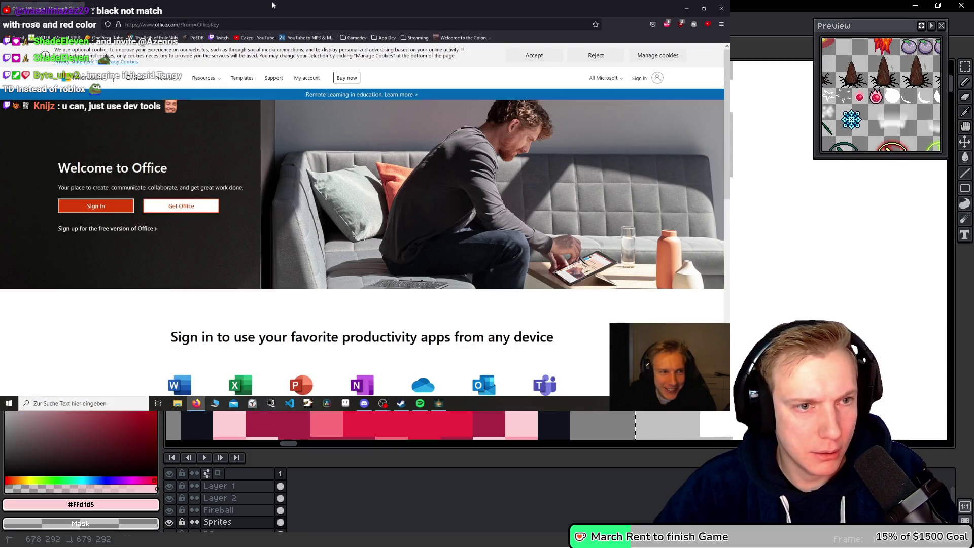
{"action": "left_click", "coordinate": [720, 8]}
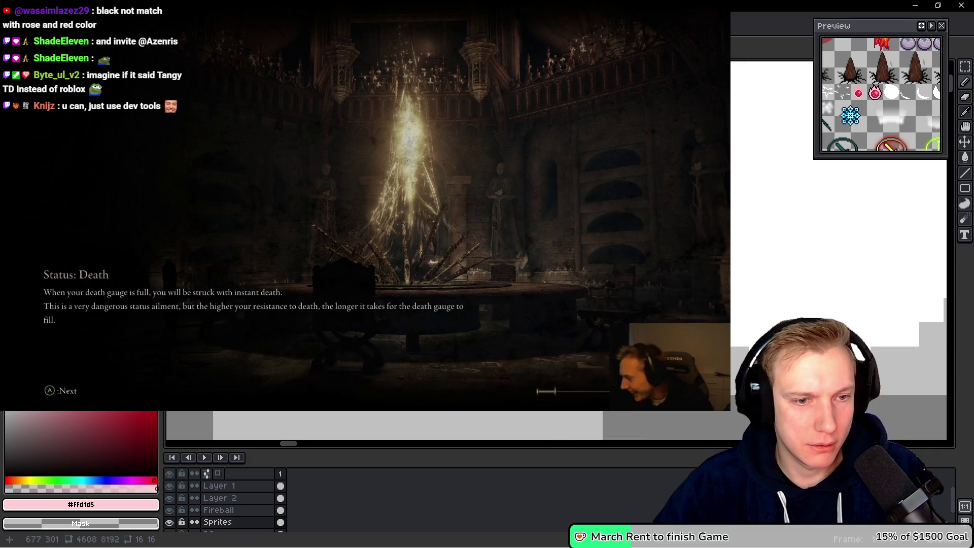
{"action": "scroll", "coordinate": [804, 136], "scroll_direction": "up", "scroll_amount": 3}
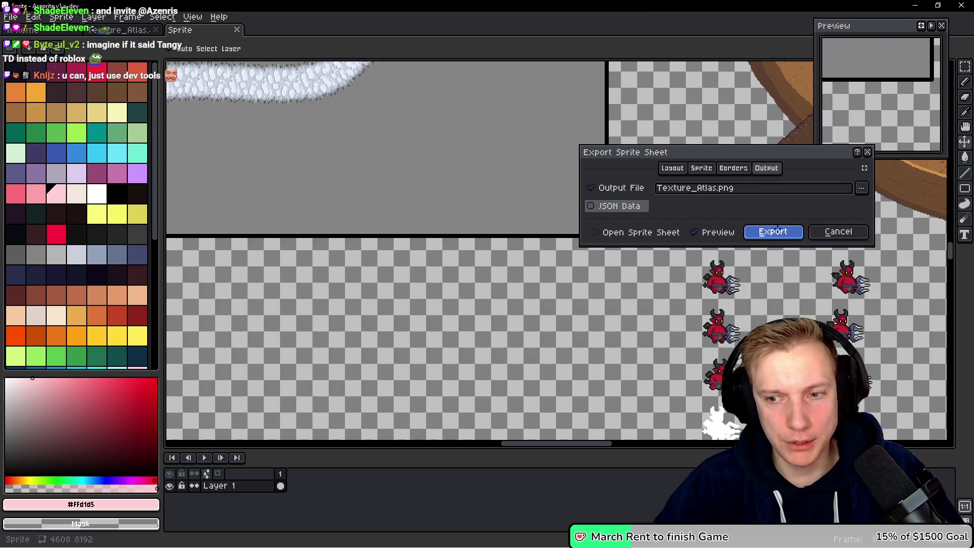
{"action": "left_click", "coordinate": [778, 229]}
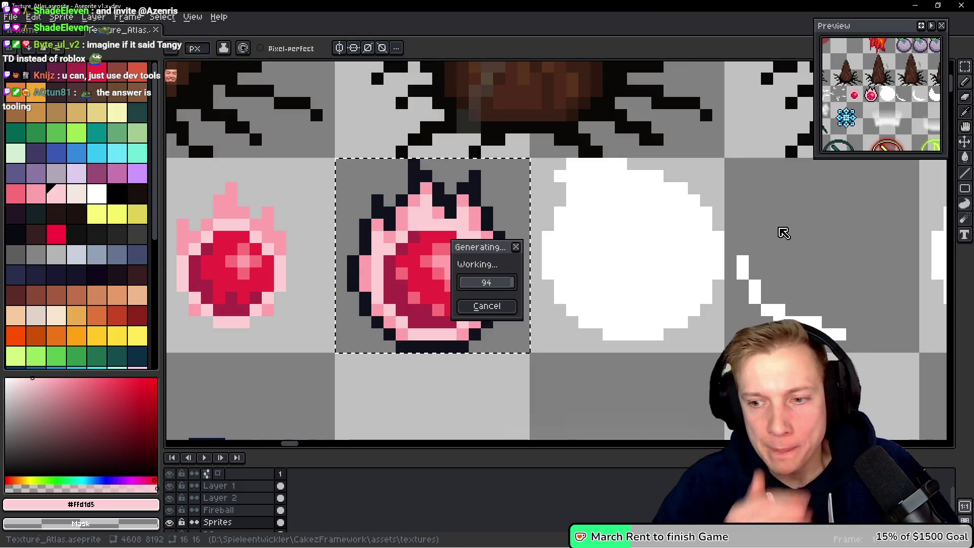
Wait for the sprite sheet generation to finish, then switch to Visual Studio Code.
{"action": "key", "text": "i"}
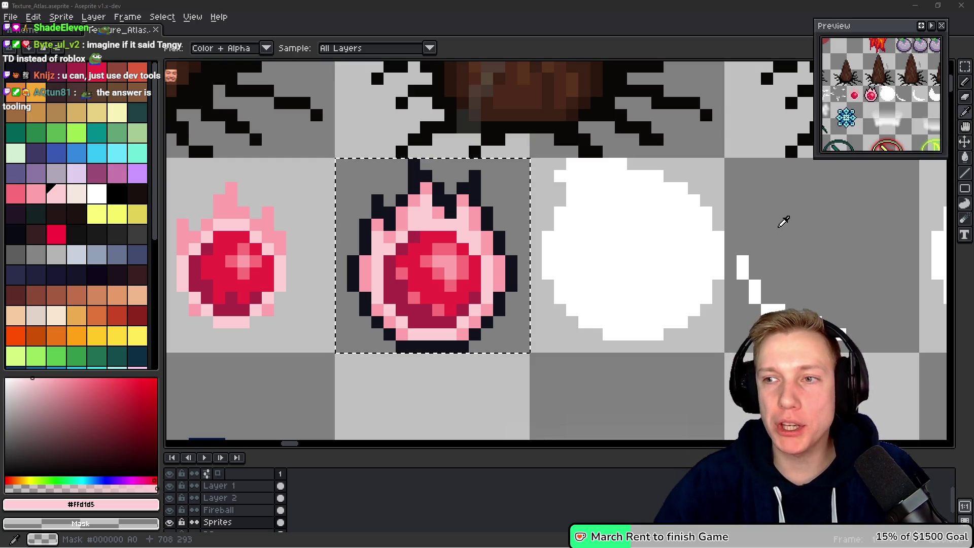
{"action": "scroll", "coordinate": [582, 205], "scroll_direction": "down", "scroll_amount": 2}
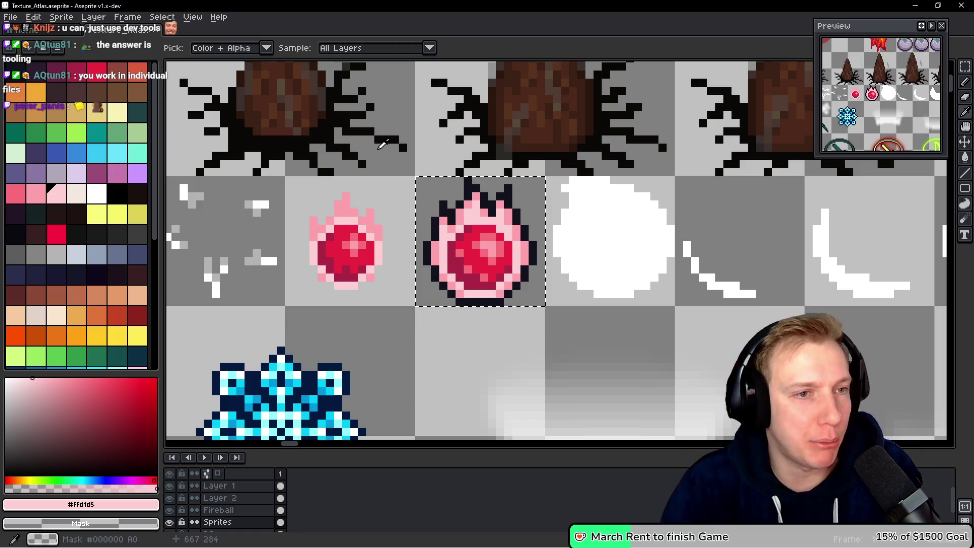
{"action": "key", "text": "b"}
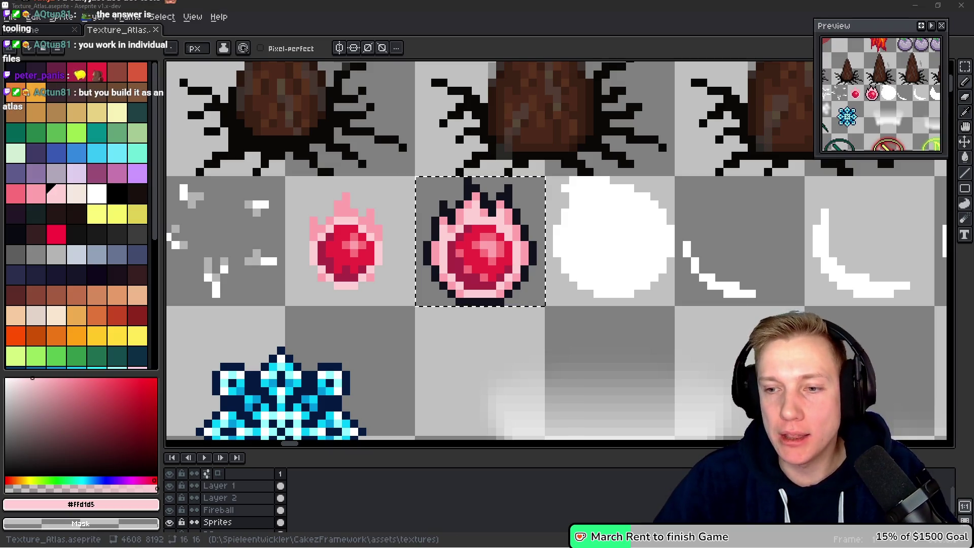
{"action": "scroll", "coordinate": [609, 261], "scroll_direction": "right", "scroll_amount": 1}
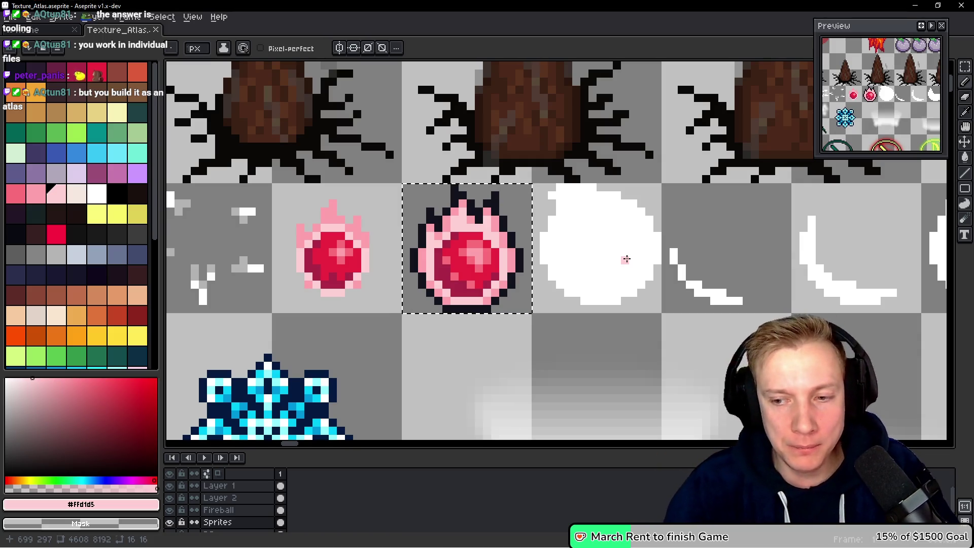
{"action": "key", "text": "i"}
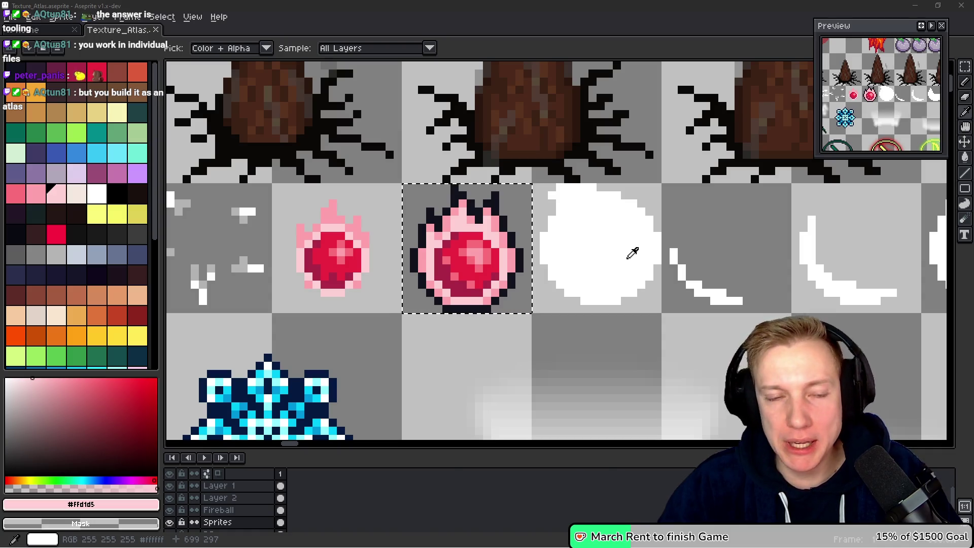
{"action": "key", "text": "alt+Tab"}
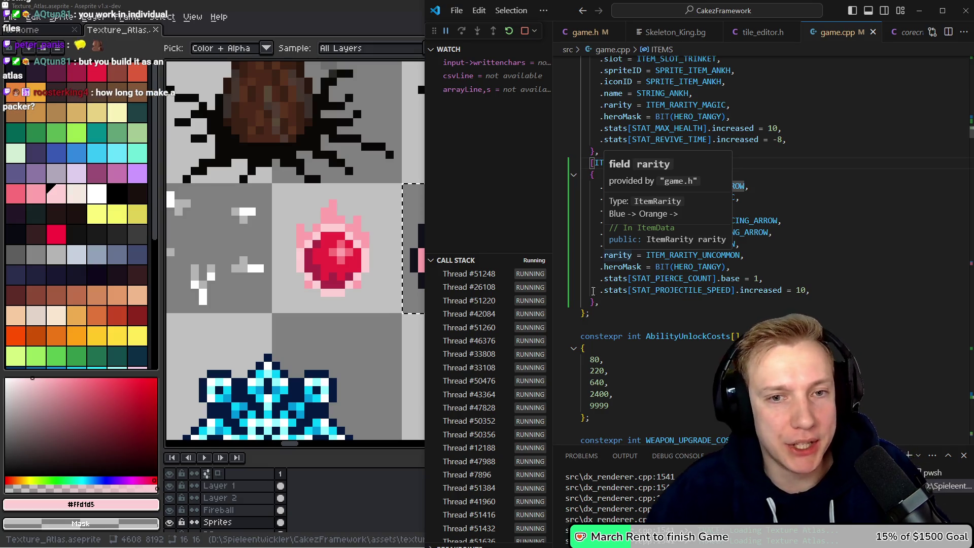
Open assets.h from the item definition code and widen the editor window.
{"action": "left_click", "coordinate": [729, 167]}
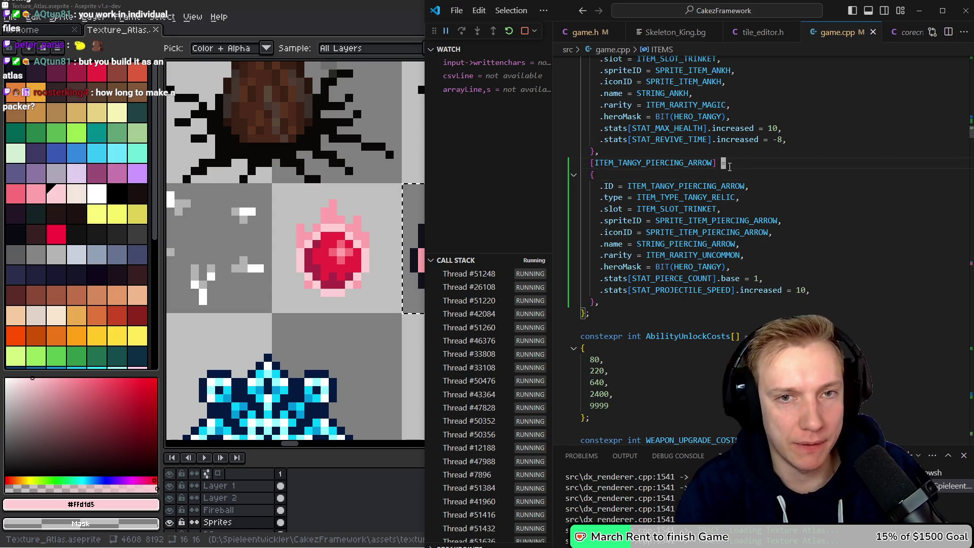
{"action": "key", "text": "ctrl+p"}
{"action": "type", "text": "ass"}
{"action": "key", "text": "Return"}
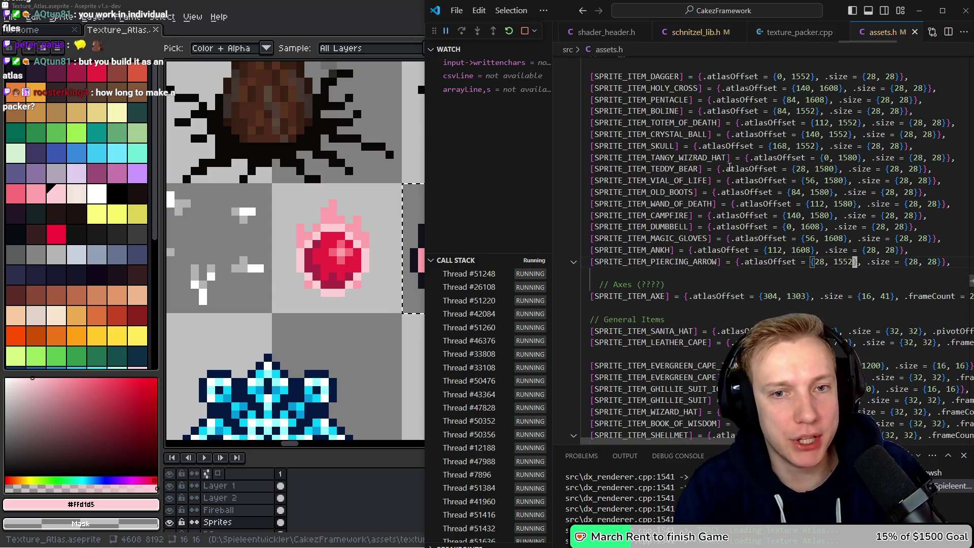
{"action": "key", "text": "Up"}
{"action": "key", "text": "Up"}
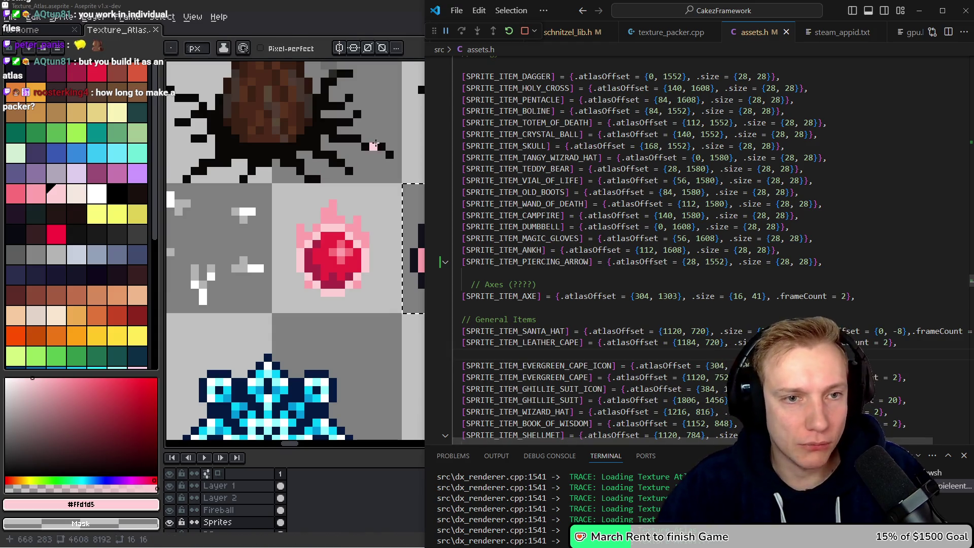
{"action": "left_click_drag", "start_coordinate": [427, 131], "coordinate": [165, 131]}
{"action": "scroll", "coordinate": [266, 176], "scroll_direction": "down", "scroll_amount": 1}
Add the missing space before .frameCount = 2 in the SPRITE_ITEM_SANTA_HAT entry.
{"action": "left_click", "coordinate": [281, 259]}
{"action": "left_click", "coordinate": [257, 317]}
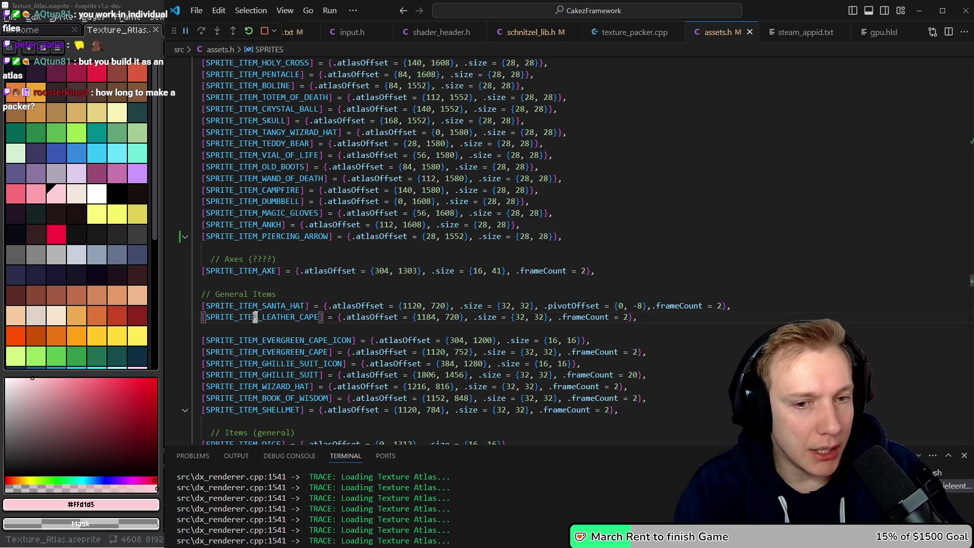
{"action": "key", "text": "Up"}
{"action": "key", "text": "End"}
{"action": "key", "text": "Left"}
{"action": "key", "text": "Left"}
{"action": "key", "text": "ctrl+Left"}
{"action": "key", "text": "ctrl+Left"}
{"action": "key", "text": "ctrl+Left"}
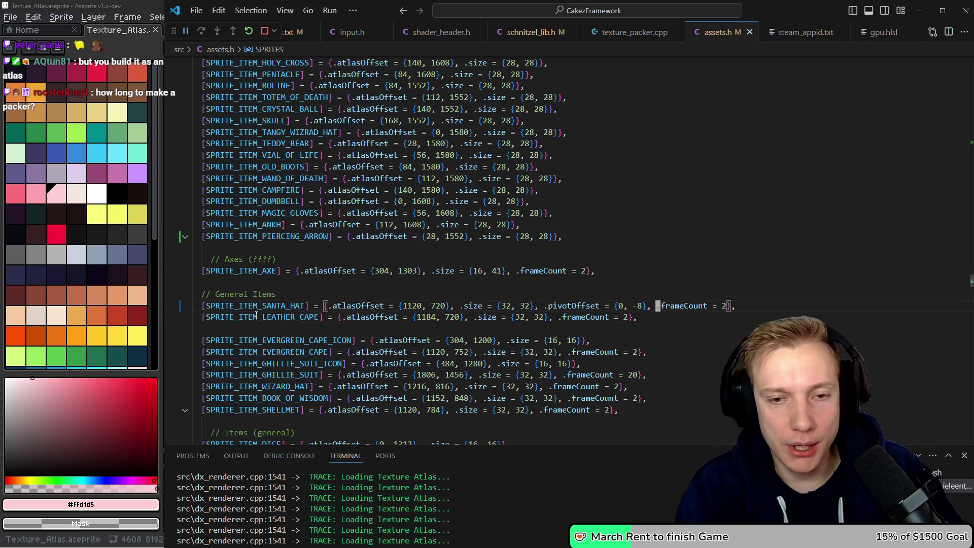
{"action": "key", "text": "BackSpace"}
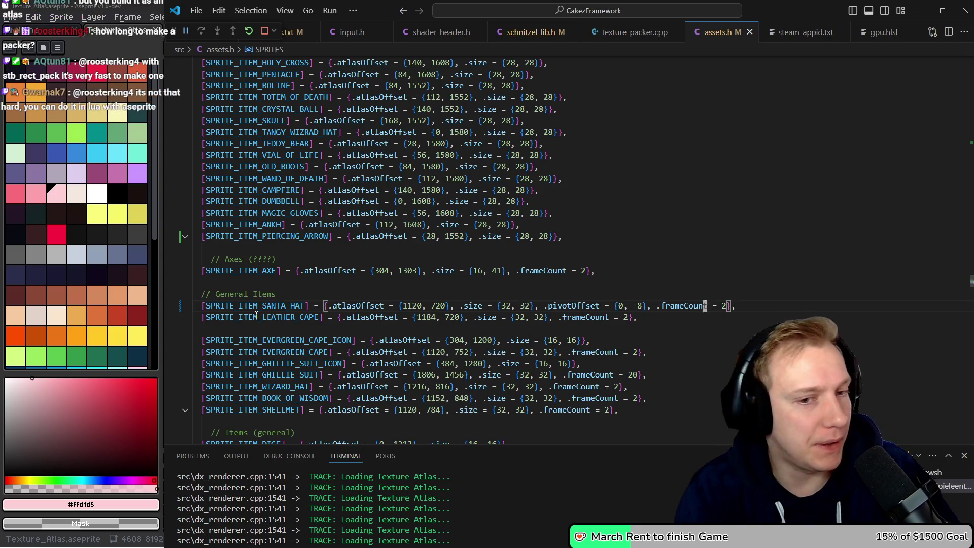
{"action": "key", "text": "ctrl+Left"}
{"action": "key", "text": "ctrl+Left"}
{"action": "key", "text": "ctrl+Left"}
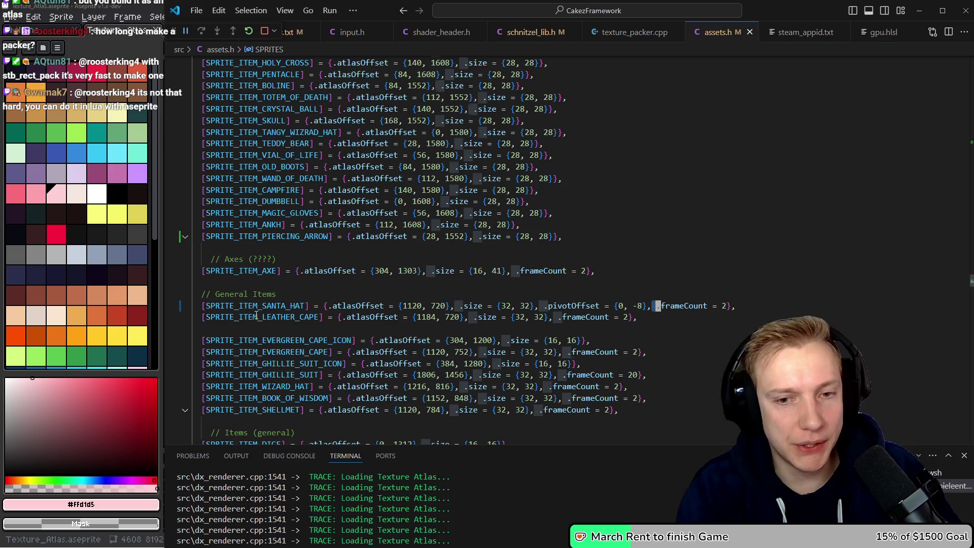
{"action": "key", "text": "ctrl+shift+Right"}
{"action": "key", "text": "ctrl+shift+Right"}
{"action": "key", "text": "ctrl+shift+Right"}
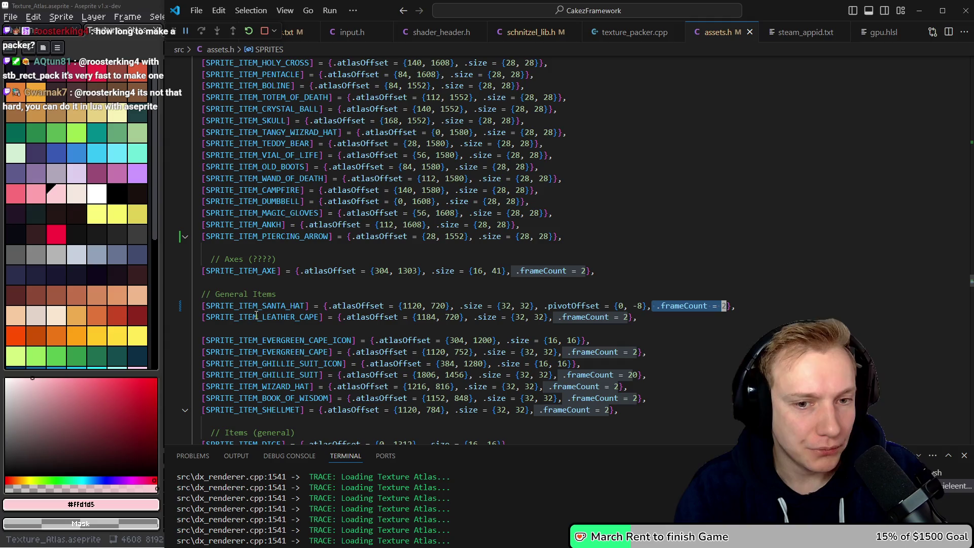
Inspect the atlasOffset, size and pivotOffset fields of the PIERCING_ARROW and CRISPY_MEAT entries.
{"action": "key", "text": "Up"}
{"action": "key", "text": "Up"}
{"action": "key", "text": "Up"}
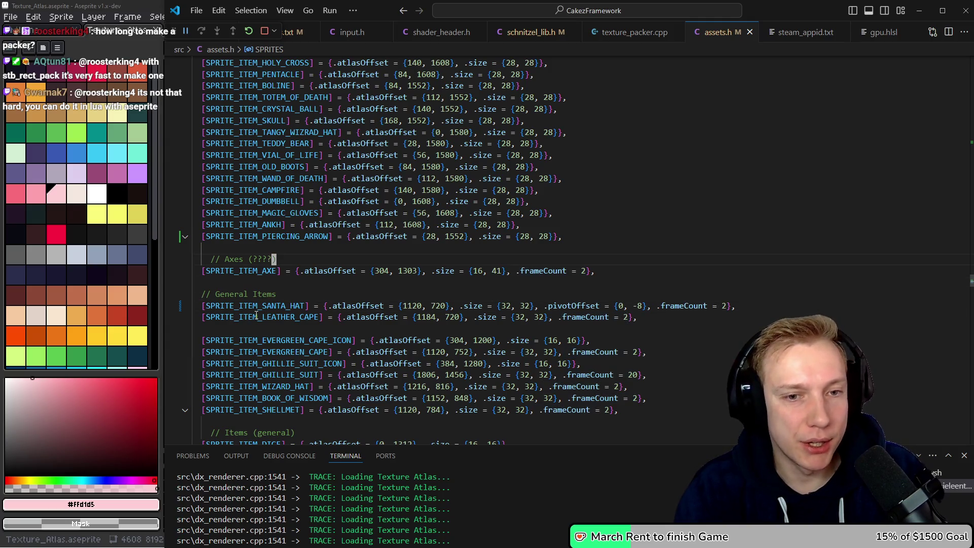
{"action": "key", "text": "Home"}
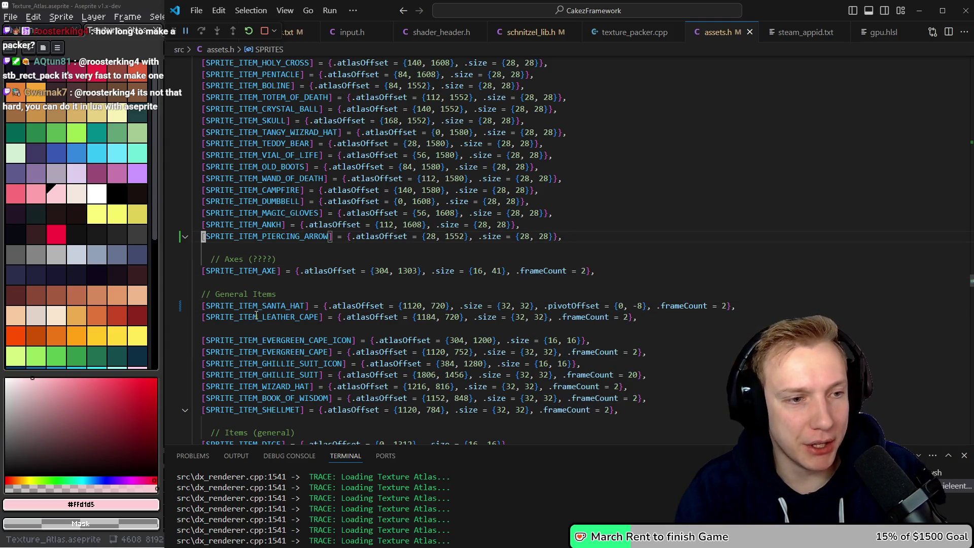
{"action": "key", "text": "End"}
{"action": "key", "text": "Left"}
{"action": "key", "text": "Left"}
{"action": "key", "text": "Left"}
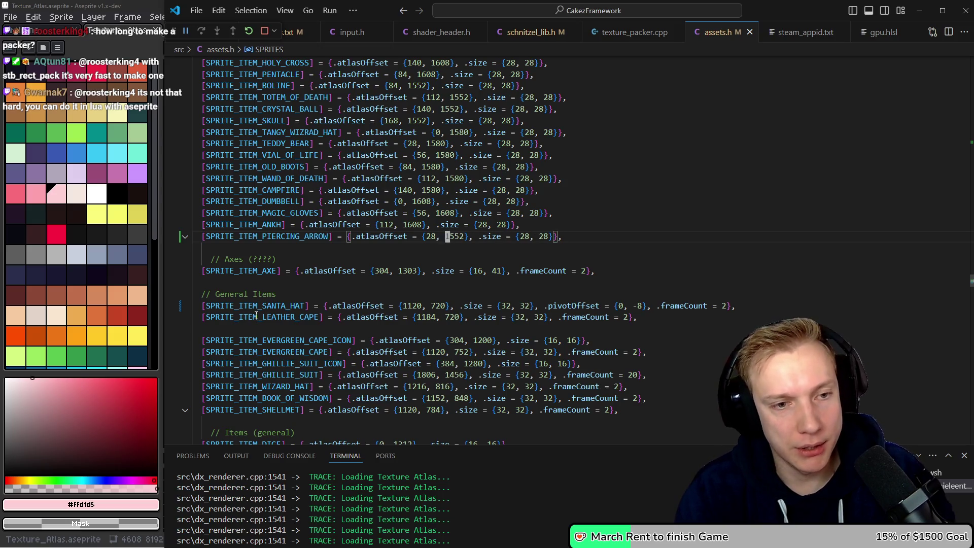
{"action": "key", "text": "End"}
{"action": "key", "text": "Left"}
{"action": "key", "text": "Left"}
{"action": "key", "text": "Left"}
{"action": "key", "text": "Left"}
{"action": "key", "text": "Left"}
{"action": "key", "text": "Left"}
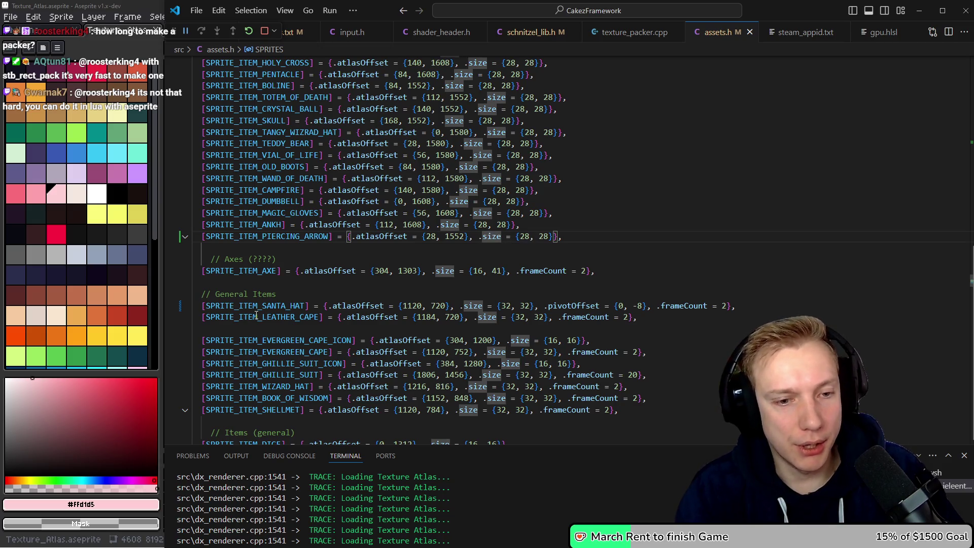
{"action": "scroll", "coordinate": [442, 266], "scroll_direction": "down", "scroll_amount": 8}
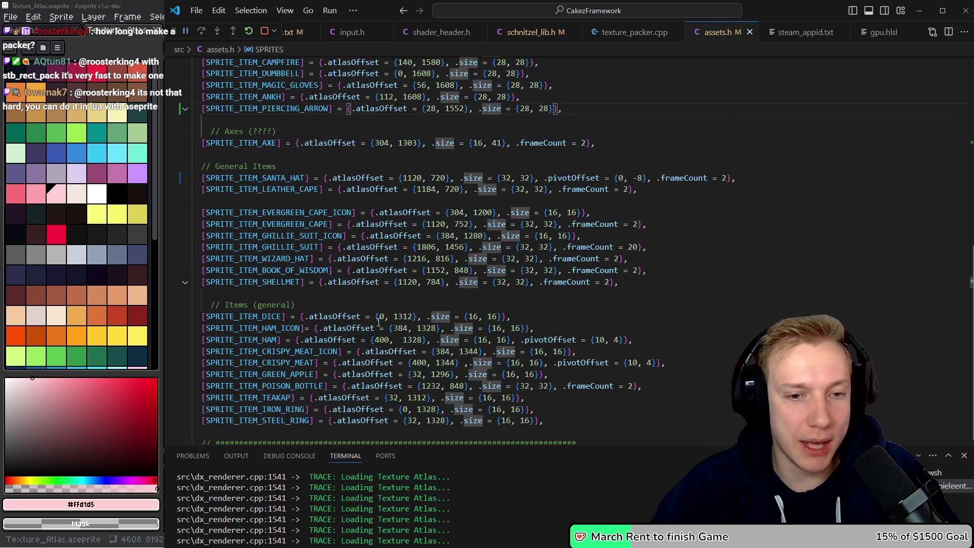
{"action": "left_click_drag", "start_coordinate": [554, 209], "coordinate": [666, 210]}
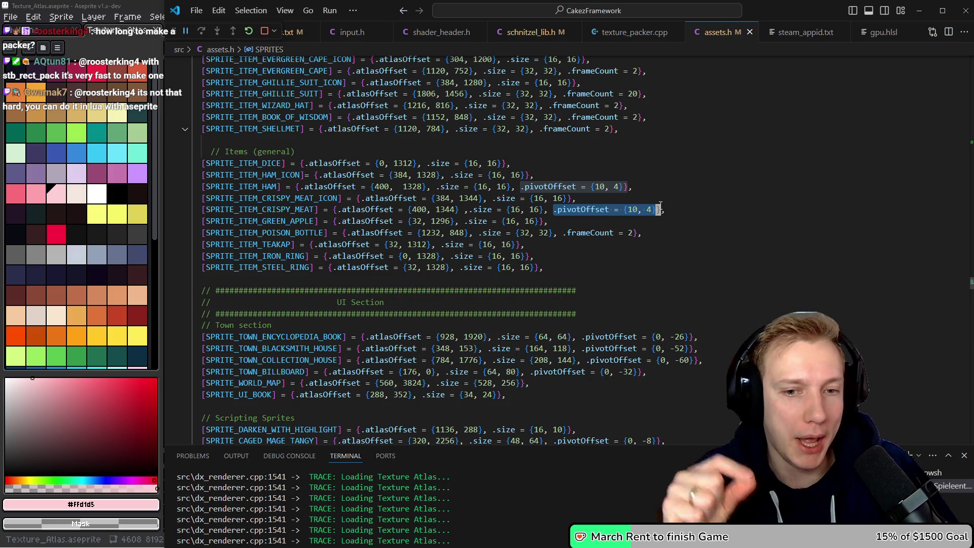
{"action": "scroll", "coordinate": [641, 352], "scroll_direction": "down", "scroll_amount": 3}
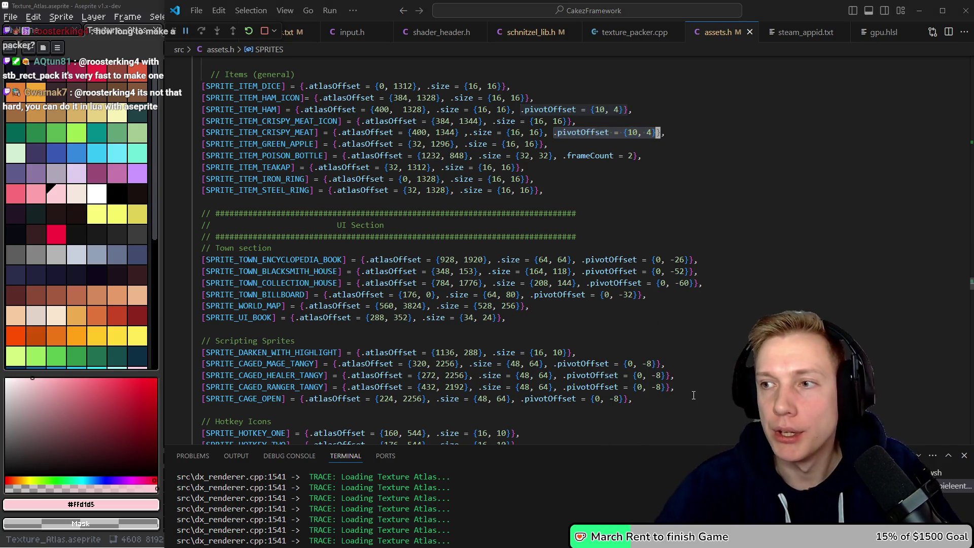
{"action": "key", "text": "alt+Tab"}
Select the 32x32 cell around the small spider and measure its height with a one-pixel column.
{"action": "scroll", "coordinate": [784, 300], "scroll_direction": "down", "scroll_amount": 2}
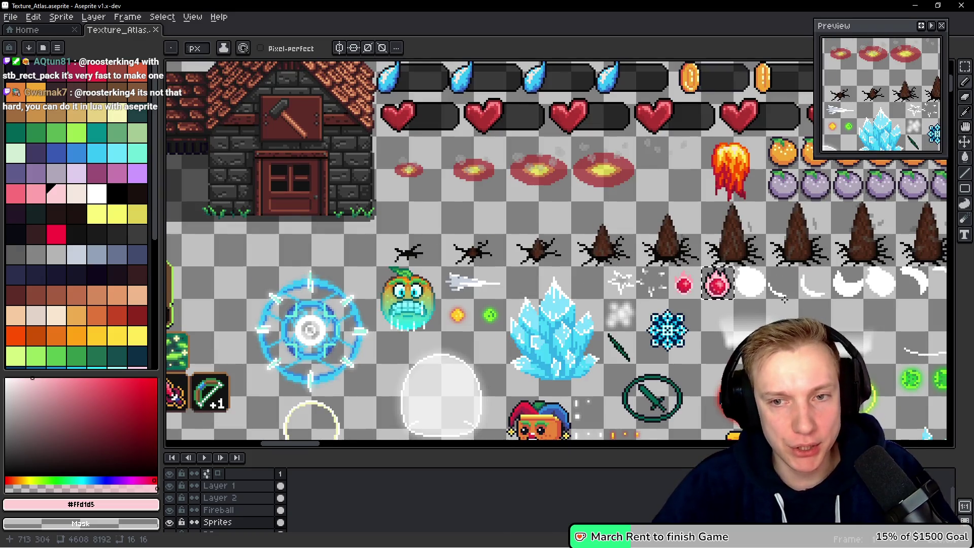
{"action": "scroll", "coordinate": [784, 300], "scroll_direction": "right", "scroll_amount": 5}
{"action": "scroll", "coordinate": [496, 277], "scroll_direction": "up", "scroll_amount": 2}
{"action": "scroll", "coordinate": [382, 273], "scroll_direction": "left", "scroll_amount": 2}
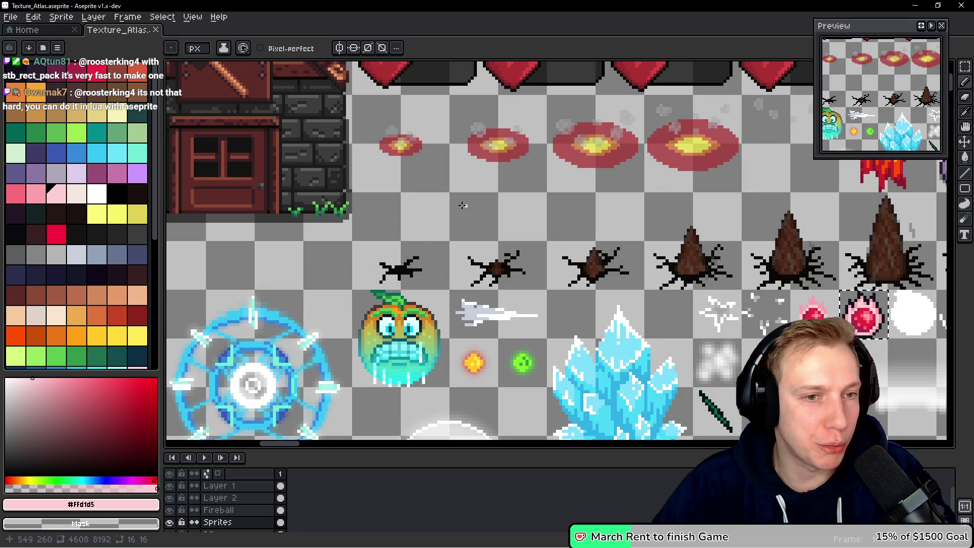
{"action": "scroll", "coordinate": [508, 273], "scroll_direction": "right", "scroll_amount": 5}
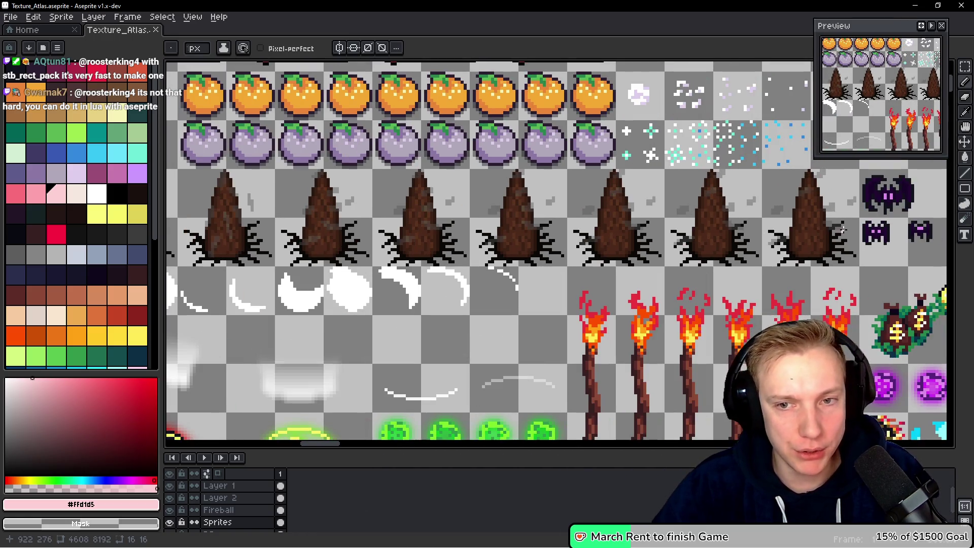
{"action": "scroll", "coordinate": [842, 230], "scroll_direction": "left", "scroll_amount": 6}
{"action": "scroll", "coordinate": [368, 195], "scroll_direction": "up", "scroll_amount": 1}
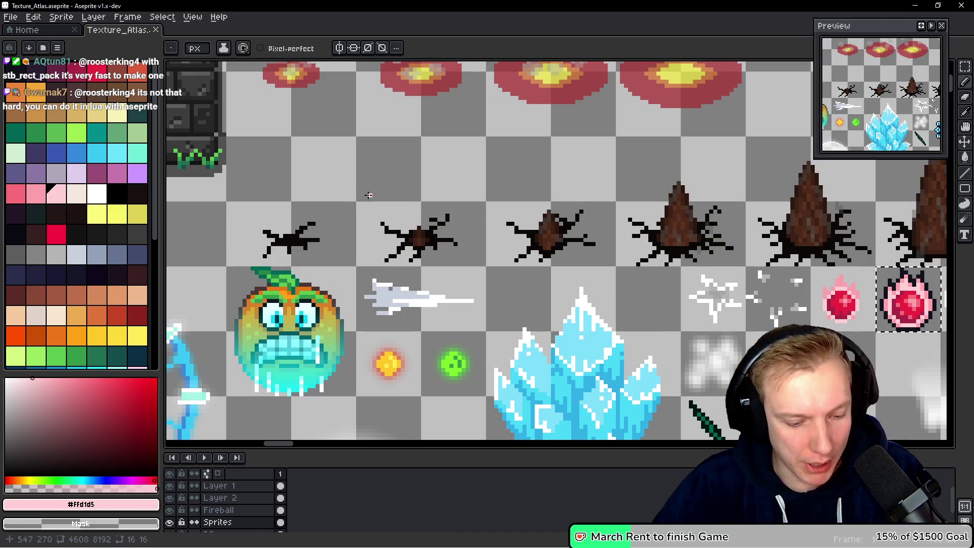
{"action": "key", "text": "m"}
{"action": "left_click_drag", "start_coordinate": [358, 138], "coordinate": [483, 264]}
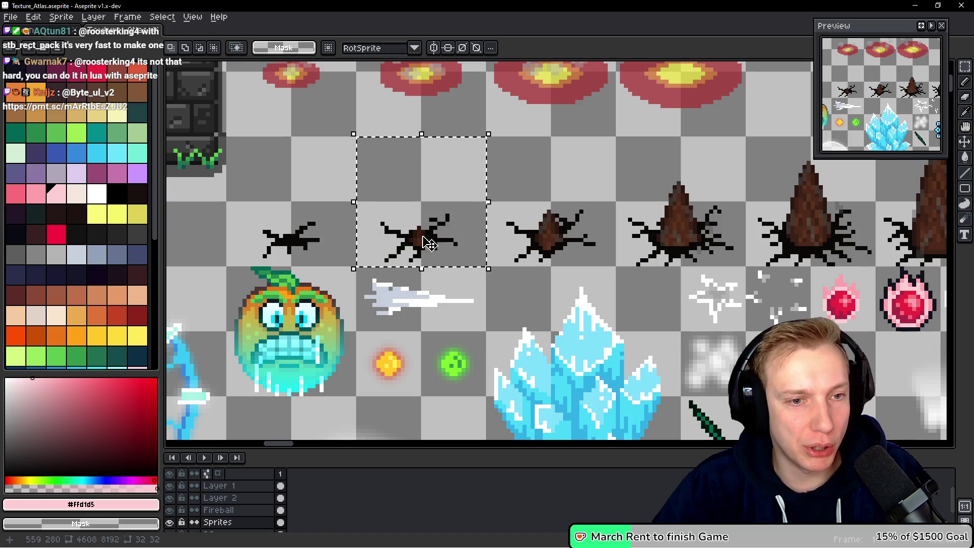
{"action": "scroll", "coordinate": [427, 204], "scroll_direction": "up", "scroll_amount": 2}
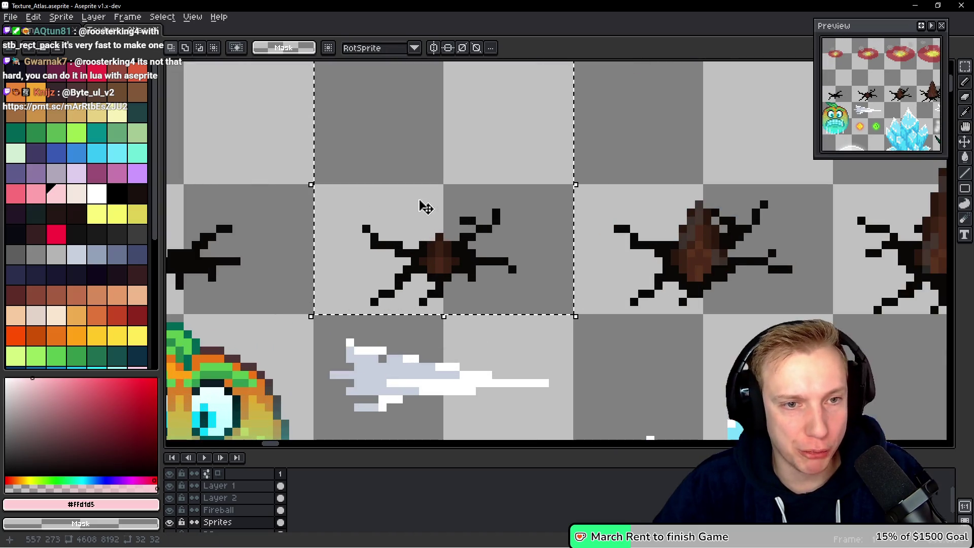
{"action": "scroll", "coordinate": [448, 187], "scroll_direction": "up", "scroll_amount": 2}
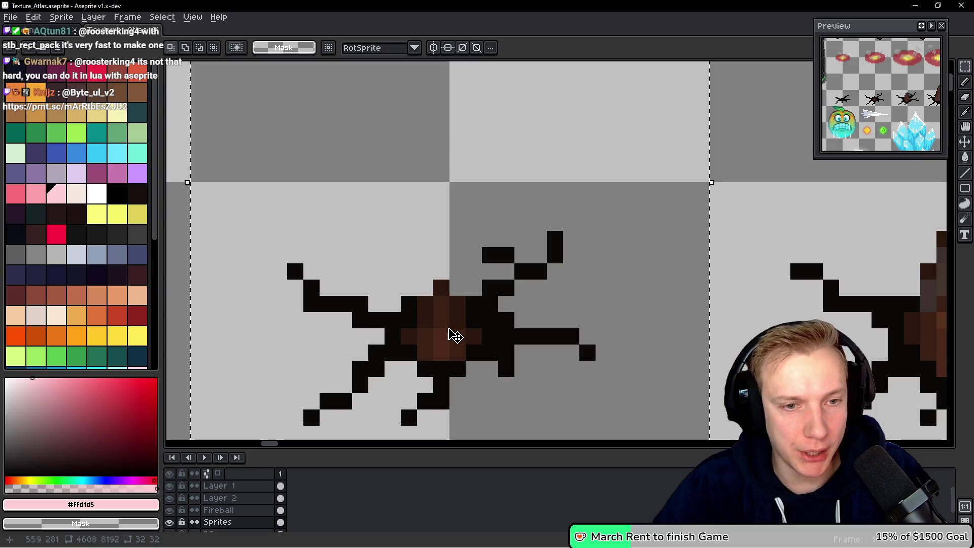
{"action": "left_click", "coordinate": [458, 192]}
{"action": "left_click_drag", "start_coordinate": [457, 190], "coordinate": [457, 339]}
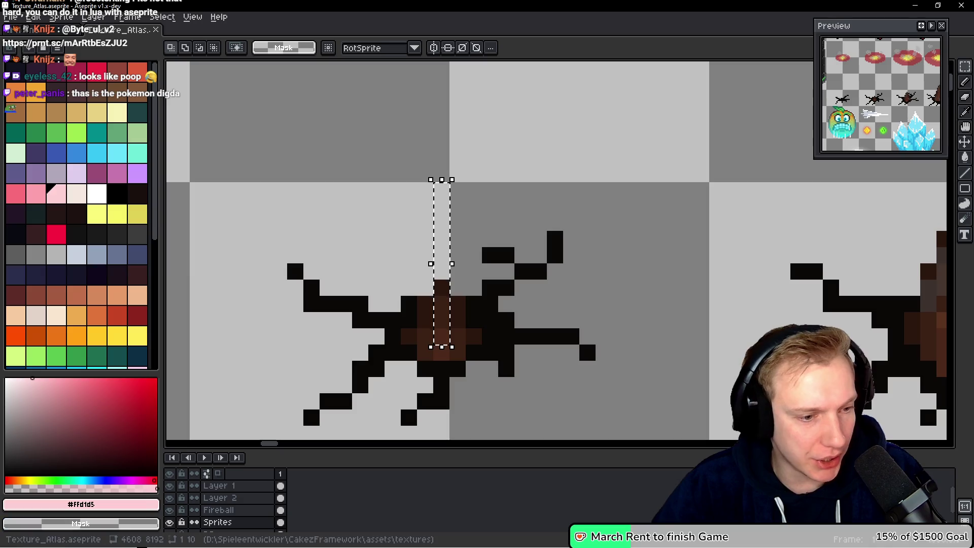
Measure a pixel block on the spider and the width of its brown body.
{"action": "scroll", "coordinate": [488, 308], "scroll_direction": "down", "scroll_amount": 1}
{"action": "scroll", "coordinate": [489, 307], "scroll_direction": "down", "scroll_amount": 1}
{"action": "scroll", "coordinate": [490, 307], "scroll_direction": "up", "scroll_amount": 1}
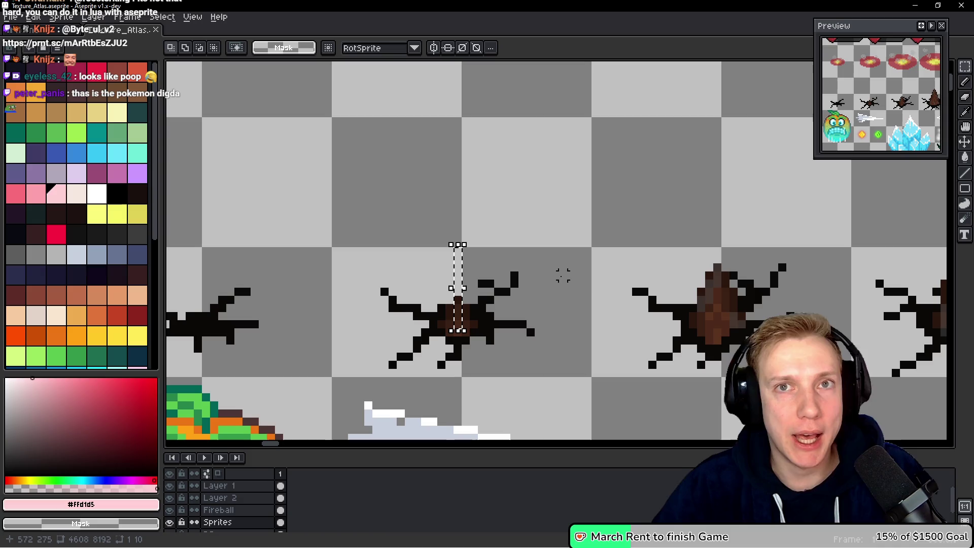
{"action": "scroll", "coordinate": [456, 251], "scroll_direction": "up", "scroll_amount": 3}
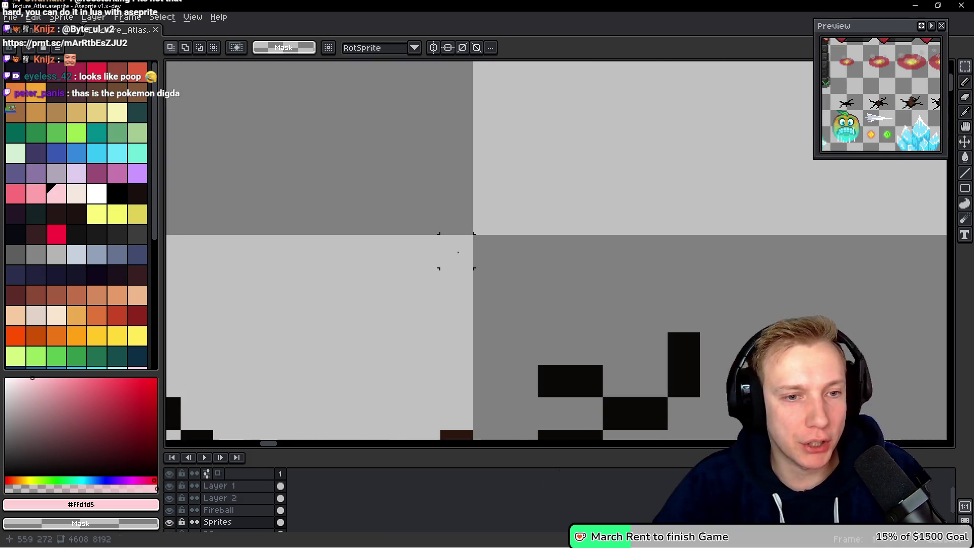
{"action": "left_click_drag", "start_coordinate": [441, 203], "coordinate": [491, 249]}
{"action": "scroll", "coordinate": [535, 313], "scroll_direction": "down", "scroll_amount": 5}
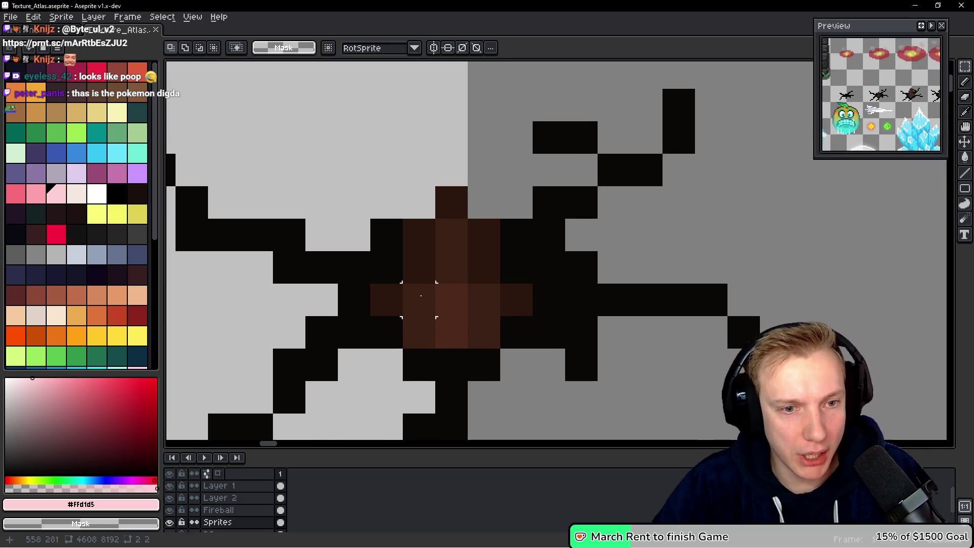
{"action": "left_click_drag", "start_coordinate": [437, 285], "coordinate": [506, 327]}
{"action": "key", "text": "ctrl+d"}
{"action": "key", "text": "i"}
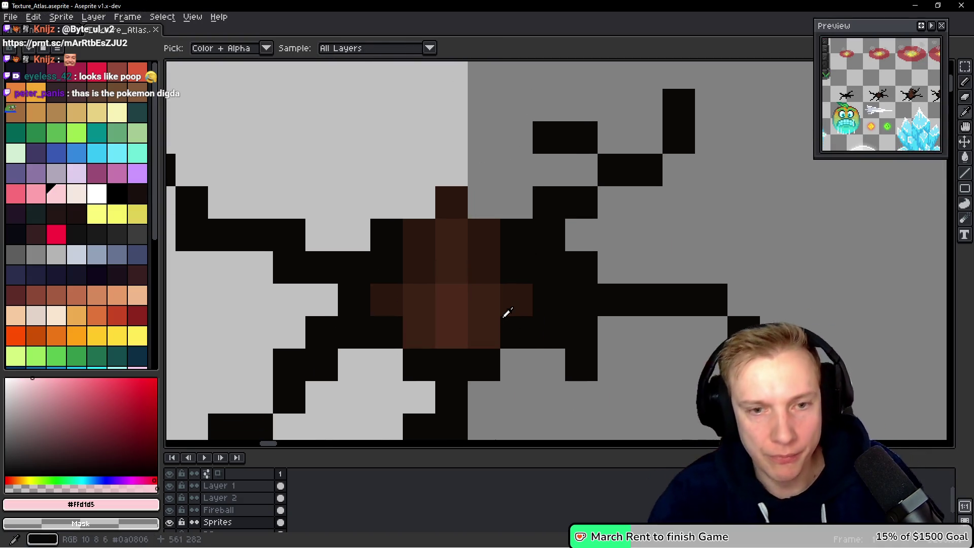
{"action": "key", "text": "m"}
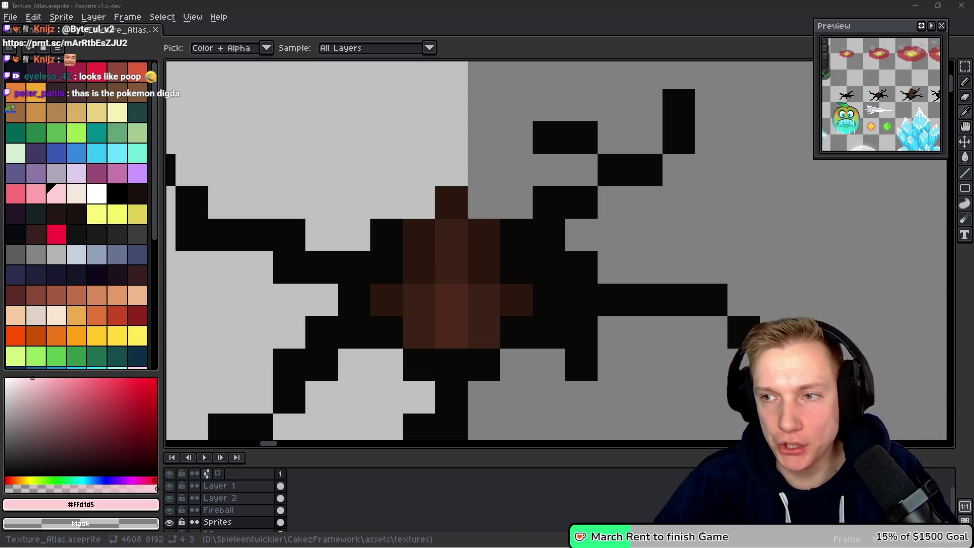
Pan toward the neighbouring sprites and select the whole row of spider sprites.
{"action": "scroll", "coordinate": [600, 242], "scroll_direction": "down", "scroll_amount": 4}
{"action": "left_click_drag", "start_coordinate": [600, 242], "coordinate": [321, 213]}
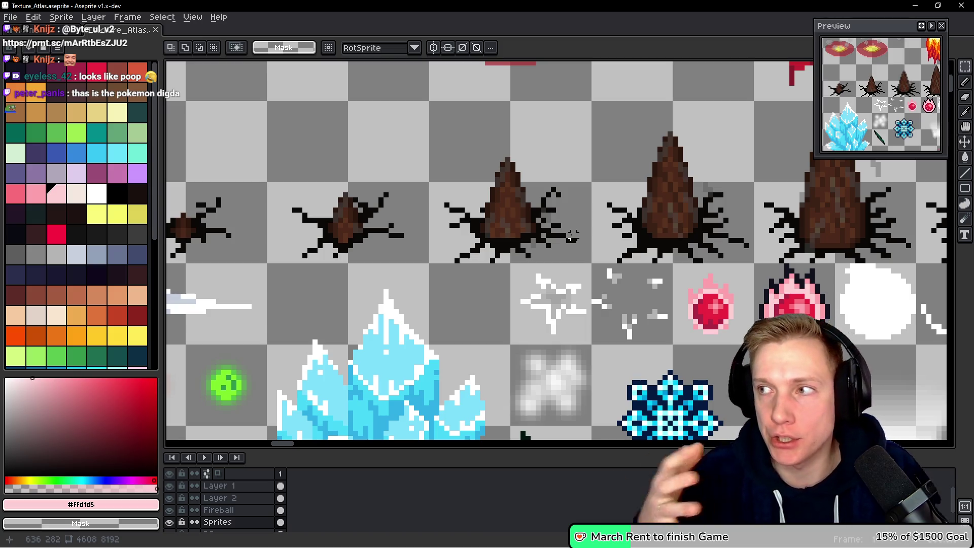
{"action": "scroll", "coordinate": [538, 215], "scroll_direction": "down", "scroll_amount": 2}
{"action": "mouse_move", "coordinate": [204, 150]}
{"action": "left_mouse_down"}
{"action": "mouse_move", "coordinate": [903, 223]}
{"action": "mouse_move", "coordinate": [937, 259]}
{"action": "mouse_move", "coordinate": [788, 236]}
{"action": "left_mouse_up"}
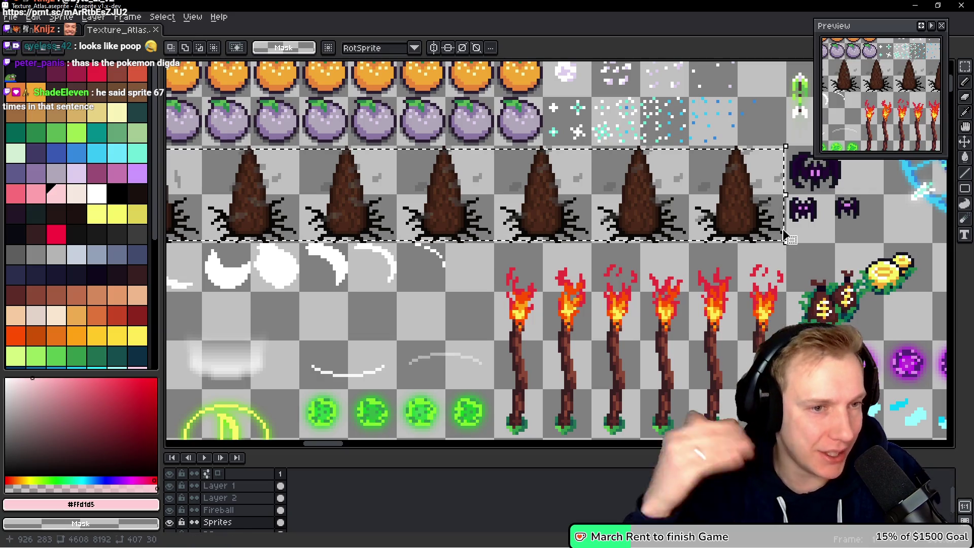
{"action": "scroll", "coordinate": [575, 222], "scroll_direction": "down", "scroll_amount": 1}
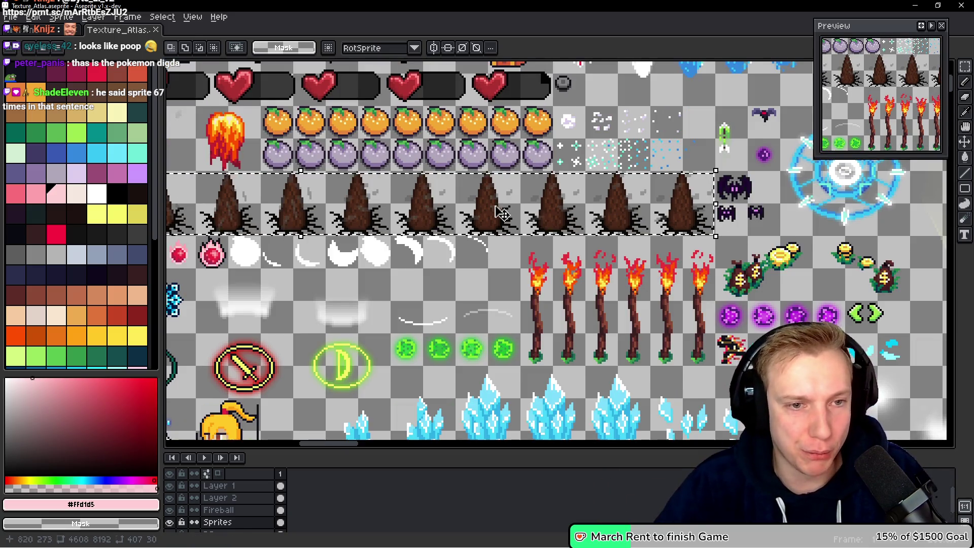
{"action": "scroll", "coordinate": [511, 216], "scroll_direction": "up", "scroll_amount": 3}
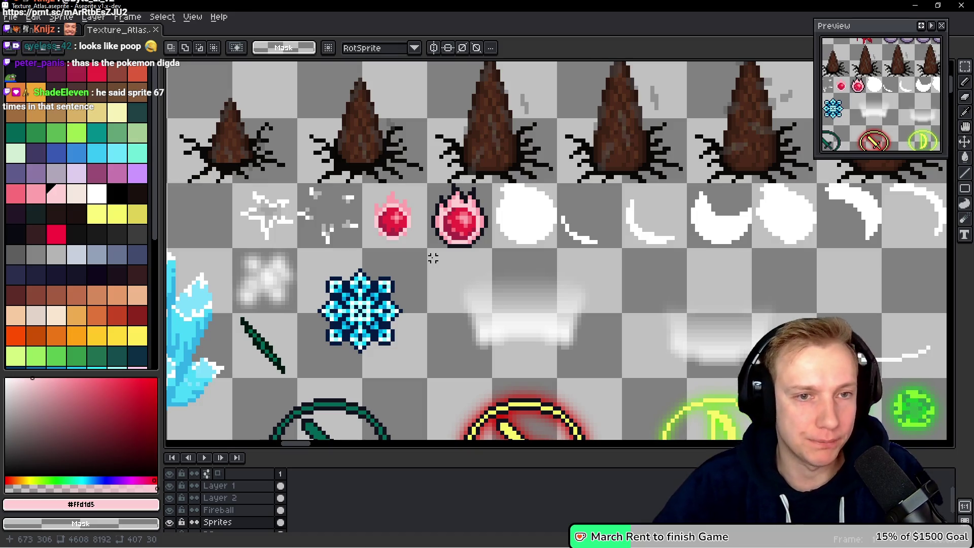
{"action": "scroll", "coordinate": [442, 216], "scroll_direction": "up", "scroll_amount": 2}
Zoom into the larger gem's top-left corner to read its atlas coordinates.
{"action": "key", "text": "alt+Tab"}
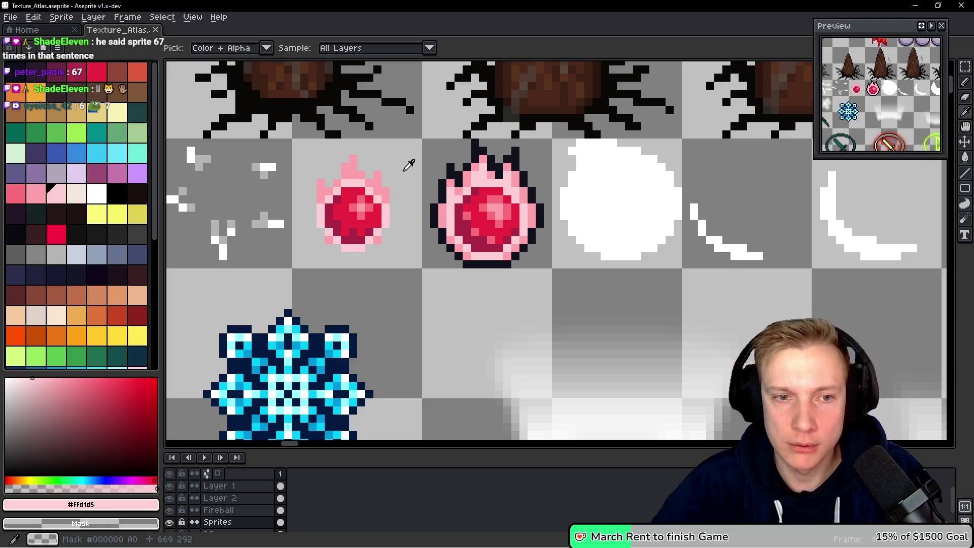
{"action": "scroll", "coordinate": [511, 169], "scroll_direction": "up", "scroll_amount": 5}
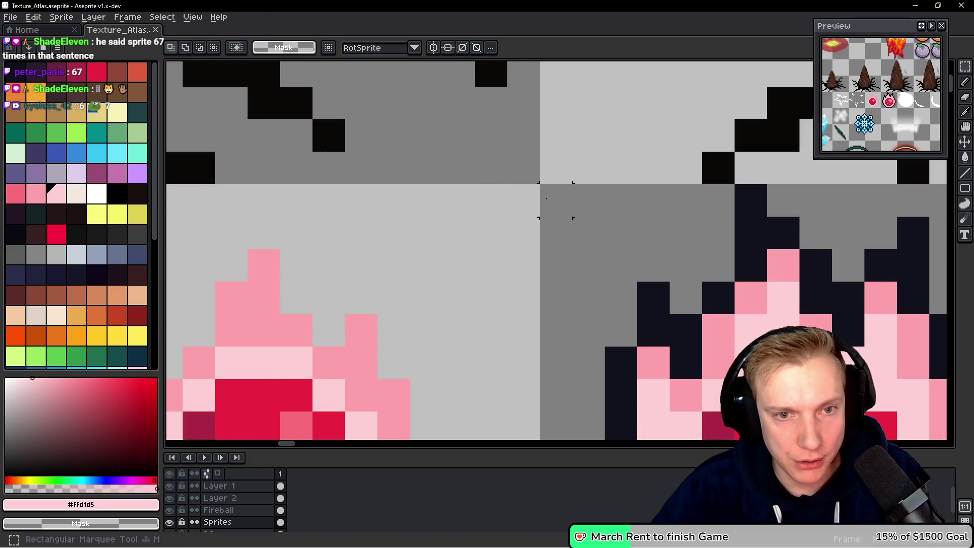
Duplicate SPRITE_UI_ICON_SKILLPOINT in the SpriteID enum as SPRITE_UI_ICON_SKILLPOINT_BIG.
{"action": "key", "text": "alt+Tab"}
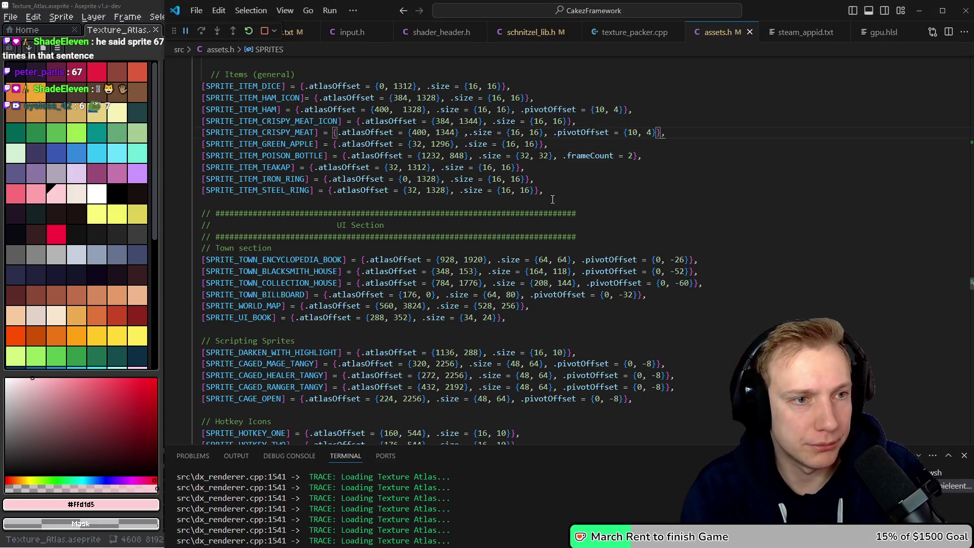
{"action": "scroll", "coordinate": [552, 199], "scroll_direction": "down", "scroll_amount": 15}
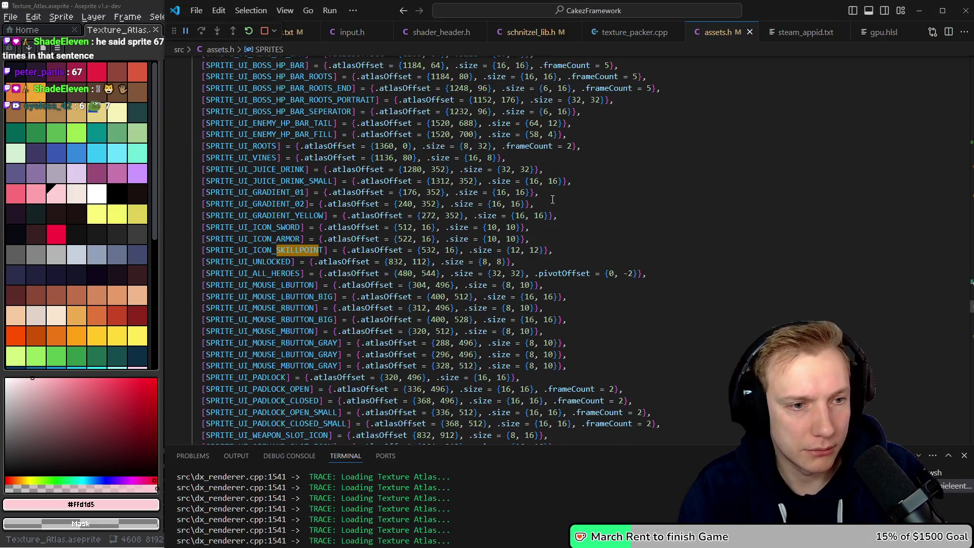
{"action": "key", "text": "F12"}
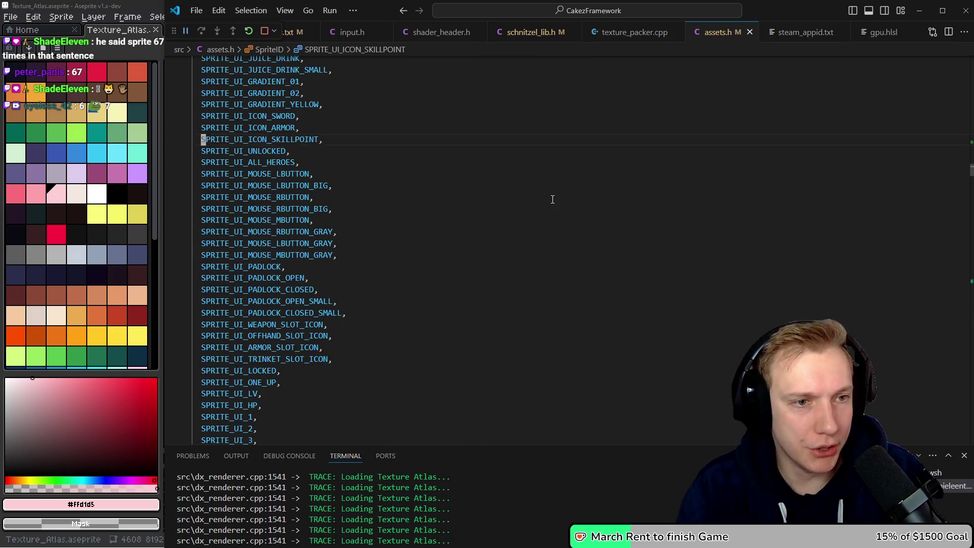
{"action": "key", "text": "shift+alt+Down"}
{"action": "key", "text": "ctrl+Right"}
{"action": "type", "text": "_BI"}
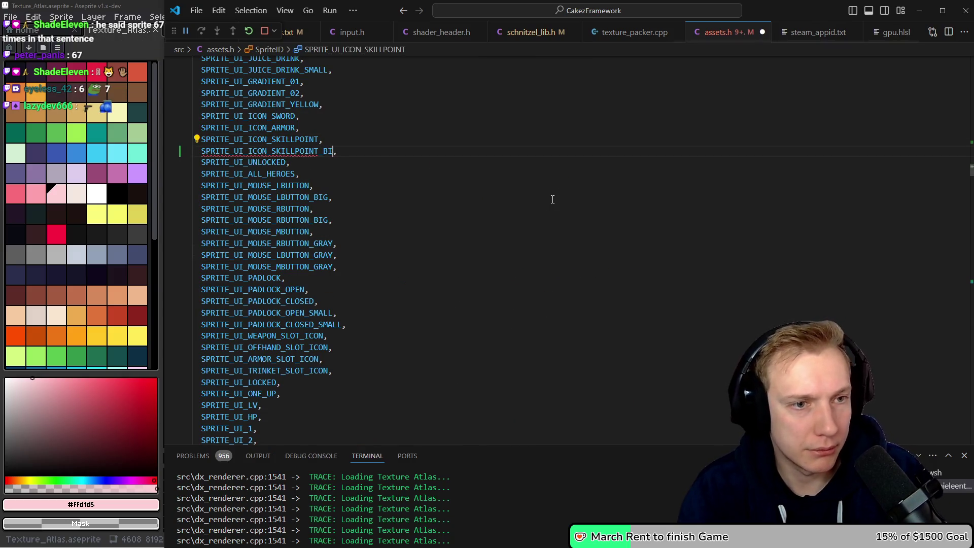
Add its sprite table entry with .atlasOffset = {} and .size = {16, 16}.
{"action": "key", "text": "alt+Left"}
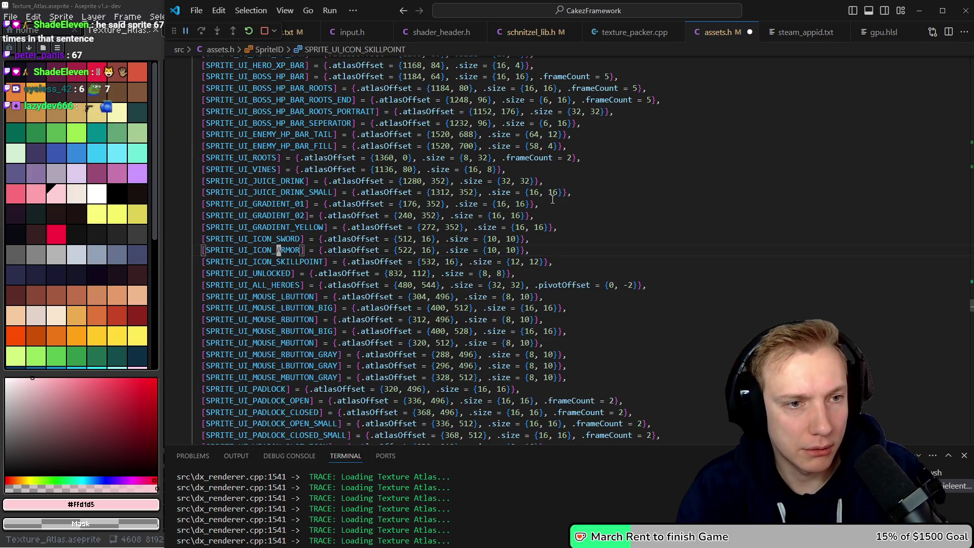
{"action": "key", "text": "Down"}
{"action": "key", "text": "End"}
{"action": "key", "text": "Return"}
{"action": "type", "text": "["}
{"action": "key", "text": "ctrl+v"}
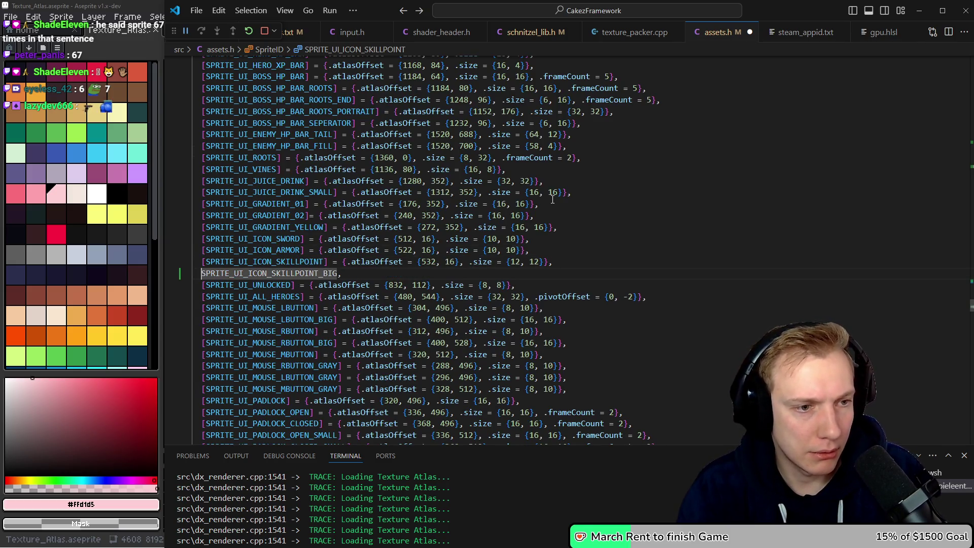
{"action": "type", "text": "], ="}
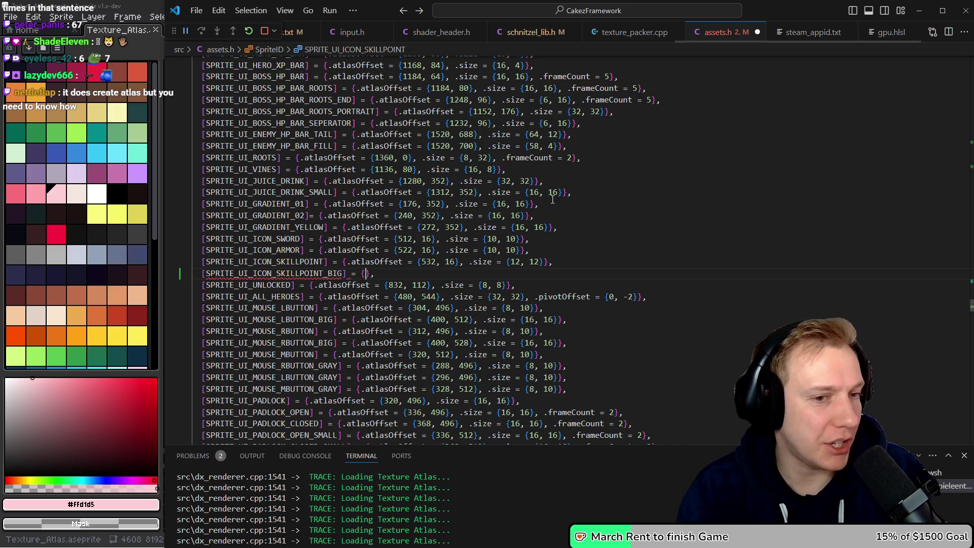
{"action": "type", "text": ".atlasOffset = {}, .size = {16, }},"}
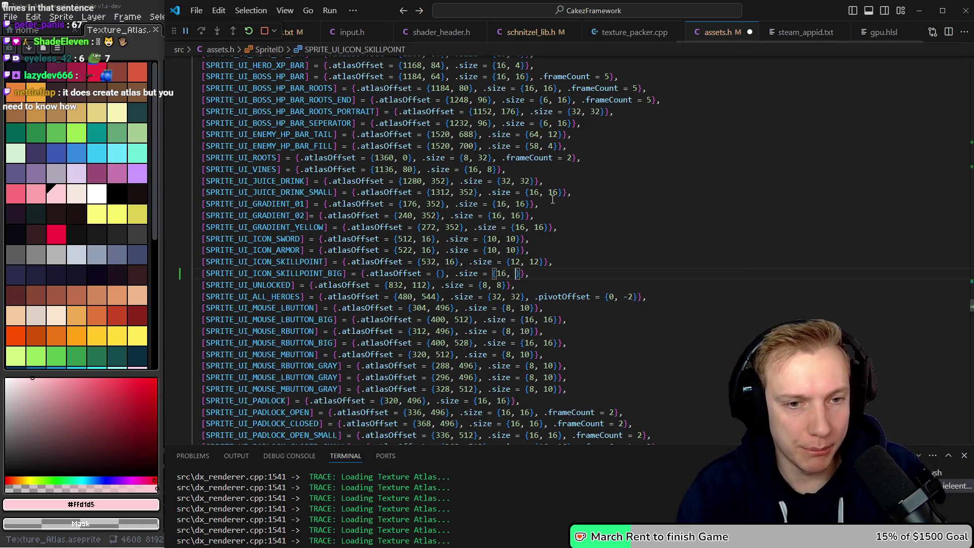
{"action": "type", "text": "16"}
{"action": "key", "text": "ctrl+Left"}
{"action": "key", "text": "ctrl+Left"}
{"action": "key", "text": "ctrl+Left"}
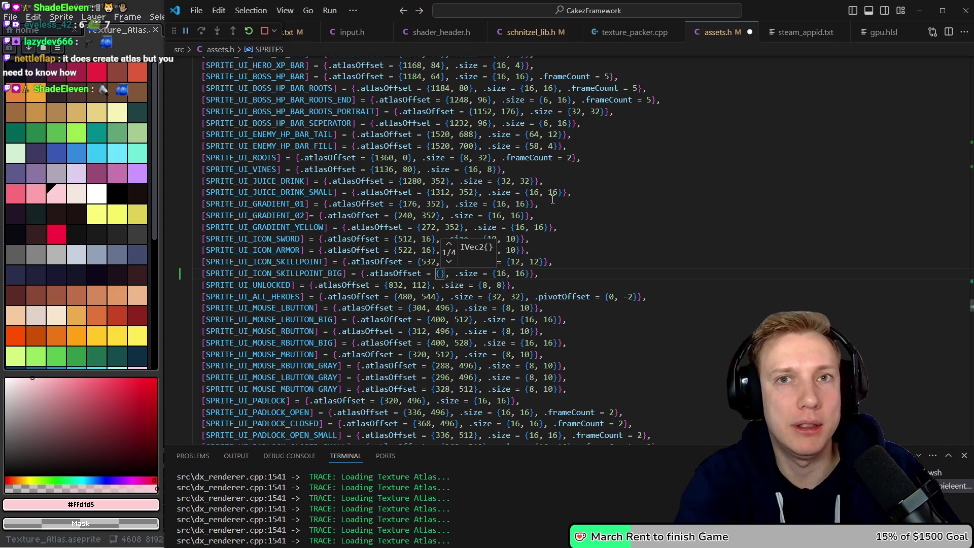
{"action": "key", "text": "Escape"}
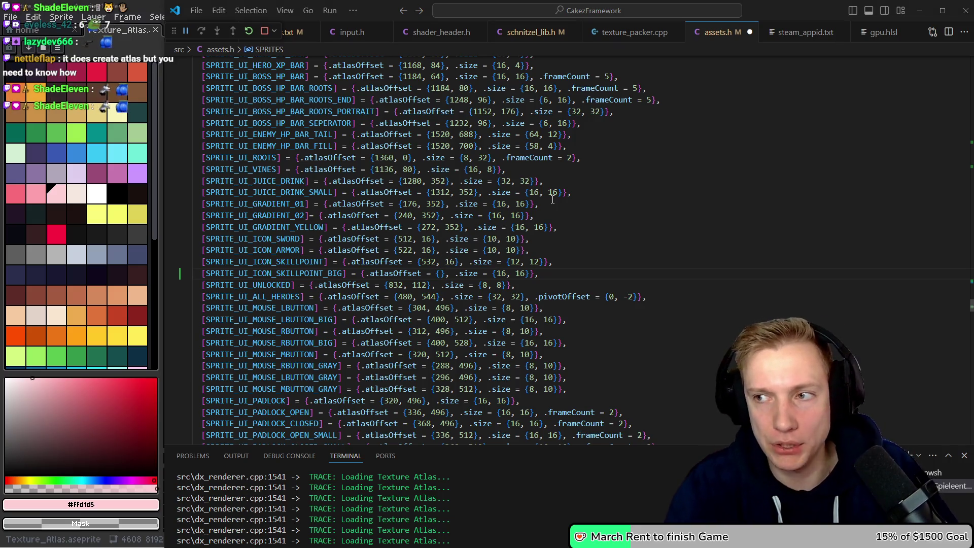
{"action": "key", "text": "alt+Tab"}
{"action": "scroll", "coordinate": [552, 198], "scroll_direction": "up", "scroll_amount": 2}
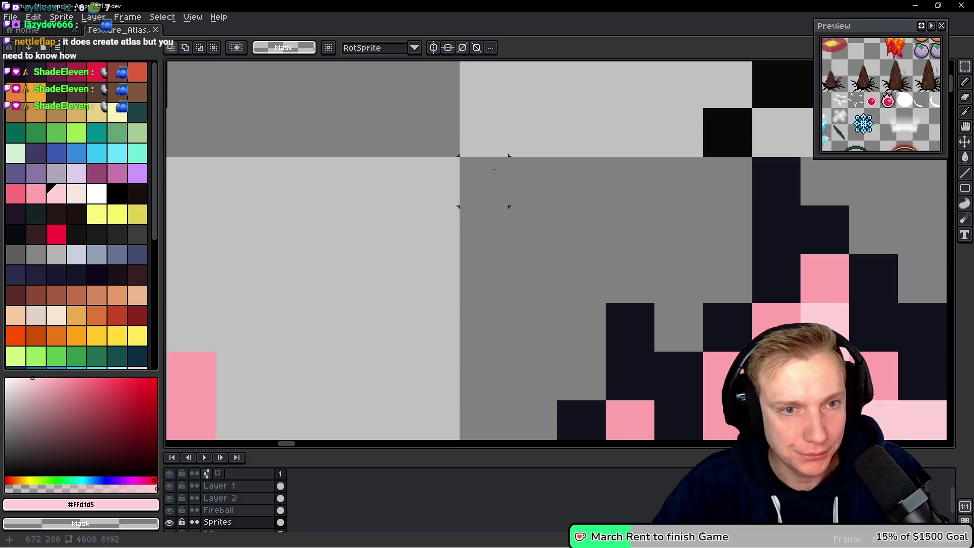
Fill in SKILLPOINT_BIG's atlas offset as {672, 288}, comparing against the atlas.
{"action": "key", "text": "alt+Tab"}
{"action": "type", "text": "672, 288"}
{"action": "key", "text": "alt+Tab"}
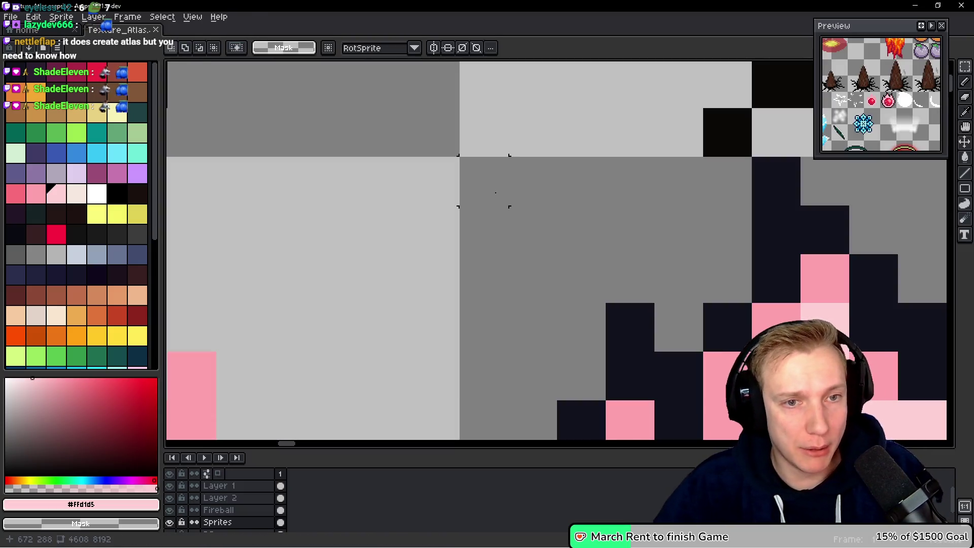
{"action": "key", "text": "alt+Tab"}
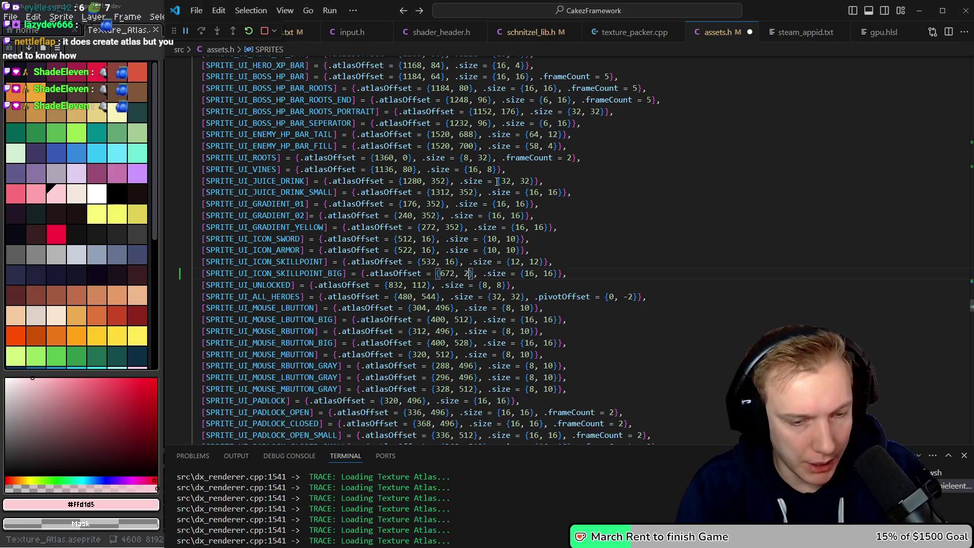
{"action": "key", "text": "alt+Tab"}
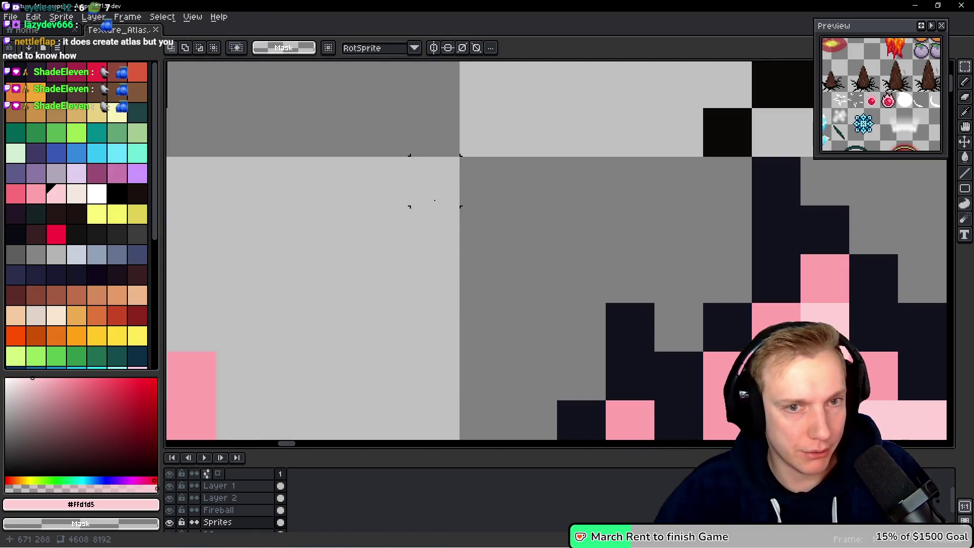
{"action": "key", "text": "alt+Tab"}
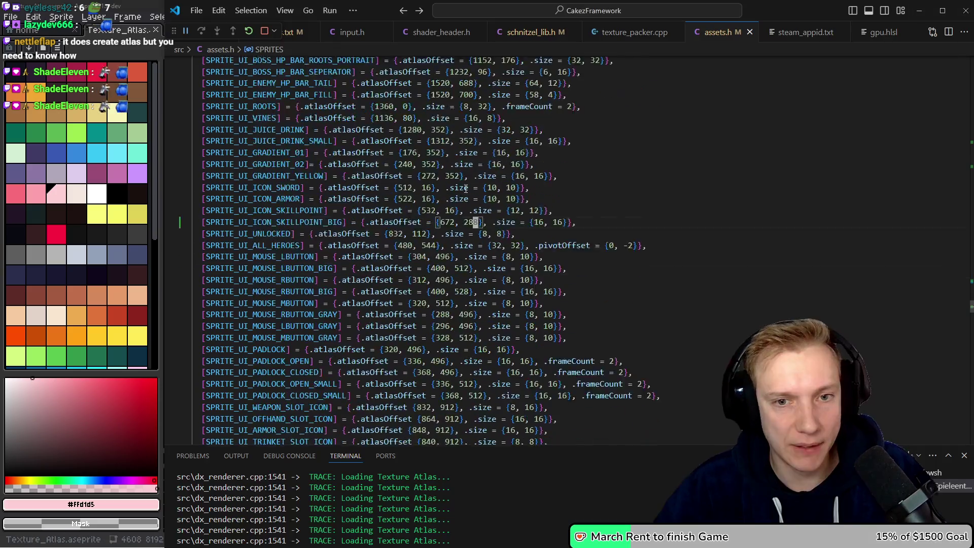
{"action": "scroll", "coordinate": [479, 188], "scroll_direction": "down", "scroll_amount": 3}
Select the tile holding the larger pink-flamed gem and bring its top flames into view.
{"action": "key", "text": "alt+Tab"}
{"action": "scroll", "coordinate": [566, 219], "scroll_direction": "down", "scroll_amount": 1}
{"action": "scroll", "coordinate": [573, 224], "scroll_direction": "down", "scroll_amount": 3}
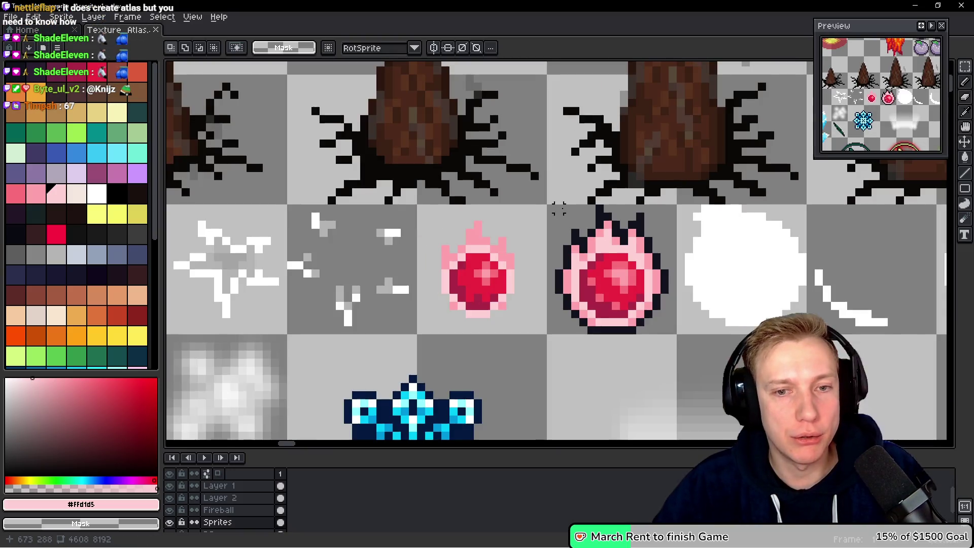
{"action": "scroll", "coordinate": [461, 205], "scroll_direction": "up", "scroll_amount": 3}
{"action": "mouse_move", "coordinate": [412, 195]}
{"action": "left_mouse_down"}
{"action": "mouse_move", "coordinate": [527, 321]}
{"action": "mouse_move", "coordinate": [611, 393]}
{"action": "left_mouse_up"}
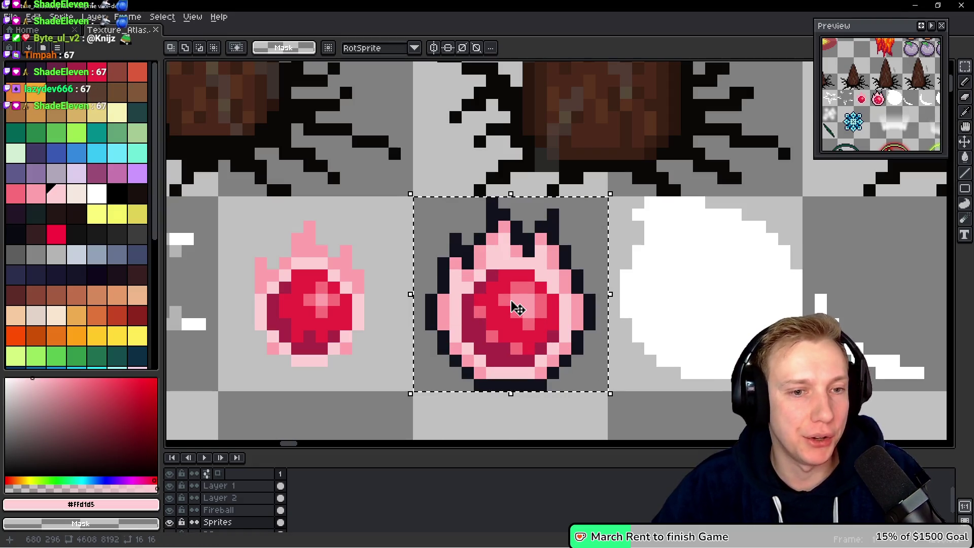
{"action": "scroll", "coordinate": [496, 239], "scroll_direction": "up", "scroll_amount": 3}
{"action": "scroll", "coordinate": [496, 242], "scroll_direction": "down", "scroll_amount": 1}
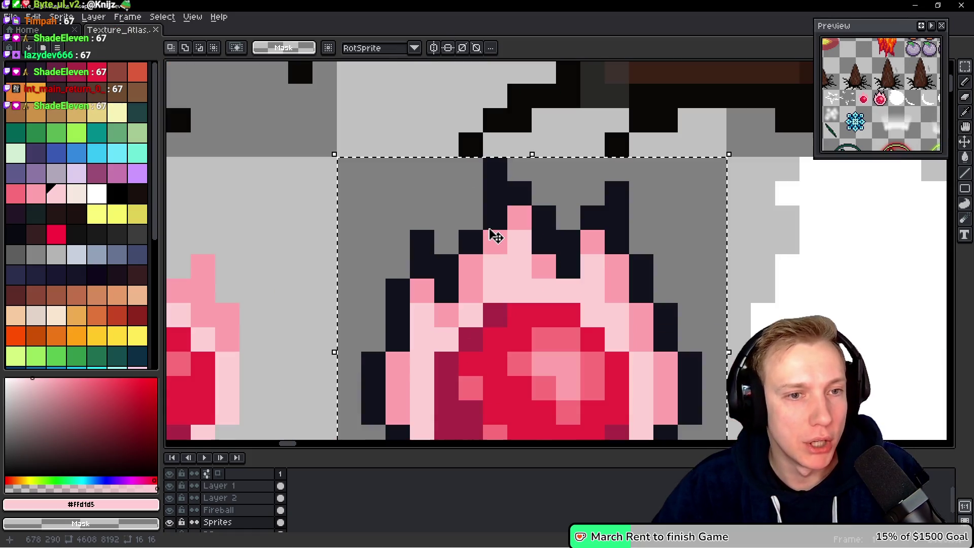
{"action": "left_click_drag", "start_coordinate": [486, 294], "coordinate": [479, 228]}
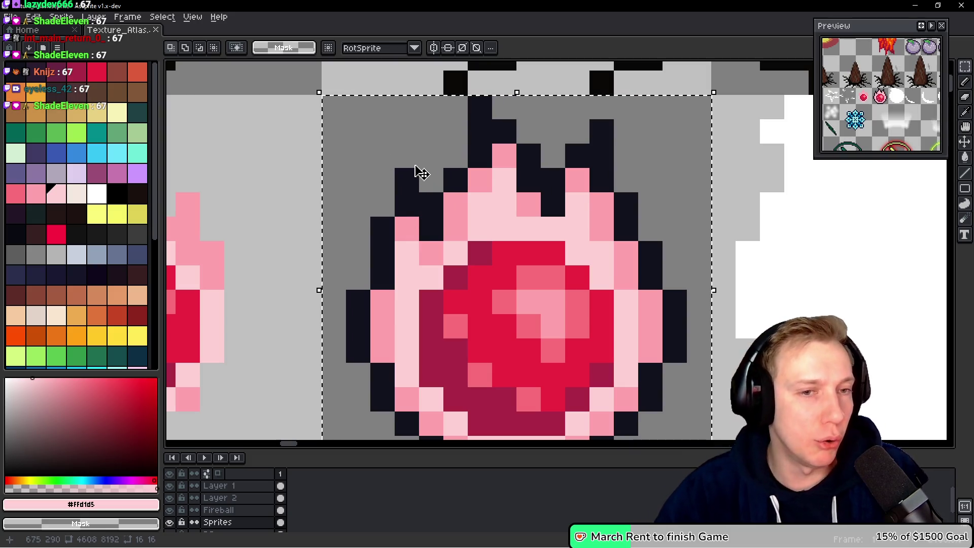
Recheck the gem's position, save the texture atlas and open Export Sprite Sheet.
{"action": "key", "text": "i"}
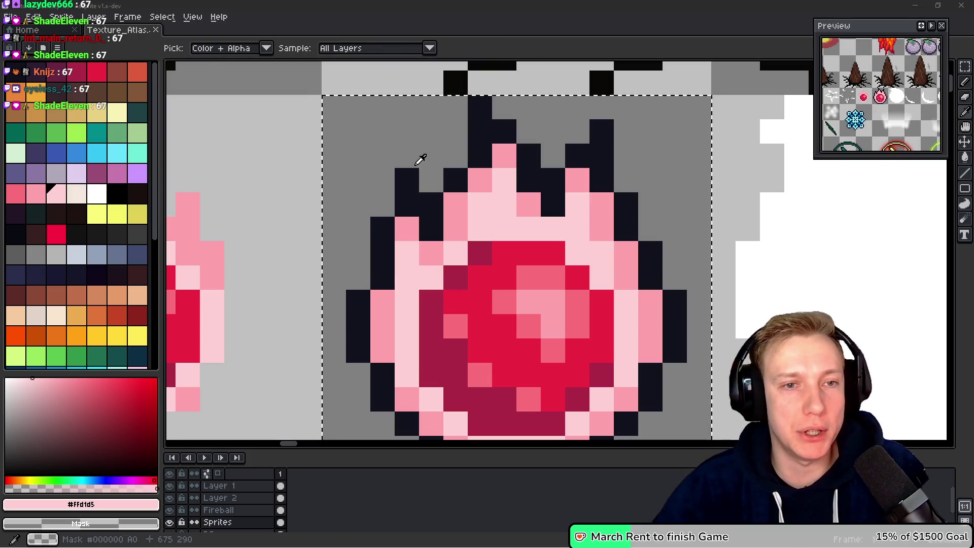
{"action": "key", "text": "alt+Tab"}
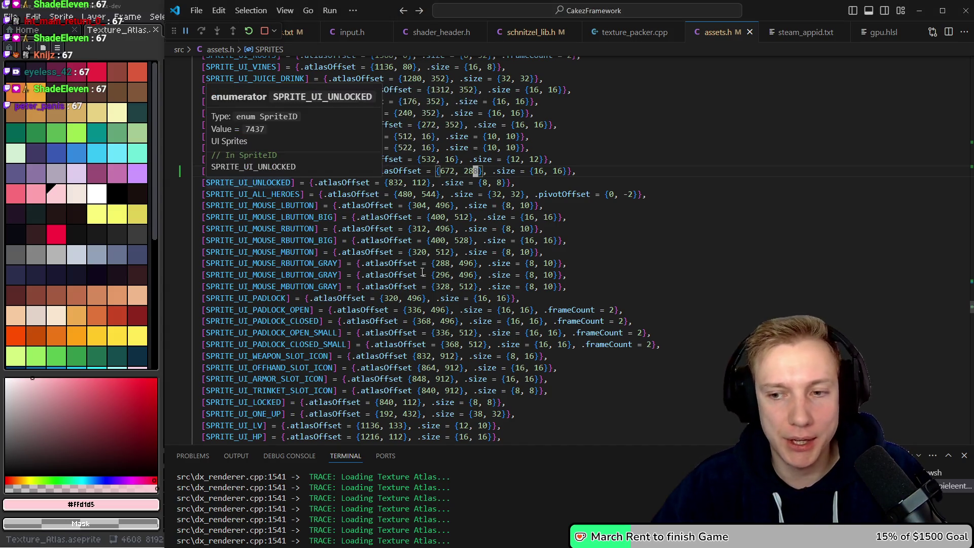
{"action": "key", "text": "alt+Tab"}
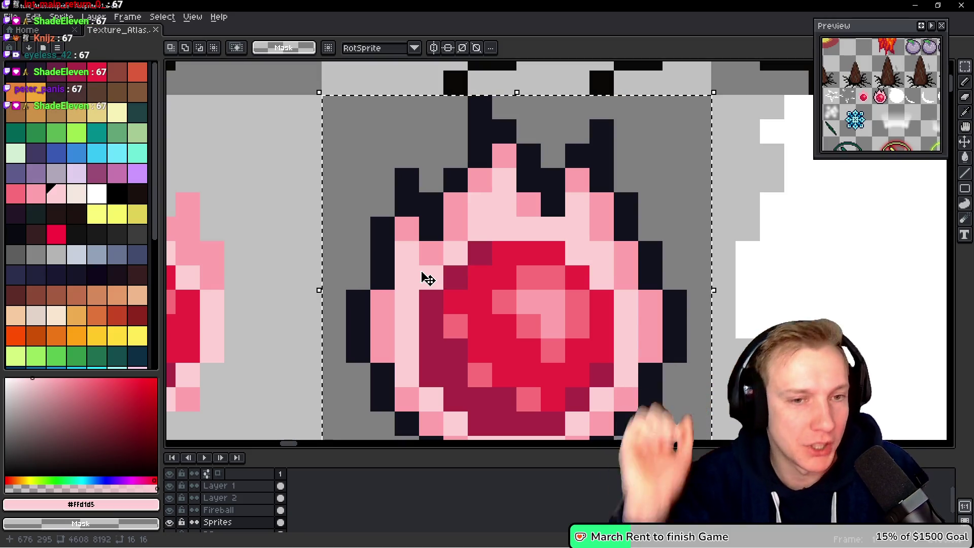
{"action": "left_click_drag", "start_coordinate": [435, 148], "coordinate": [470, 188]}
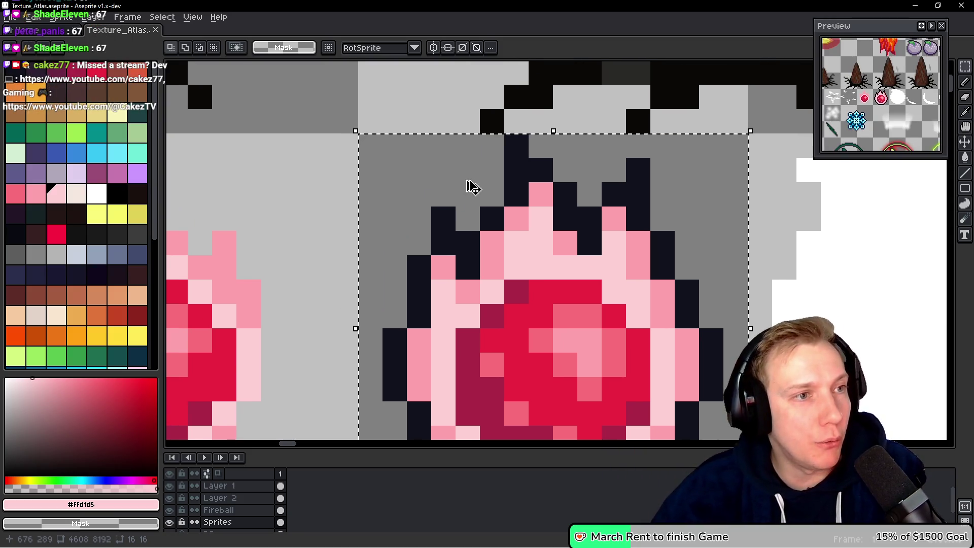
{"action": "key", "text": "ctrl+s"}
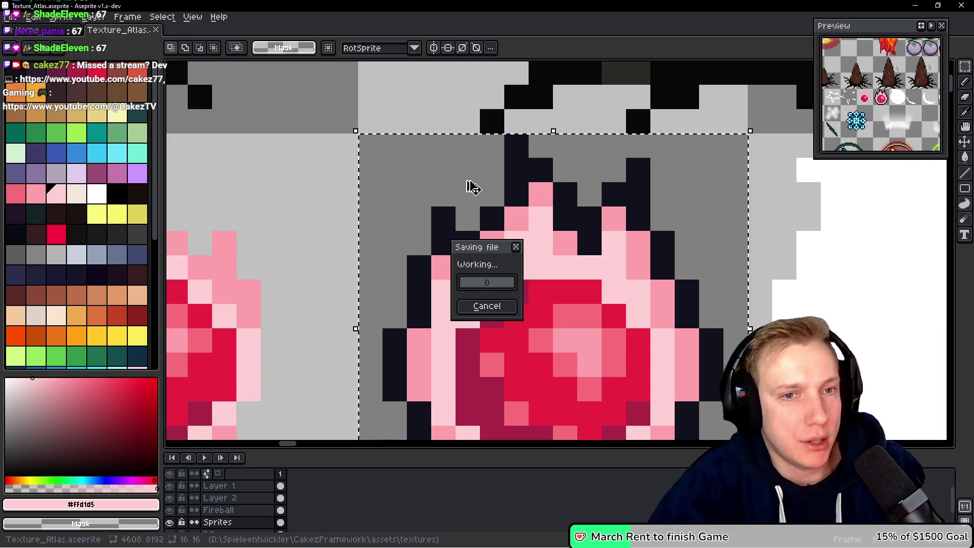
{"action": "key", "text": "ctrl+e"}
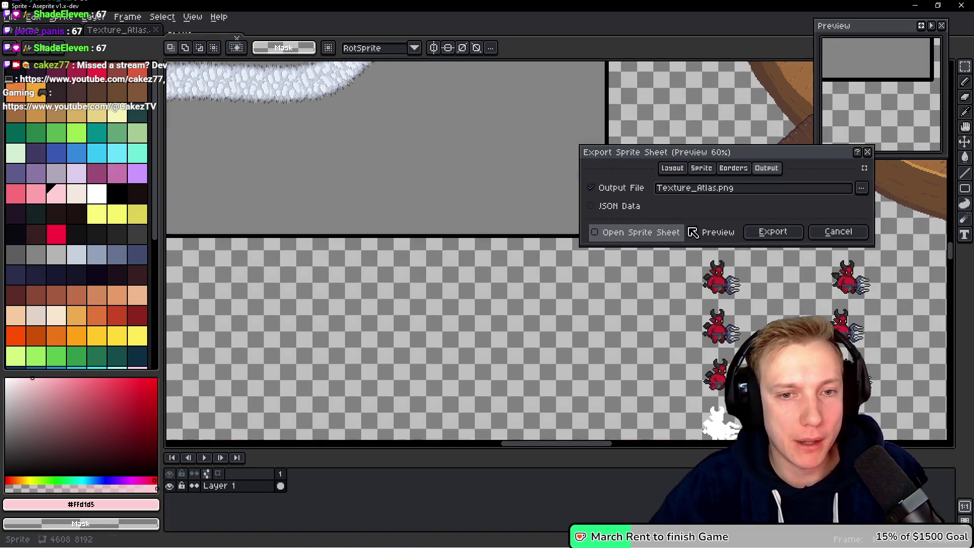
Export the sprite sheet to Texture_Atlas.png and return to VS Code.
{"action": "left_click", "coordinate": [770, 232]}
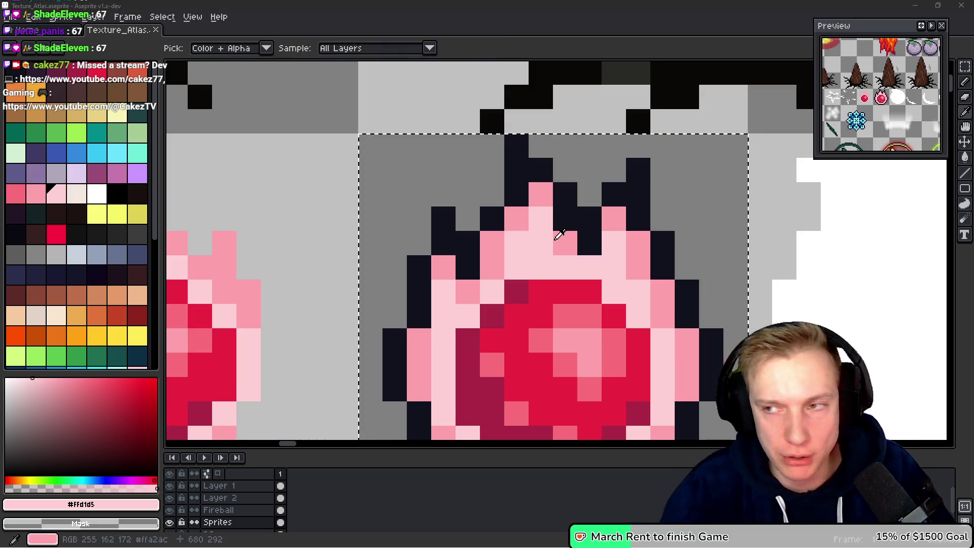
{"action": "key", "text": "alt+Tab"}
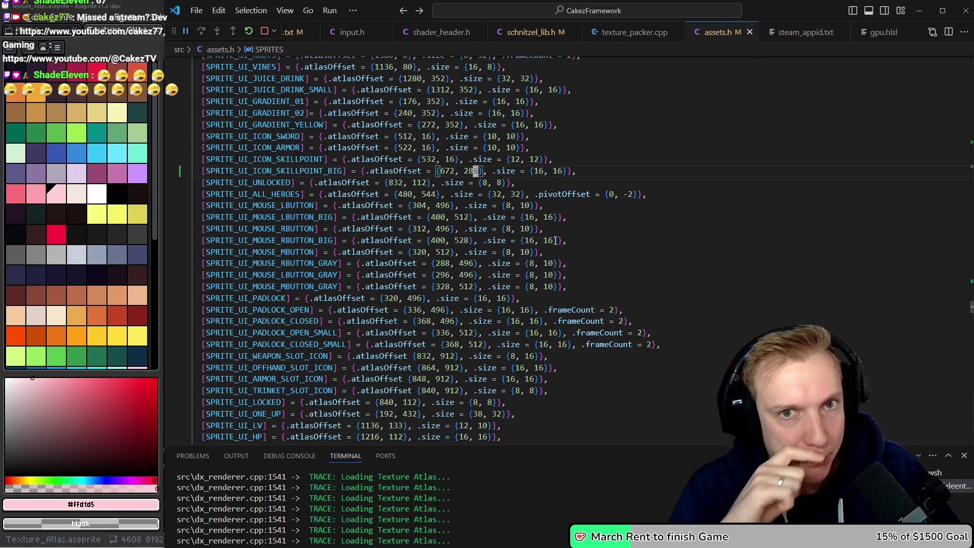
Switch the Display SP Count sprite in game.cpp to SPRITE_SKILLPOINT_BIG and rebuild.
{"action": "key", "text": "ctrl+p"}
{"action": "key", "text": "Return"}
{"action": "key", "text": "ctrl+shift+F5"}
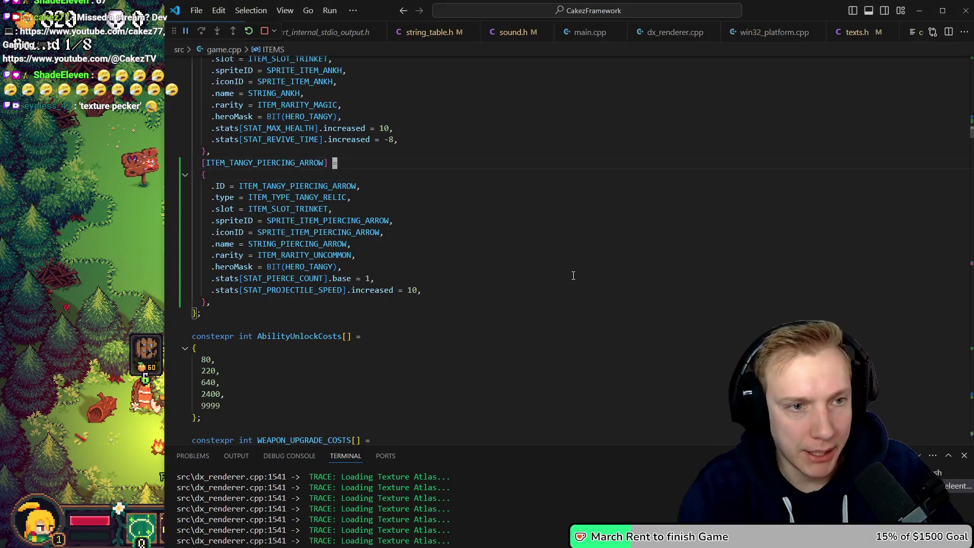
{"action": "key", "text": "alt+Left"}
{"action": "key", "text": "alt+Left"}
{"action": "key", "text": "alt+Left"}
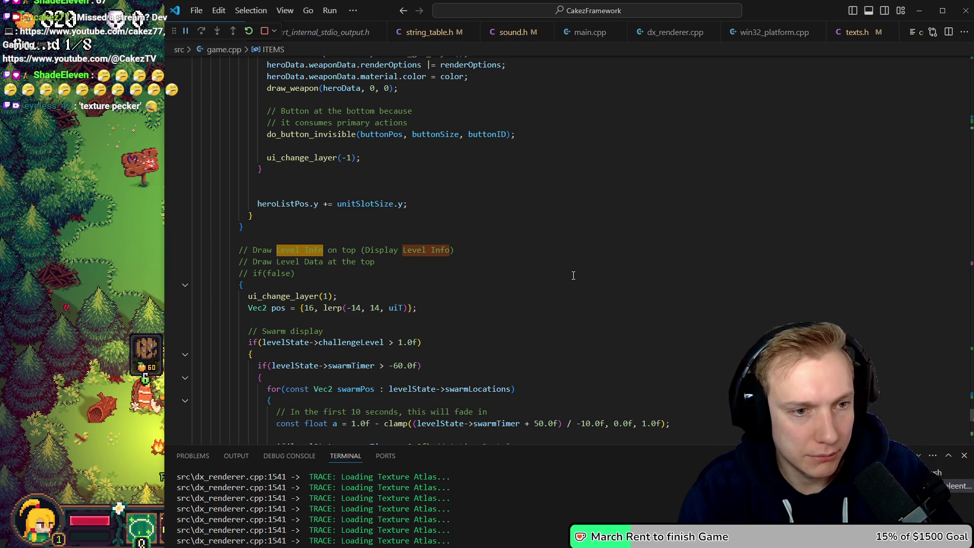
{"action": "scroll", "coordinate": [574, 276], "scroll_direction": "down", "scroll_amount": 10}
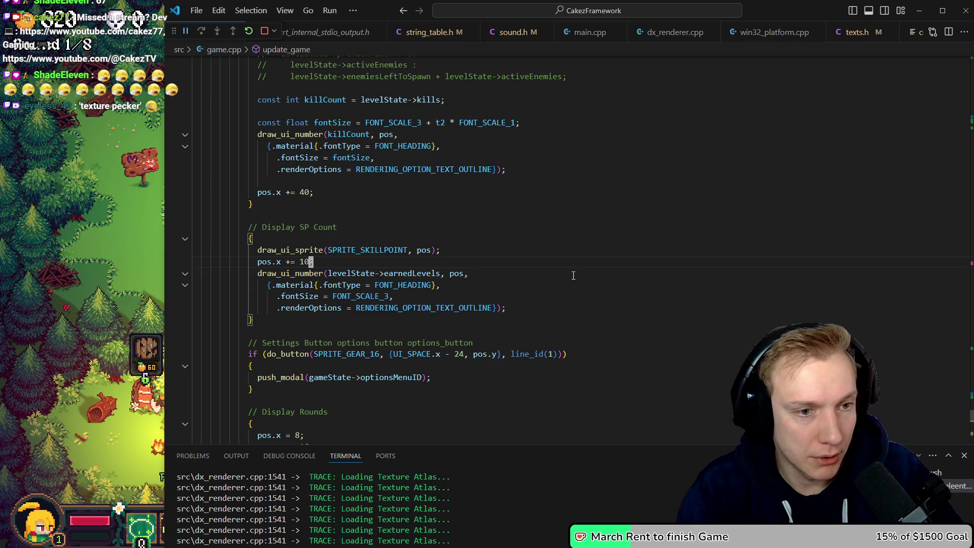
{"action": "type", "text": "_BIG"}
{"action": "key", "text": "ctrl+shift+b"}
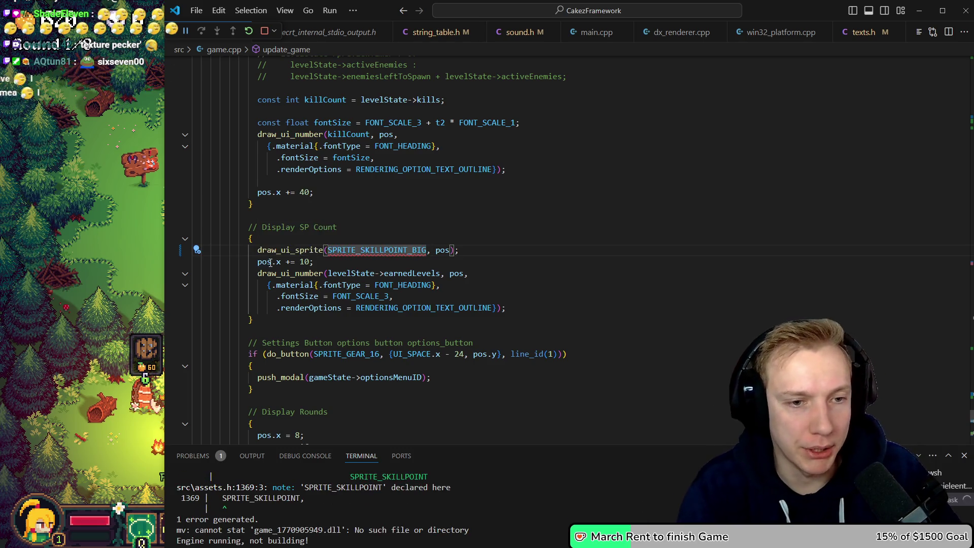
Add SPRITE_SKILLPOINT_BIG to the sprite enum and save assets.h.
{"action": "key", "text": "F12"}
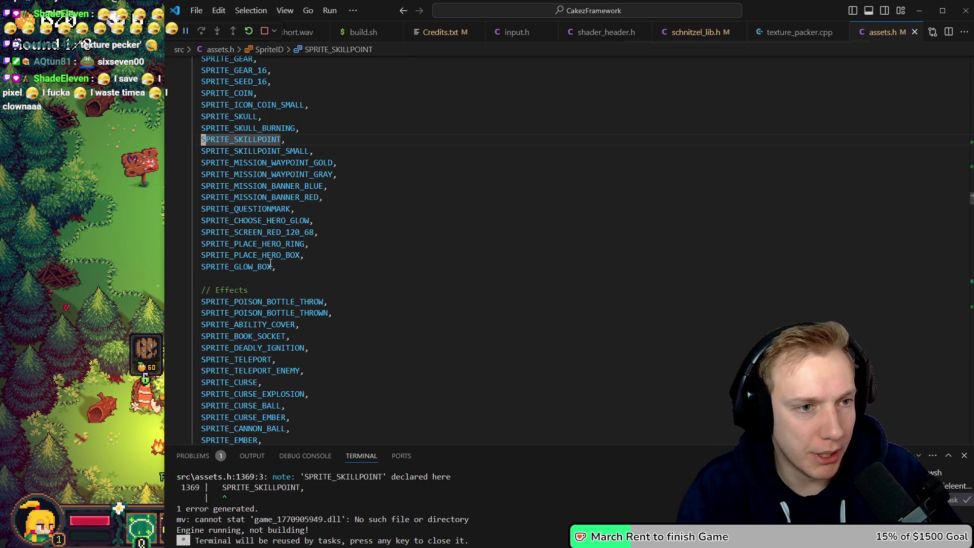
{"action": "key", "text": "shift+alt+Down"}
{"action": "key", "text": "End"}
{"action": "type", "text": "_BIG"}
{"action": "key", "text": "ctrl+s"}
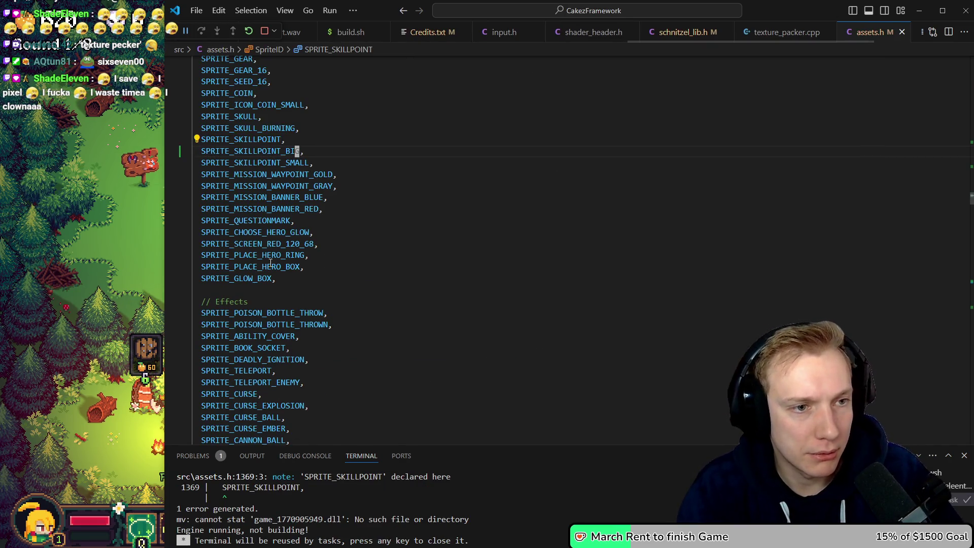
Rename the {672, 288} sprite table entry to SPRITE_SKILLPOINT_BIG.
{"action": "key", "text": "ctrl+shift+o"}
{"action": "type", "text": "SKILLPOINT_BIG"}
{"action": "key", "text": "Return"}
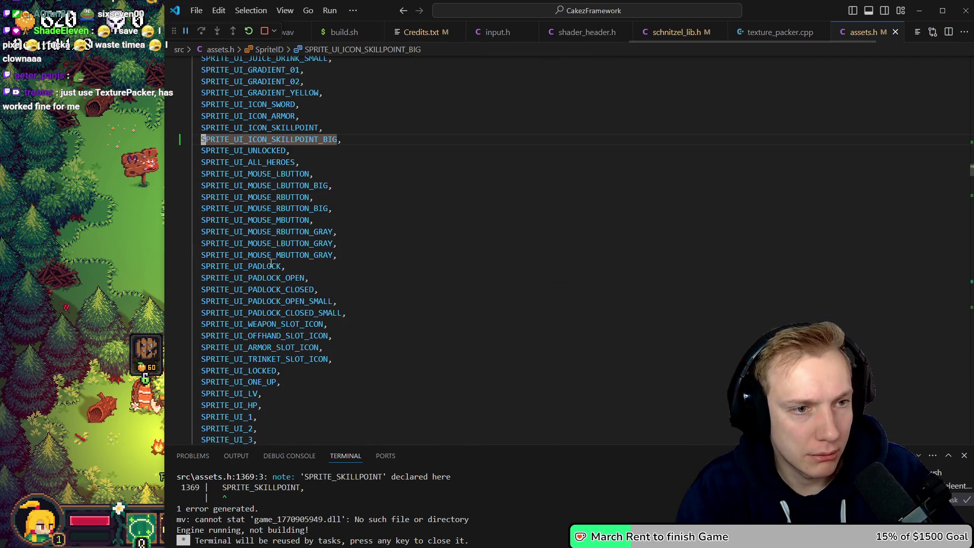
{"action": "key", "text": "ctrl+shift+k"}
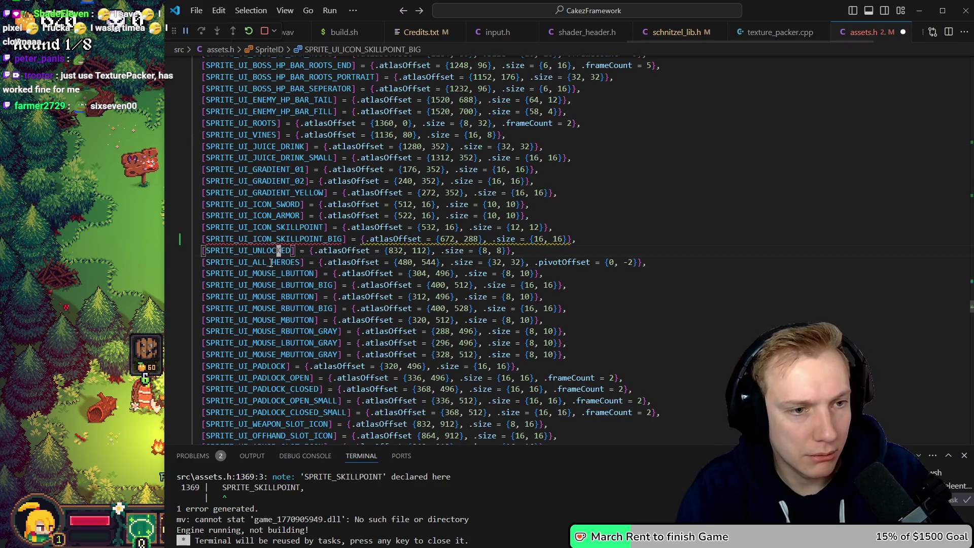
{"action": "key", "text": "ctrl+z"}
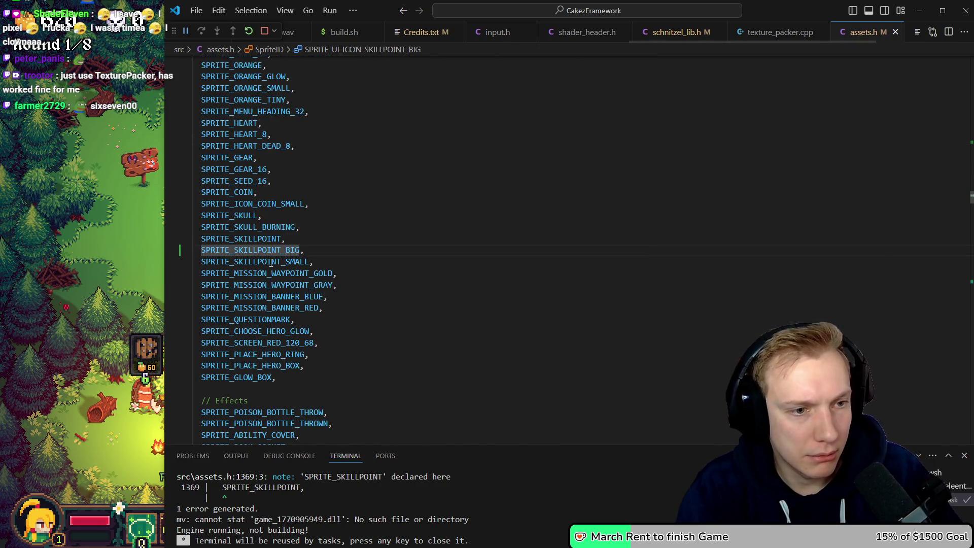
{"action": "key", "text": "Down"}
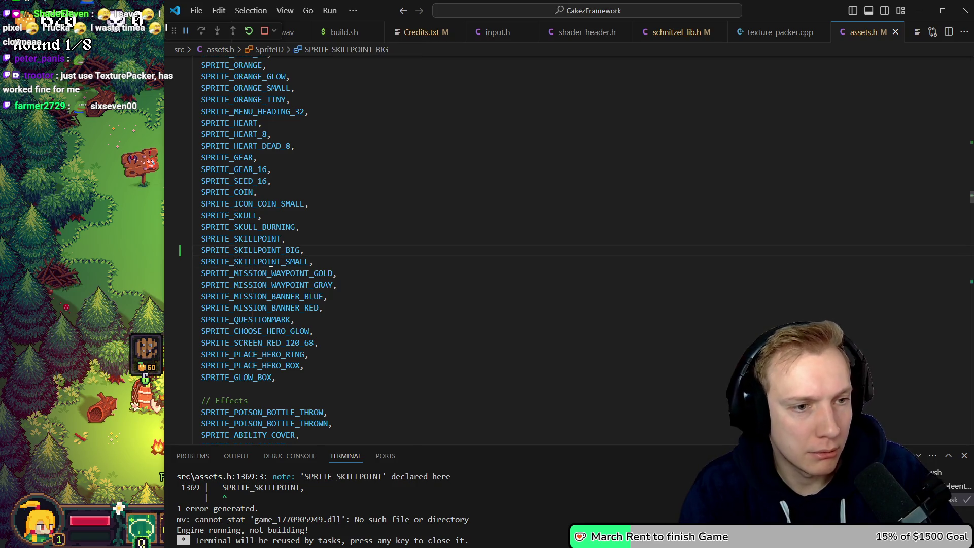
{"action": "key", "text": "Up"}
{"action": "key", "text": "ctrl+shift+k"}
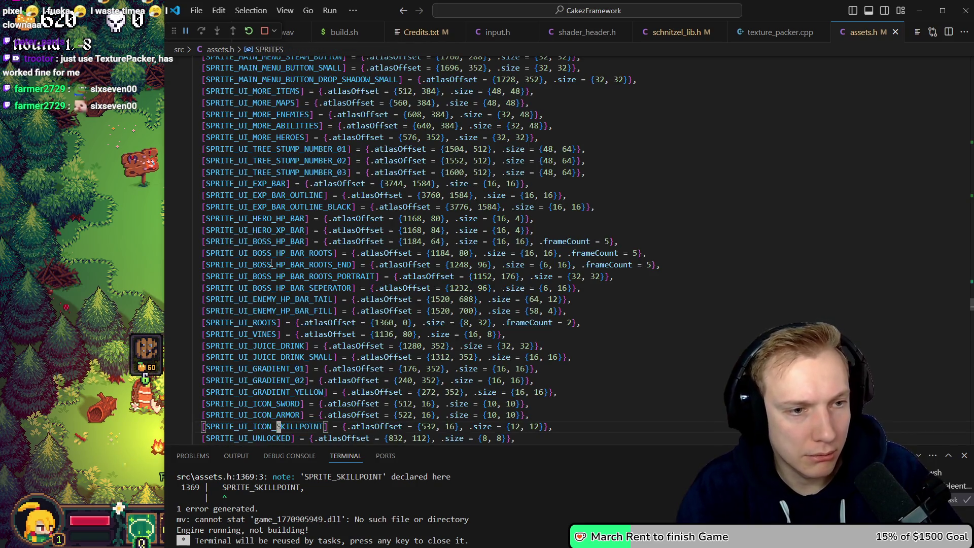
{"action": "key", "text": "ctrl+z"}
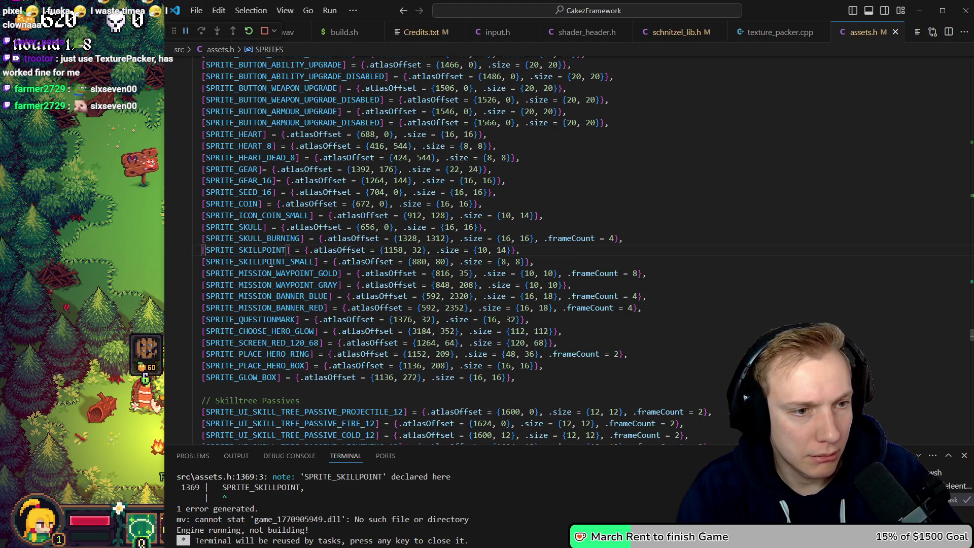
{"action": "key", "text": "ctrl+y"}
{"action": "key", "text": "BackSpace"}
{"action": "key", "text": "BackSpace"}
{"action": "key", "text": "BackSpace"}
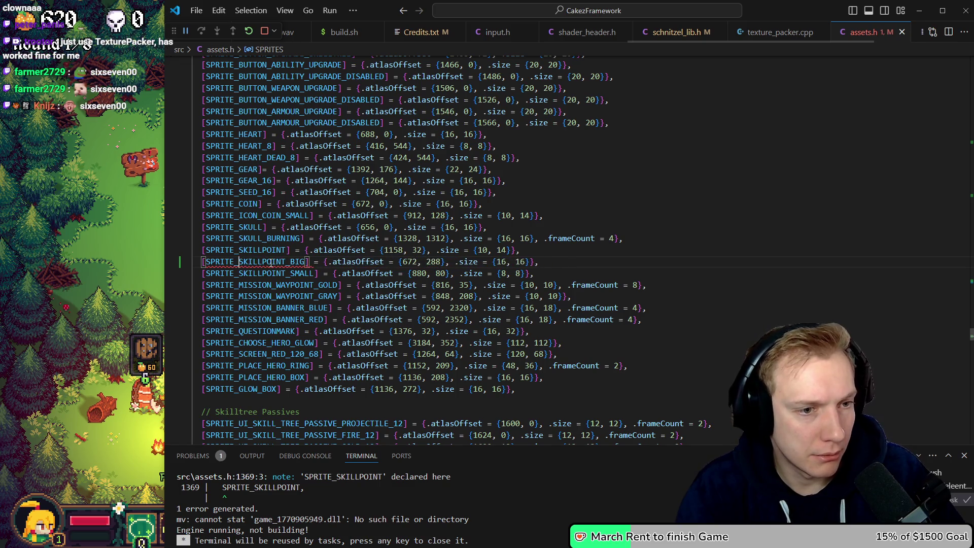
Rebuild the game, check the draw call in game.cpp, and bring the game forward.
{"action": "key", "text": "ctrl+shift+b"}
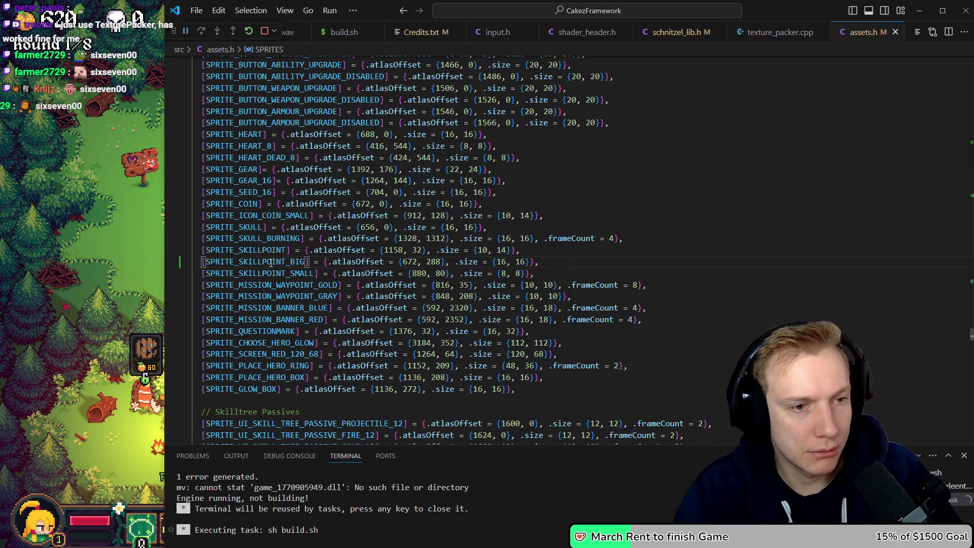
{"action": "key", "text": "ctrl+Tab"}
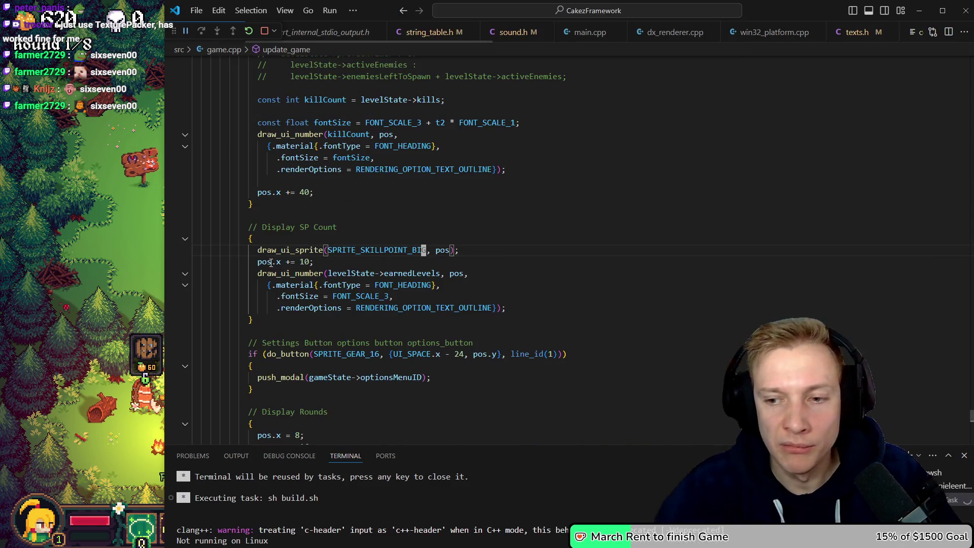
{"action": "key", "text": "ctrl+shift+Left"}
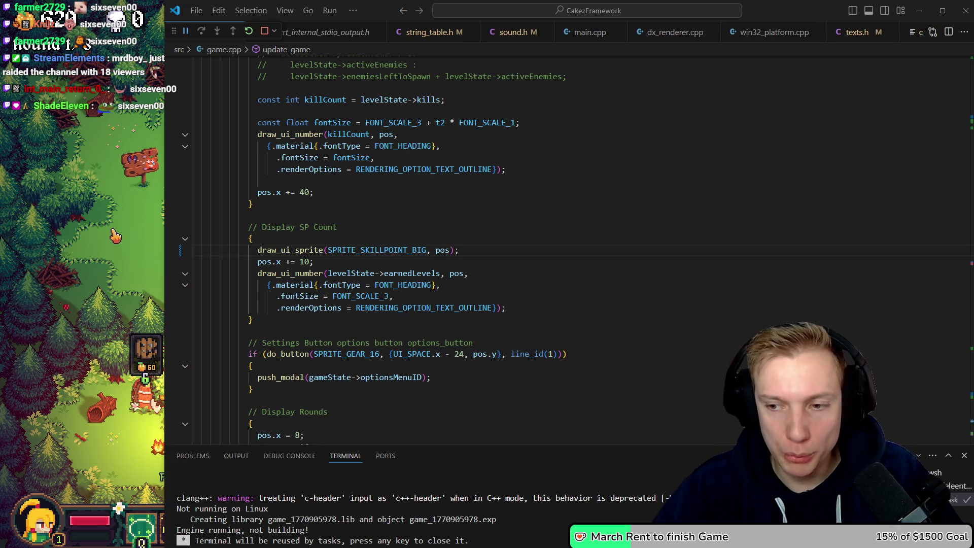
{"action": "left_click", "coordinate": [117, 247]}
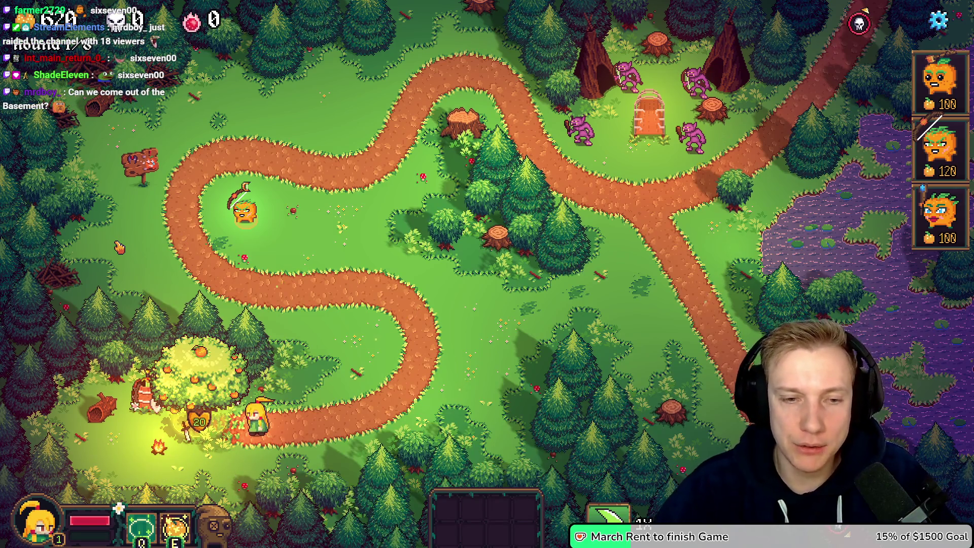
Walk the hero up and right along the dirt path to the tree stump.
{"action": "key", "text": "w"}
{"action": "key", "text": "d"}
{"action": "key", "text": "w"}
{"action": "key", "text": "d"}
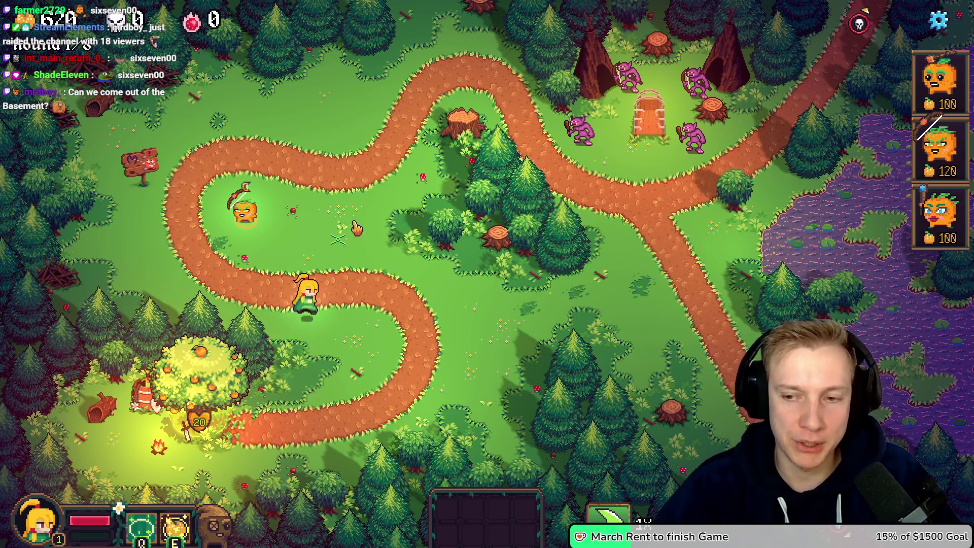
{"action": "key", "text": "w"}
{"action": "key", "text": "d"}
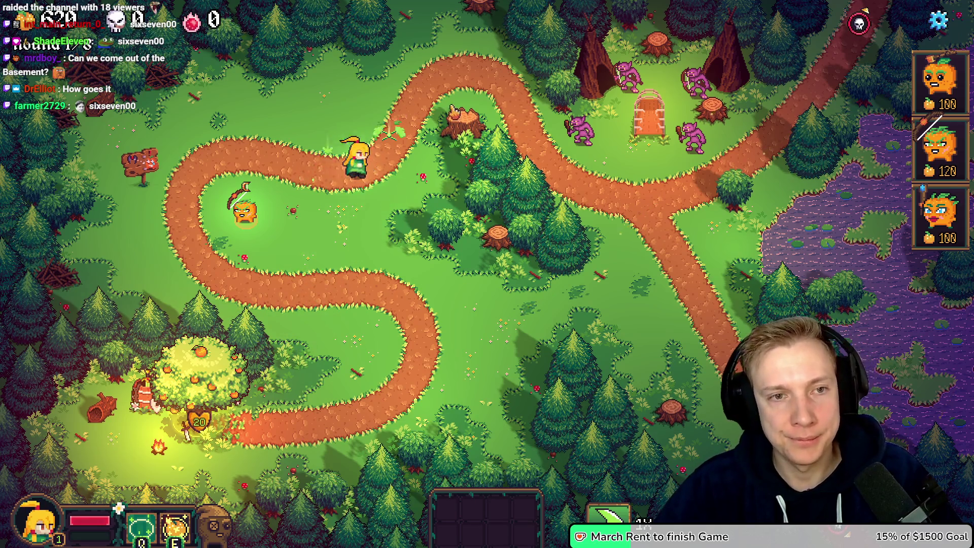
{"action": "key", "text": "w"}
{"action": "key", "text": "a"}
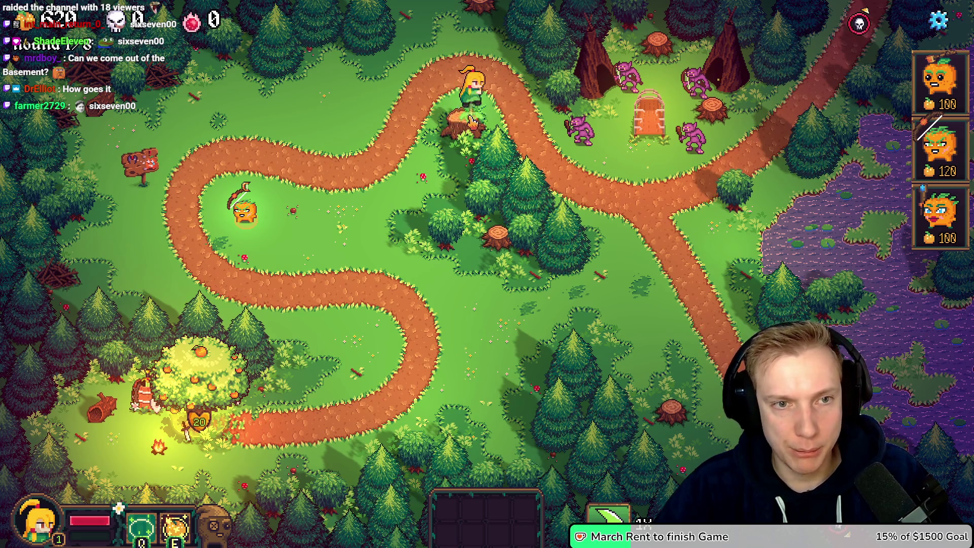
{"action": "key", "text": "d"}
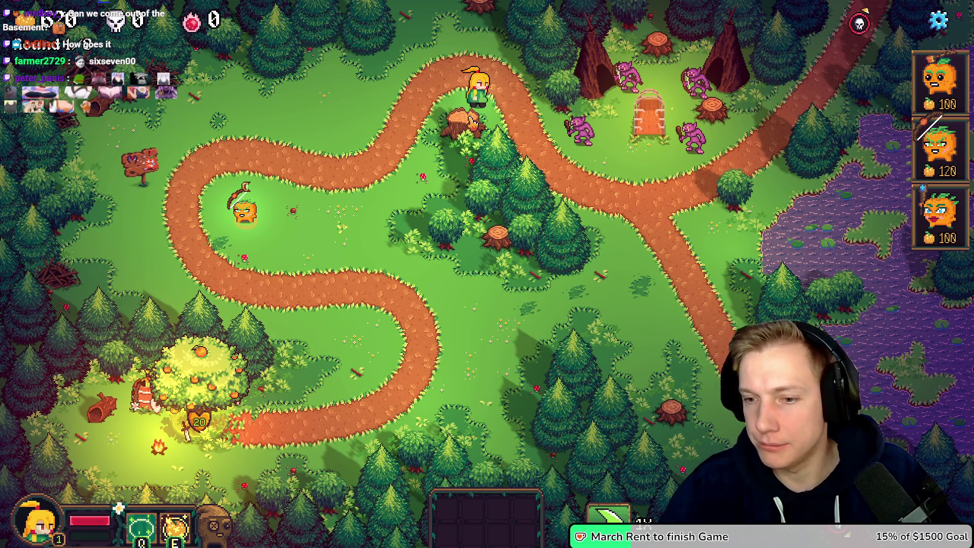
Return to game.cpp's SP count block and deselect the sprite call's arguments.
{"action": "key", "text": "alt+Tab"}
{"action": "mouse_move", "coordinate": [471, 119]}
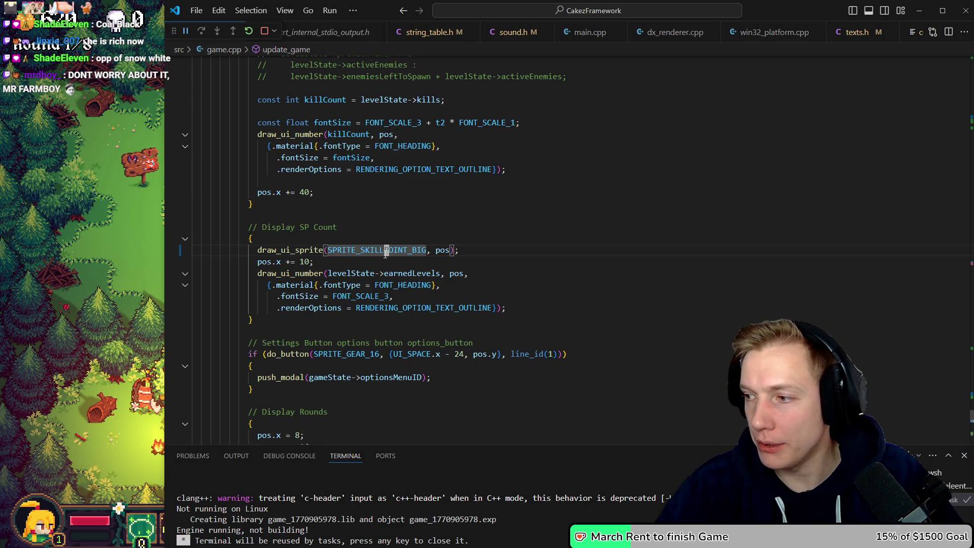
{"action": "left_click", "coordinate": [385, 253]}
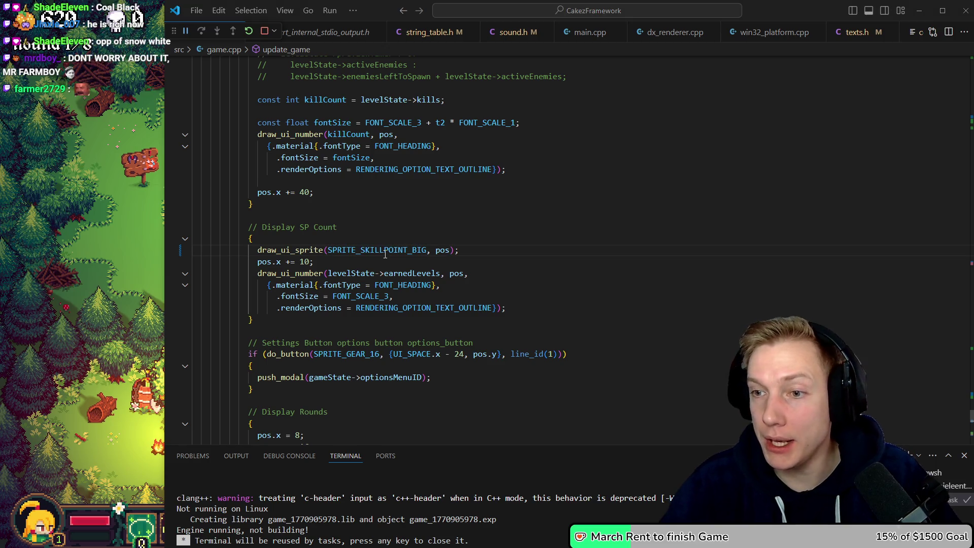
Search Google for 'mr farmboy' and open the game's Steam store page.
{"action": "key", "text": "alt+Tab"}
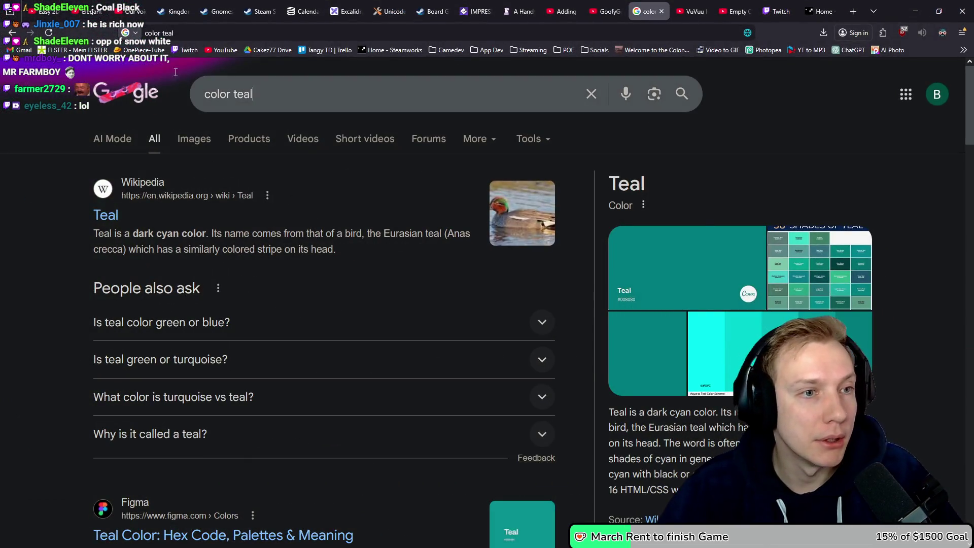
{"action": "triple_click", "coordinate": [228, 94]}
{"action": "type", "text": "mr af"}
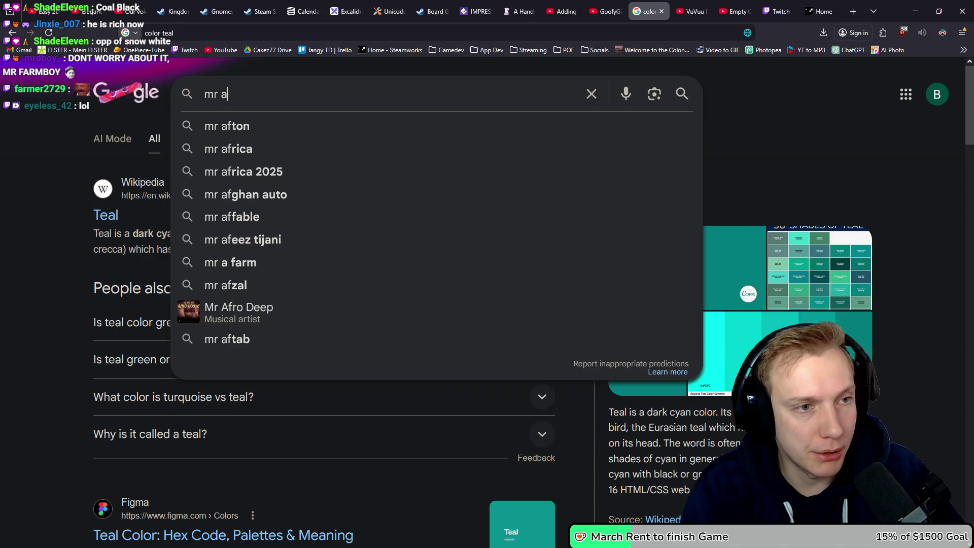
{"action": "key", "text": "BackSpace"}
{"action": "type", "text": "farmboy"}
{"action": "key", "text": "Return"}
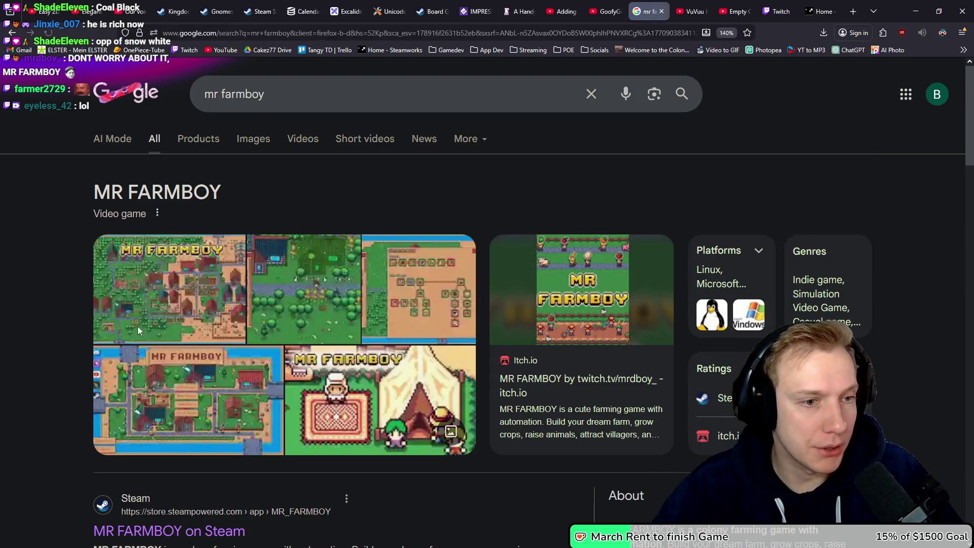
{"action": "scroll", "coordinate": [107, 313], "scroll_direction": "down", "scroll_amount": 5}
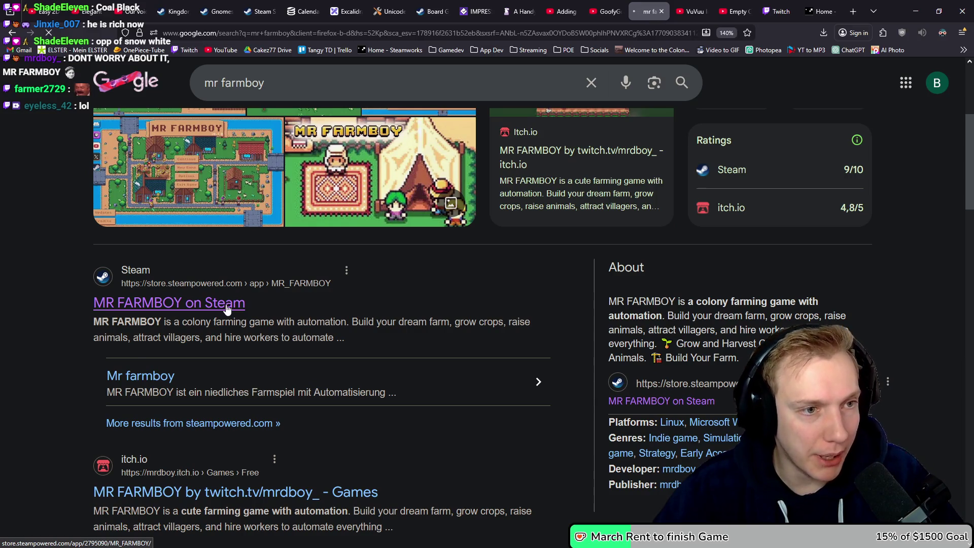
{"action": "left_click", "coordinate": [227, 303]}
Follow the store page's SteamDB link to MR FARMBOY's player charts page.
{"action": "scroll", "coordinate": [536, 265], "scroll_direction": "down", "scroll_amount": 1}
{"action": "scroll", "coordinate": [536, 264], "scroll_direction": "down", "scroll_amount": 2}
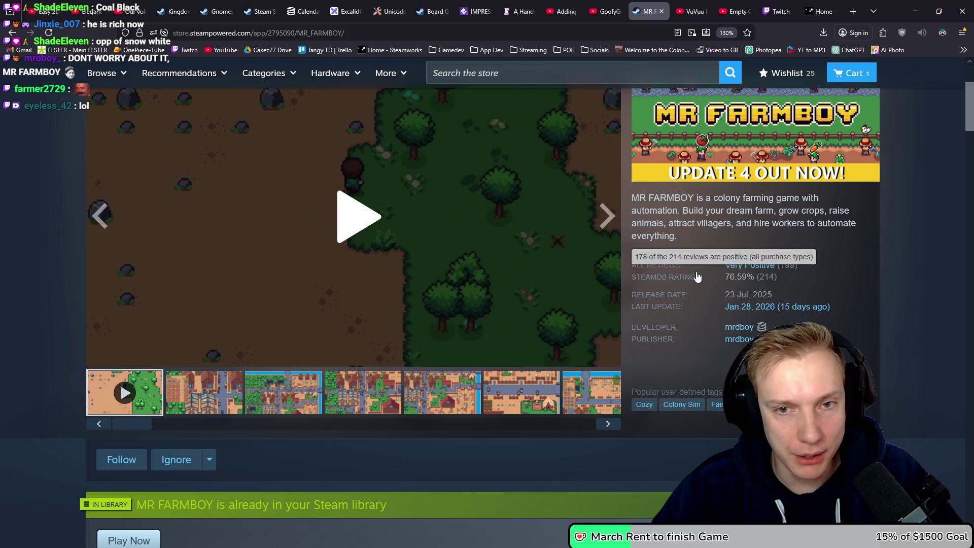
{"action": "scroll", "coordinate": [675, 273], "scroll_direction": "down", "scroll_amount": 4}
{"action": "scroll", "coordinate": [558, 285], "scroll_direction": "up", "scroll_amount": 7}
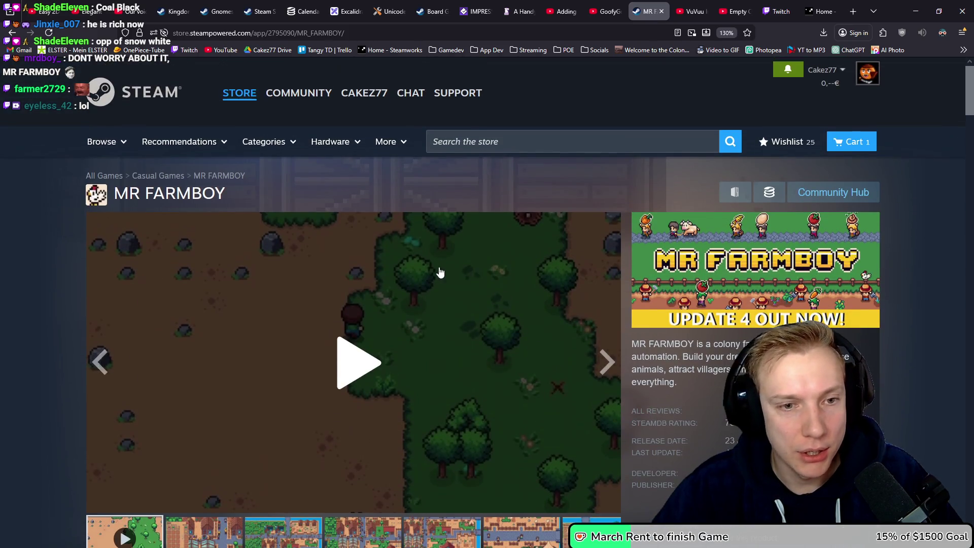
{"action": "scroll", "coordinate": [572, 228], "scroll_direction": "down", "scroll_amount": 10}
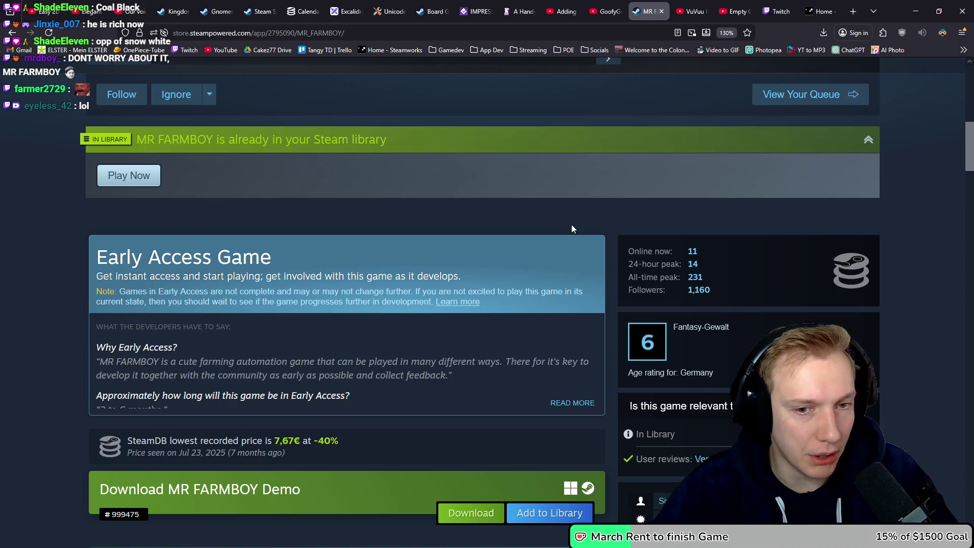
{"action": "left_click", "coordinate": [852, 270]}
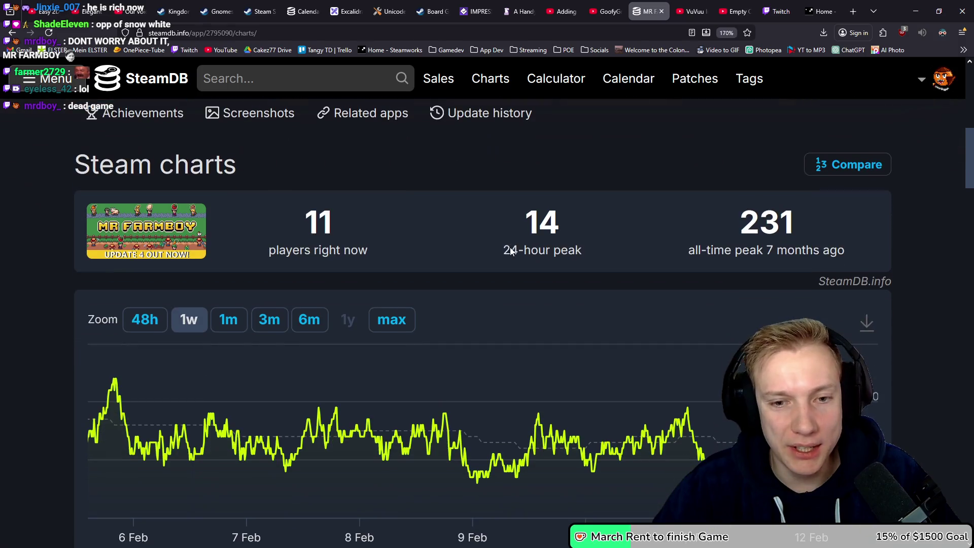
Set the SteamDB player chart zoom to max to show the full history.
{"action": "left_click", "coordinate": [412, 327]}
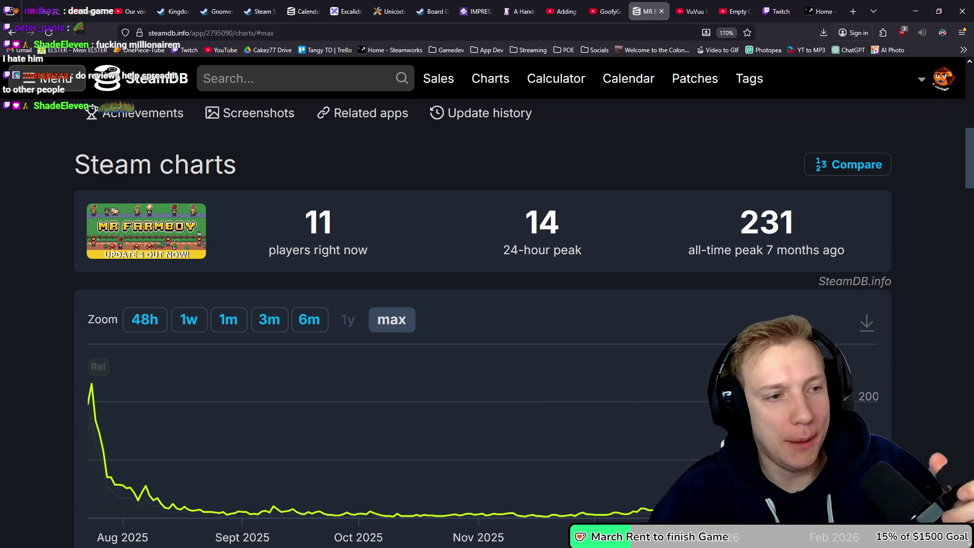
{"action": "scroll", "coordinate": [603, 313], "scroll_direction": "up", "scroll_amount": 5}
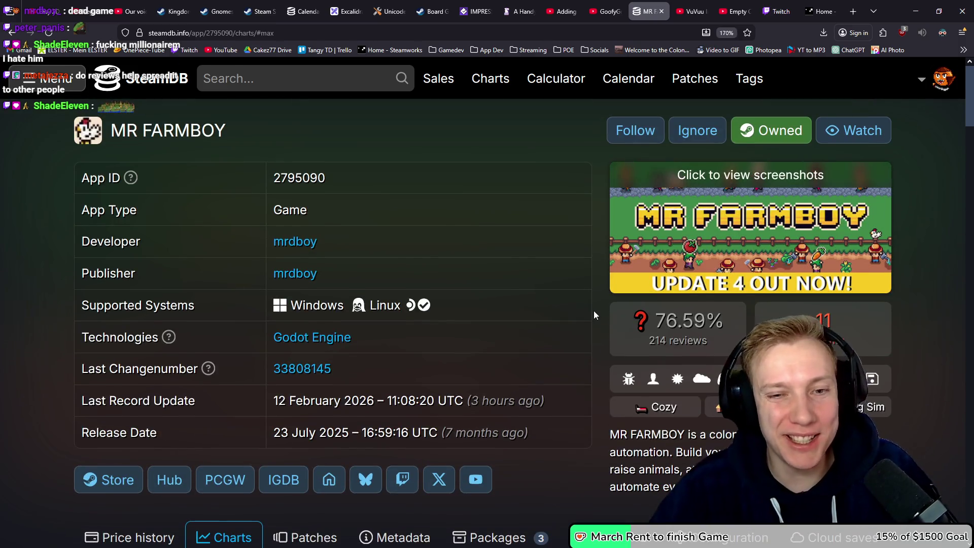
{"action": "mouse_move", "coordinate": [681, 321]}
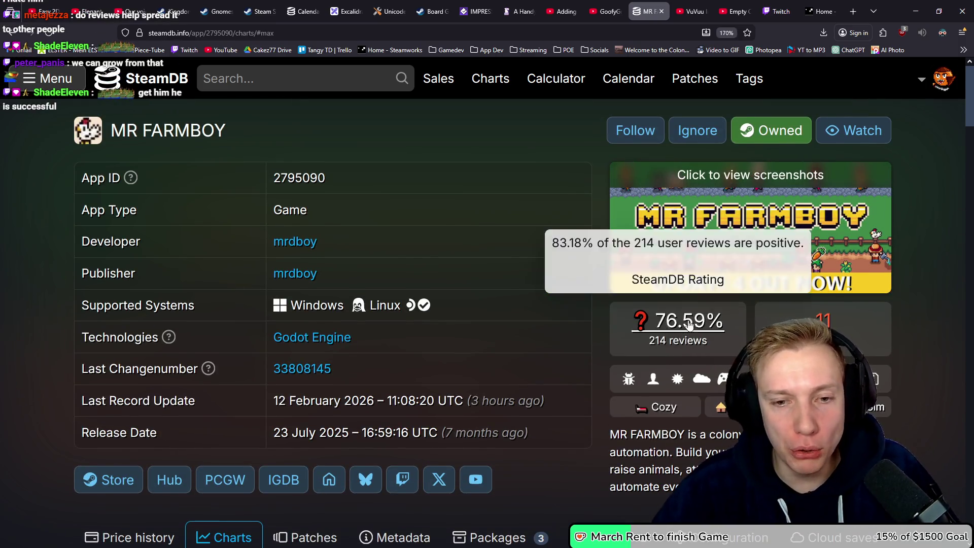
{"action": "scroll", "coordinate": [561, 291], "scroll_direction": "down", "scroll_amount": 5}
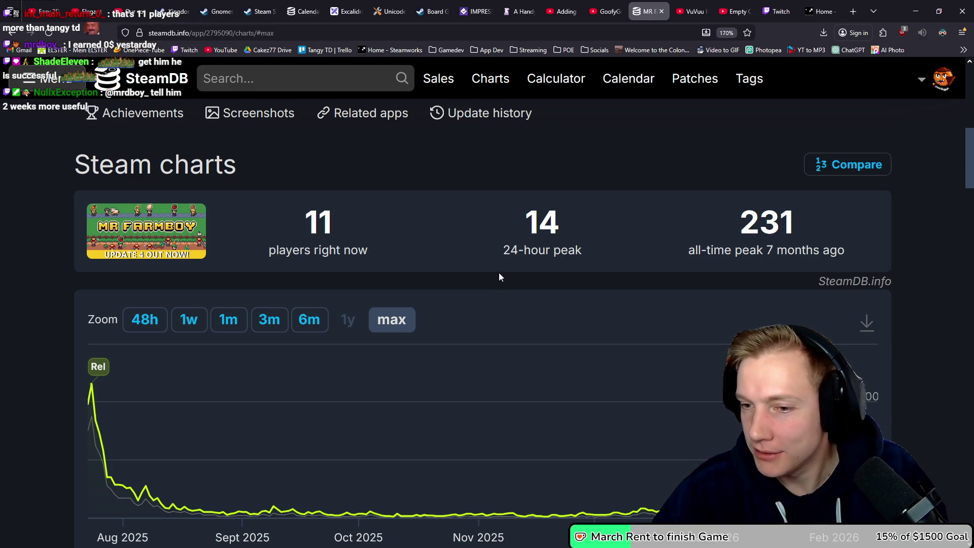
Reset the page zoom to default and minimize the browser.
{"action": "scroll", "coordinate": [501, 273], "scroll_direction": "up", "scroll_amount": 6}
{"action": "key", "text": "ctrl+0"}
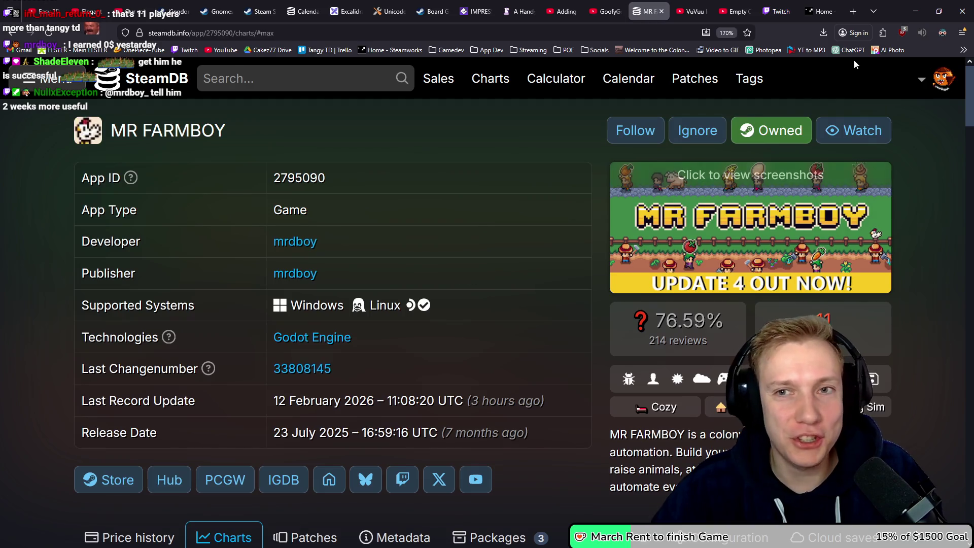
{"action": "left_click", "coordinate": [921, 7]}
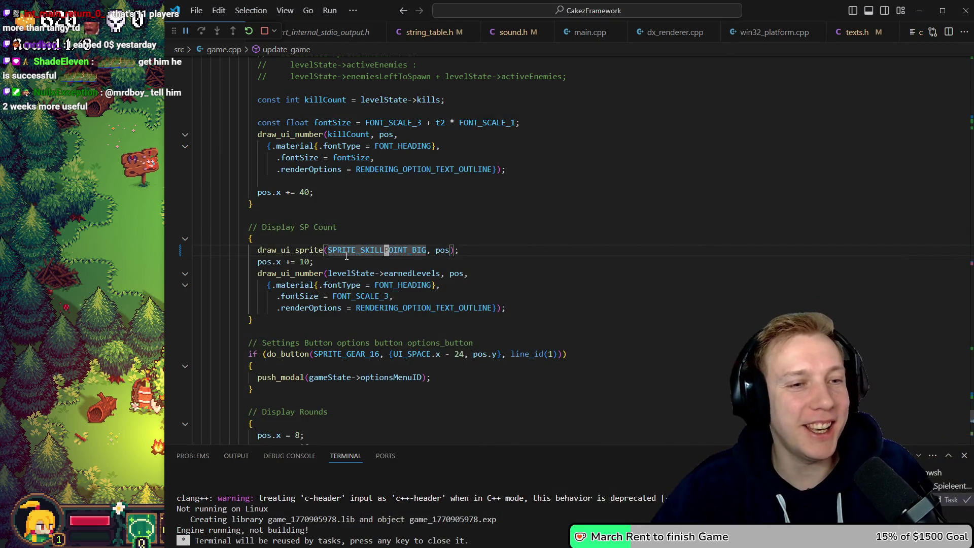
Rebuild the game with the sh build.sh task and bring the Tangy TD window forward.
{"action": "mouse_move", "coordinate": [345, 254]}
{"action": "key", "text": "ctrl+shift+b"}
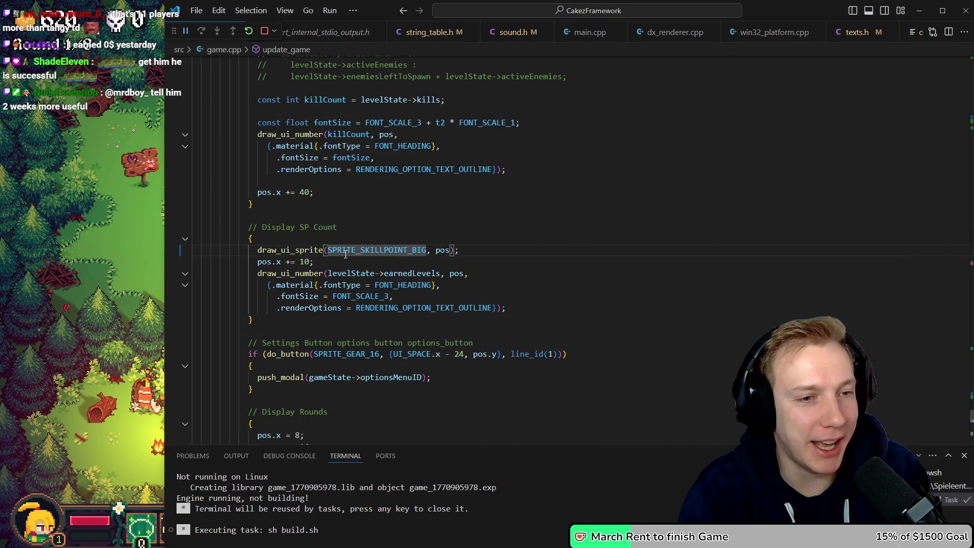
{"action": "key", "text": "alt+Tab"}
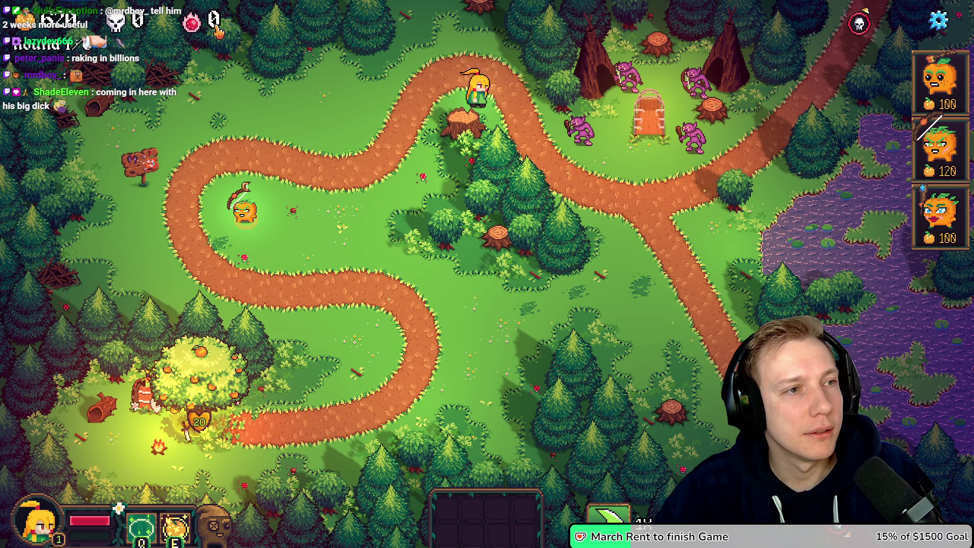
Switch from the game window back to game.cpp in VS Code.
{"action": "key", "text": "alt+Tab"}
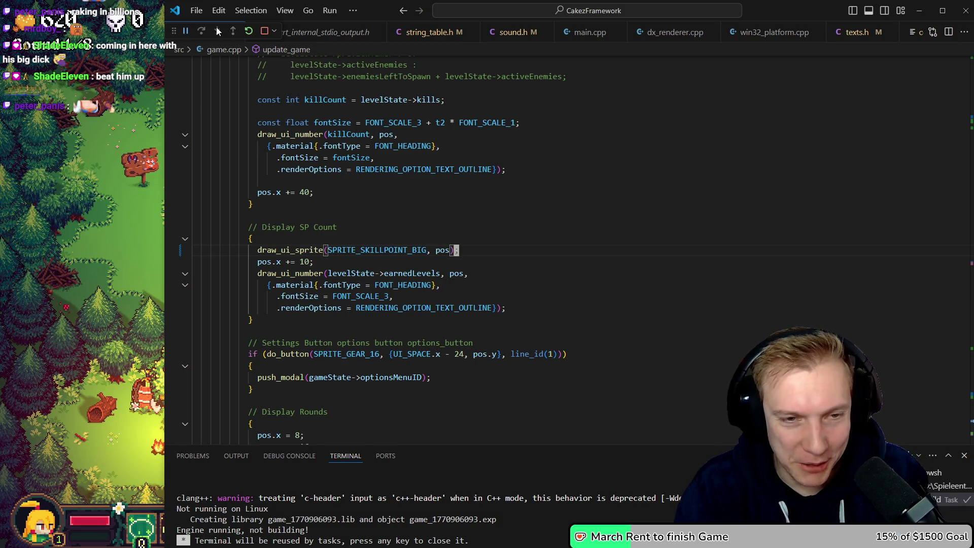
Change the sprite position argument to 'pos + Vec2{0, }' and switch back to SteamDB.
{"action": "type", "text": ", pos "}
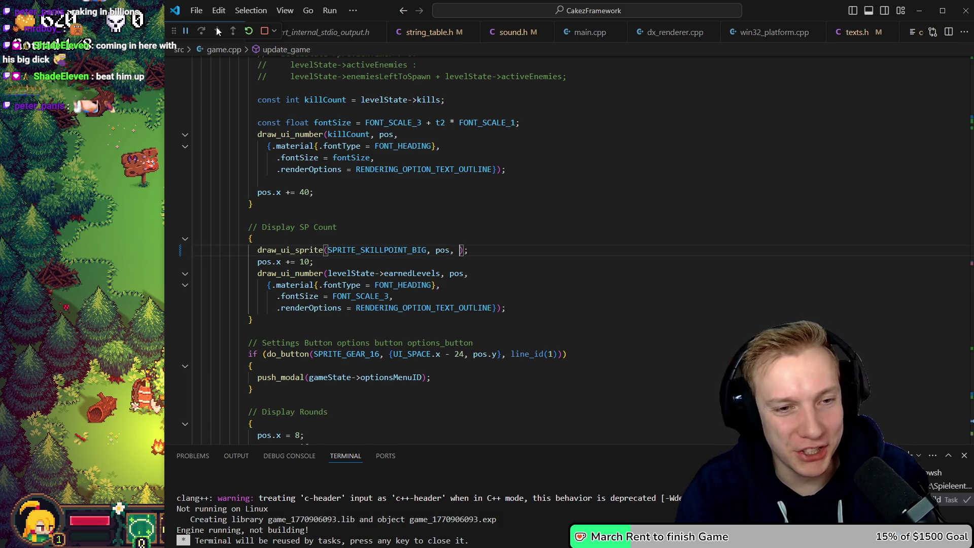
{"action": "type", "text": "+ Vec2"}
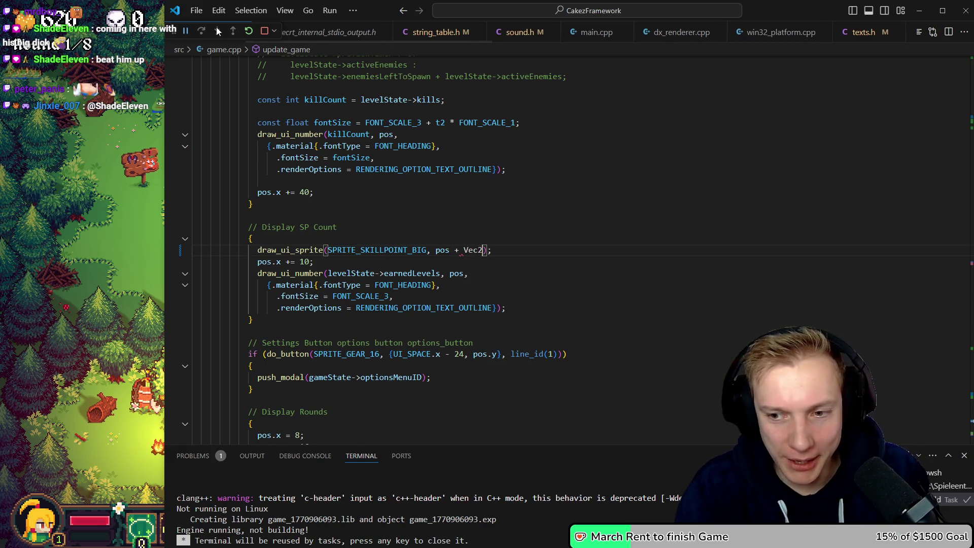
{"action": "type", "text": "{0"}
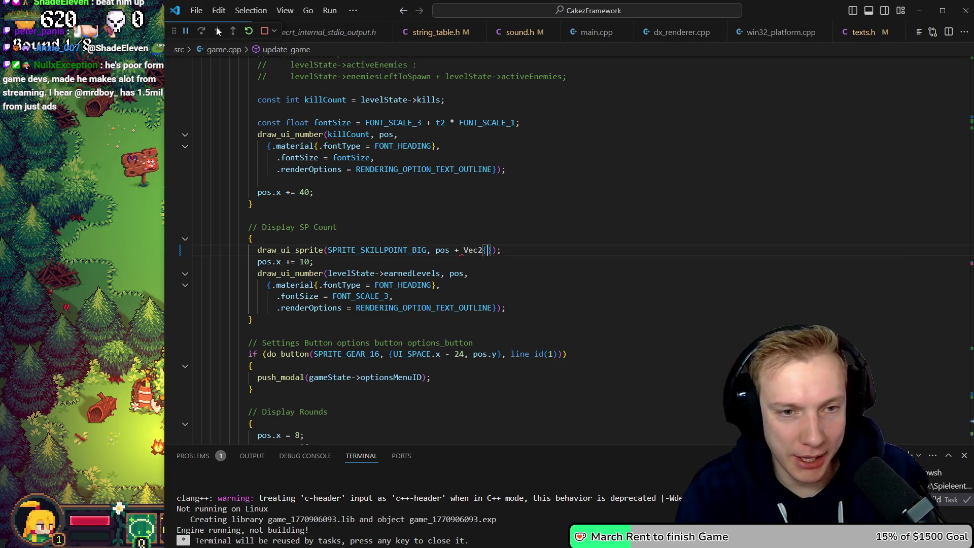
{"action": "type", "text": ","}
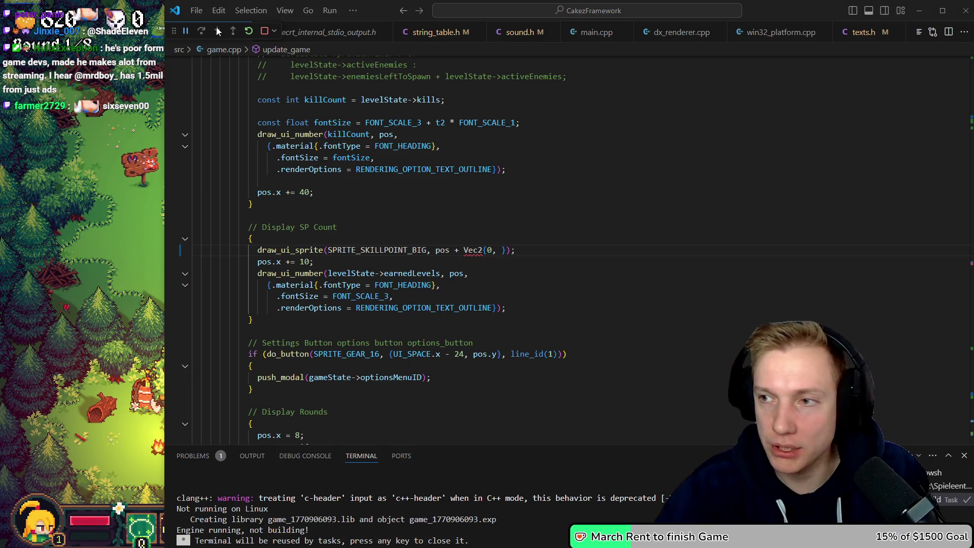
{"action": "key", "text": "alt+Tab"}
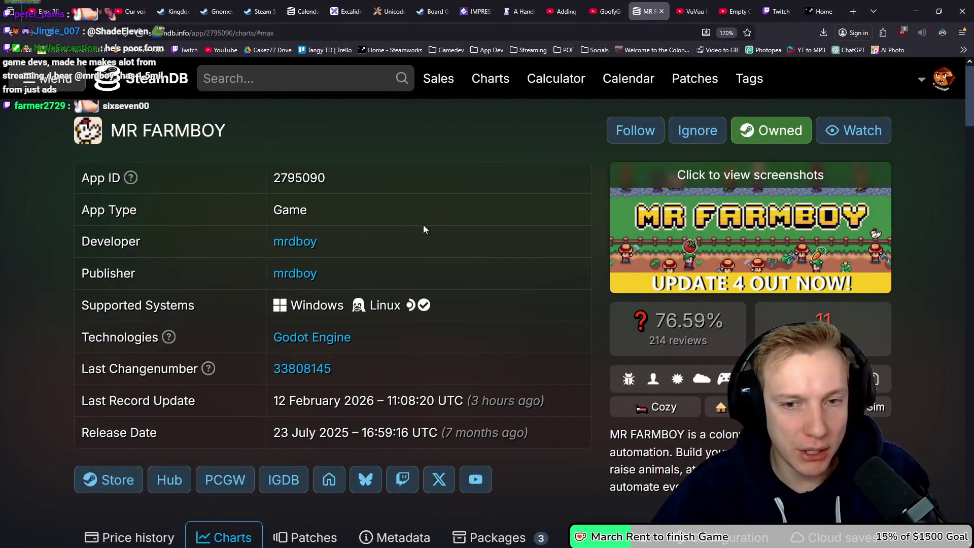
Browse MR FARMBOY's Steam store page and its publisher's curator page, then return.
{"action": "scroll", "coordinate": [441, 223], "scroll_direction": "down", "scroll_amount": 2}
{"action": "scroll", "coordinate": [441, 224], "scroll_direction": "down", "scroll_amount": 5}
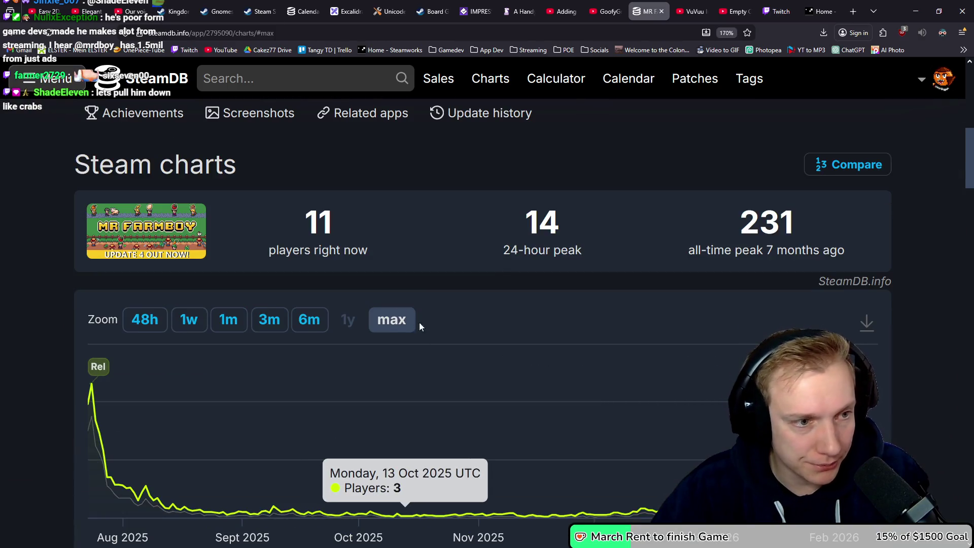
{"action": "scroll", "coordinate": [429, 328], "scroll_direction": "up", "scroll_amount": 5}
{"action": "scroll", "coordinate": [491, 283], "scroll_direction": "down", "scroll_amount": 3}
{"action": "left_click", "coordinate": [109, 206]}
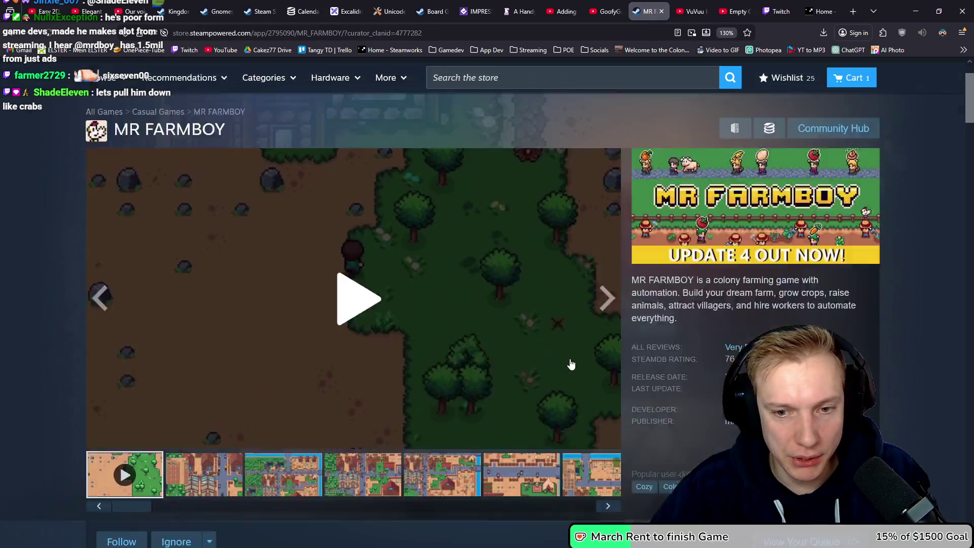
{"action": "scroll", "coordinate": [693, 224], "scroll_direction": "down", "scroll_amount": 4}
{"action": "left_click", "coordinate": [728, 196]}
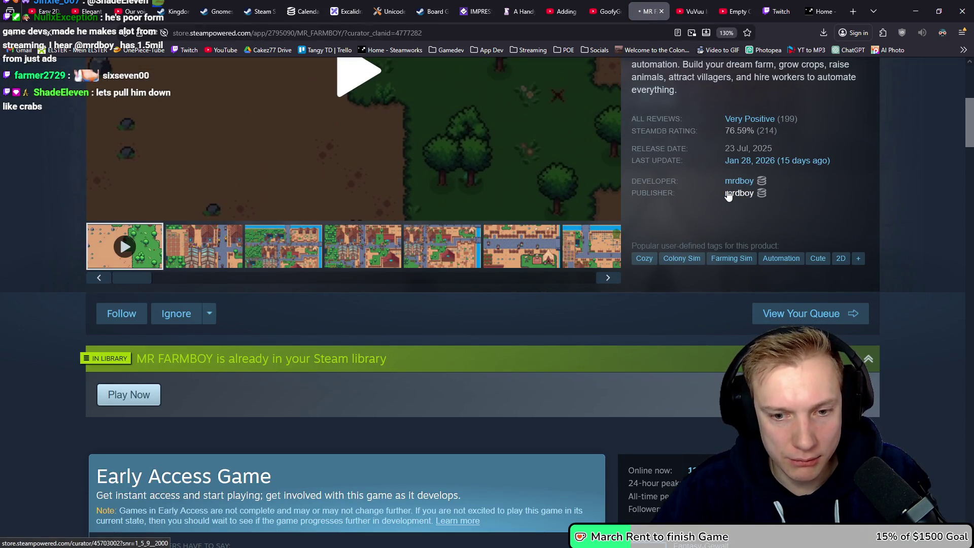
{"action": "scroll", "coordinate": [660, 217], "scroll_direction": "down", "scroll_amount": 8}
{"action": "scroll", "coordinate": [629, 208], "scroll_direction": "down", "scroll_amount": 2}
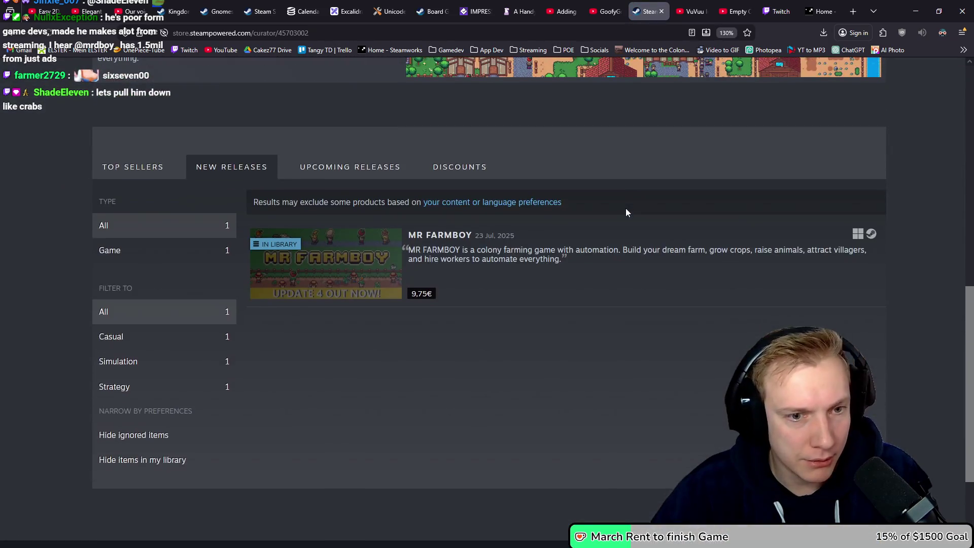
{"action": "key", "text": "alt+Left"}
{"action": "scroll", "coordinate": [573, 218], "scroll_direction": "down", "scroll_amount": 4}
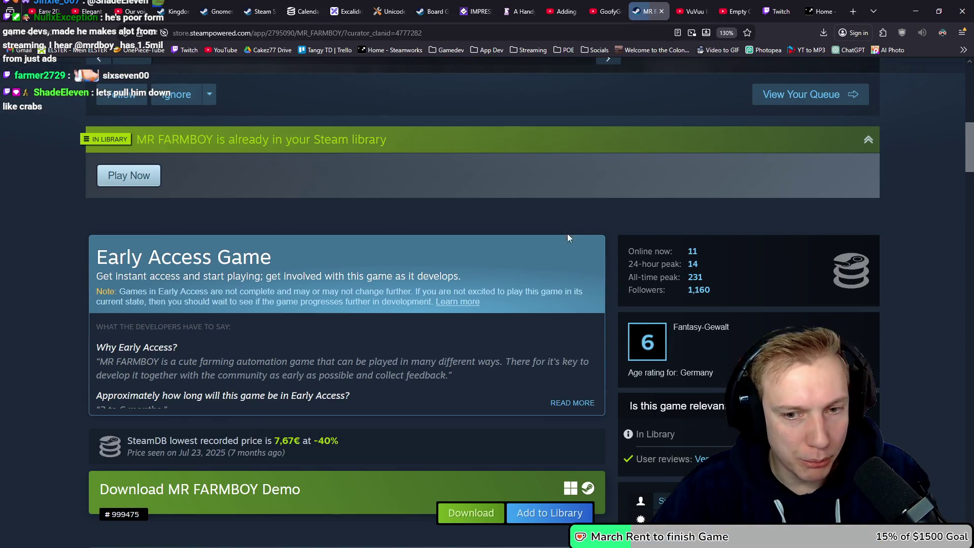
Open MR FARMBOY's SteamDB charts and set the player chart zoom to max.
{"action": "left_click", "coordinate": [851, 271]}
{"action": "scroll", "coordinate": [449, 223], "scroll_direction": "down", "scroll_amount": 5}
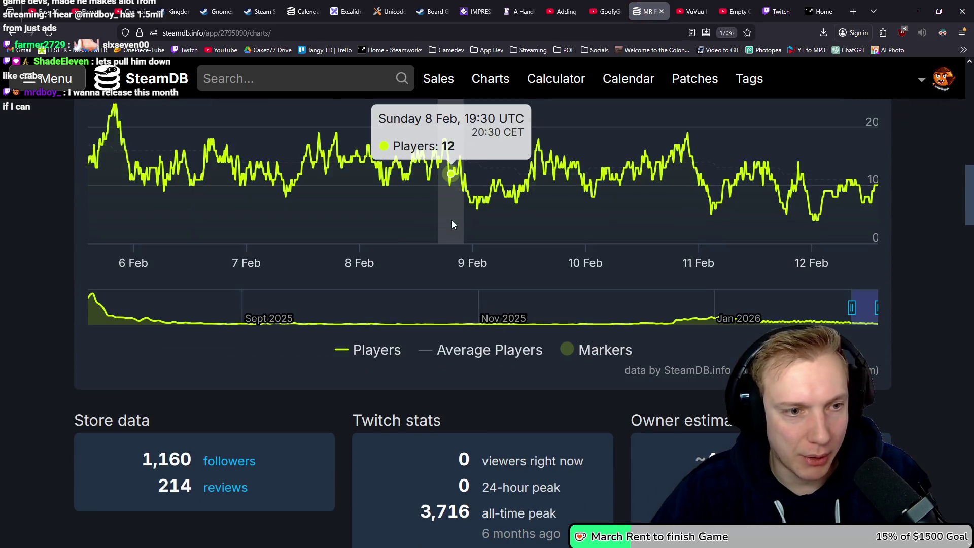
{"action": "scroll", "coordinate": [305, 279], "scroll_direction": "up", "scroll_amount": 5}
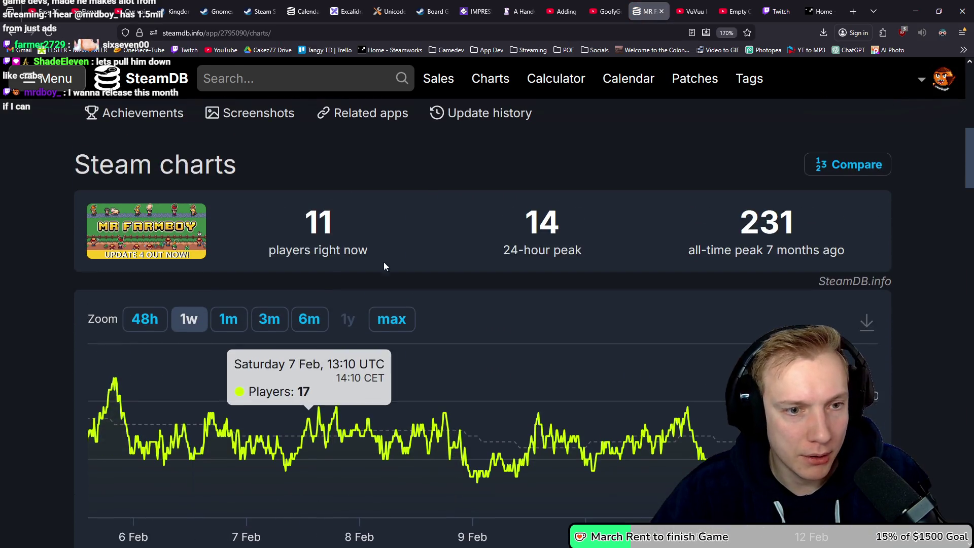
{"action": "left_click", "coordinate": [391, 319]}
{"action": "scroll", "coordinate": [188, 384], "scroll_direction": "down", "scroll_amount": 5}
{"action": "mouse_move", "coordinate": [87, 130]}
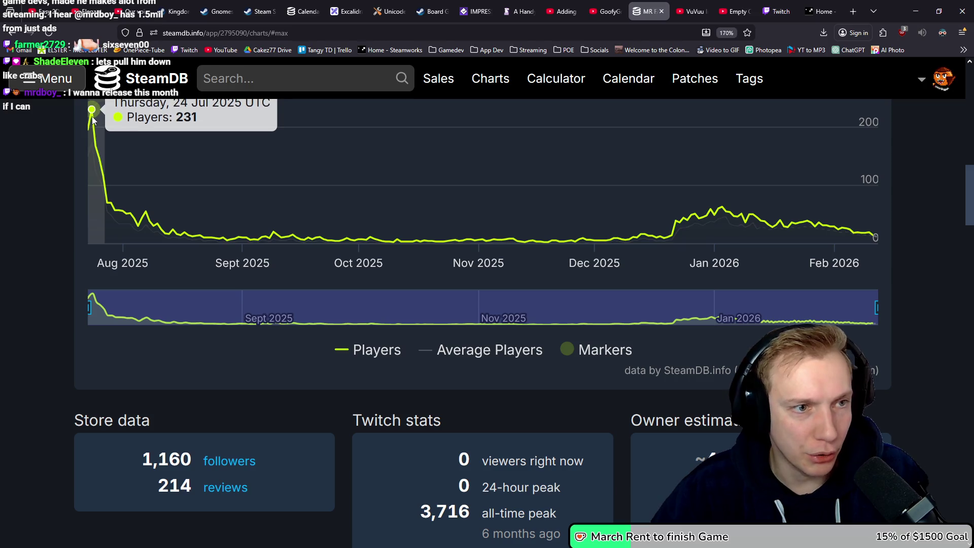
{"action": "scroll", "coordinate": [73, 200], "scroll_direction": "down", "scroll_amount": 15}
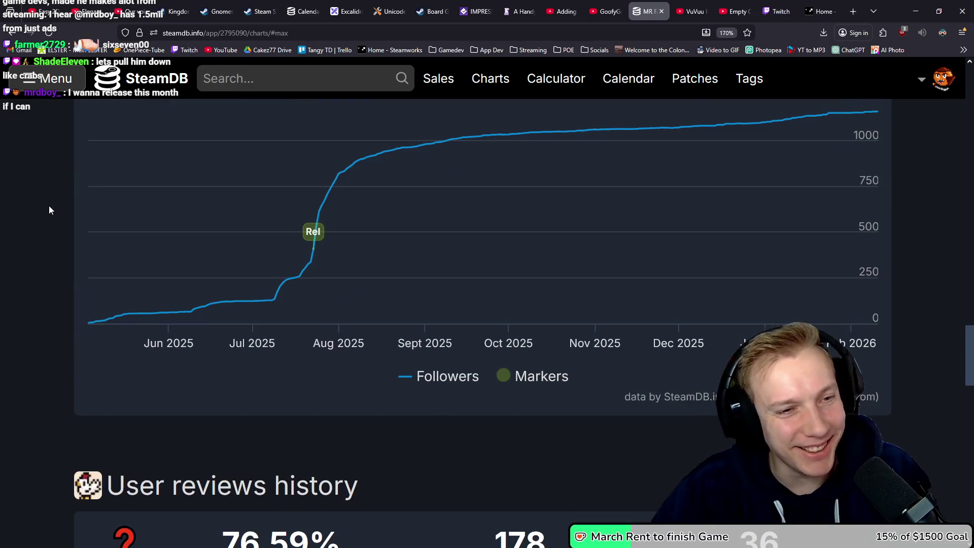
{"action": "mouse_move", "coordinate": [89, 324]}
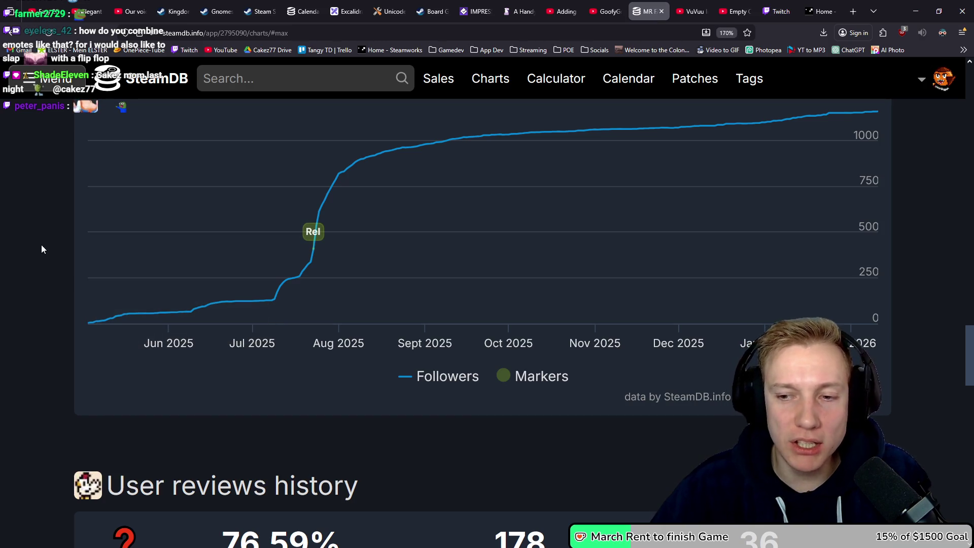
Review the follower history charts, then open the Patches page with the builds heatmap.
{"action": "scroll", "coordinate": [41, 245], "scroll_direction": "up", "scroll_amount": 10}
{"action": "scroll", "coordinate": [35, 246], "scroll_direction": "up", "scroll_amount": 10}
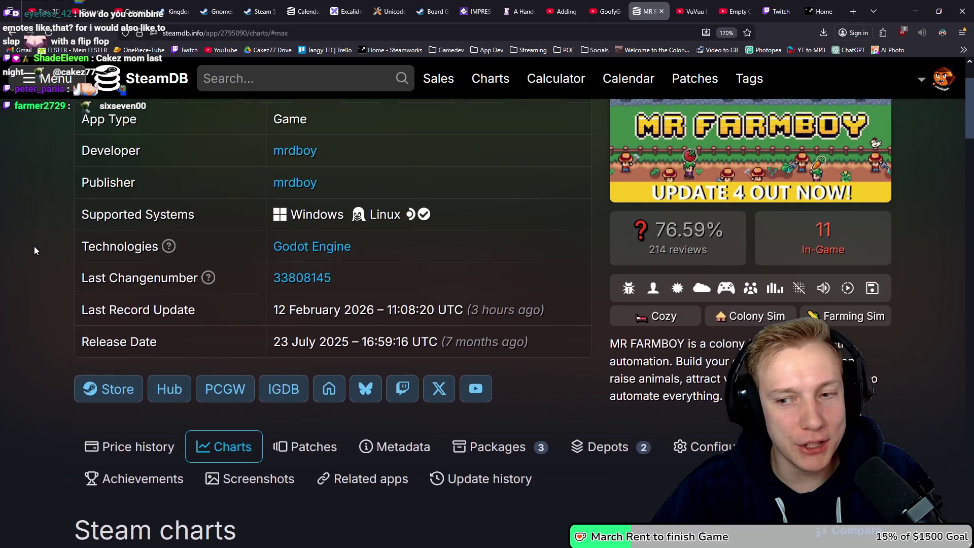
{"action": "scroll", "coordinate": [35, 247], "scroll_direction": "up", "scroll_amount": 2}
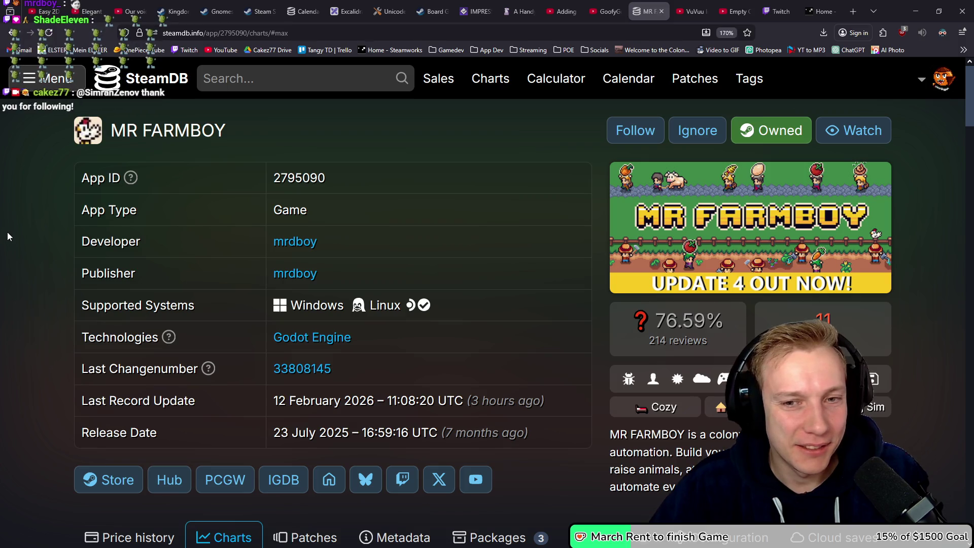
{"action": "scroll", "coordinate": [7, 232], "scroll_direction": "down", "scroll_amount": 5}
{"action": "scroll", "coordinate": [95, 264], "scroll_direction": "up", "scroll_amount": 2}
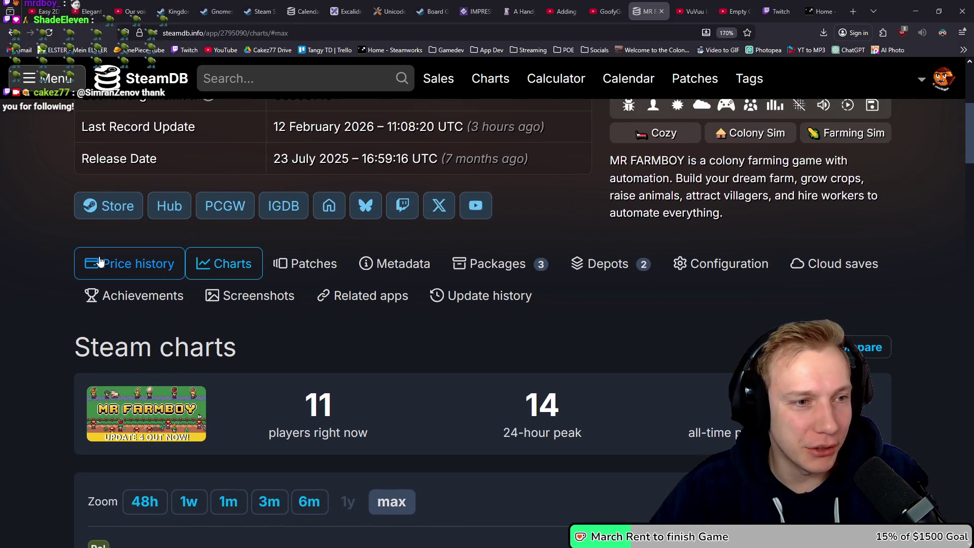
{"action": "left_click", "coordinate": [313, 264]}
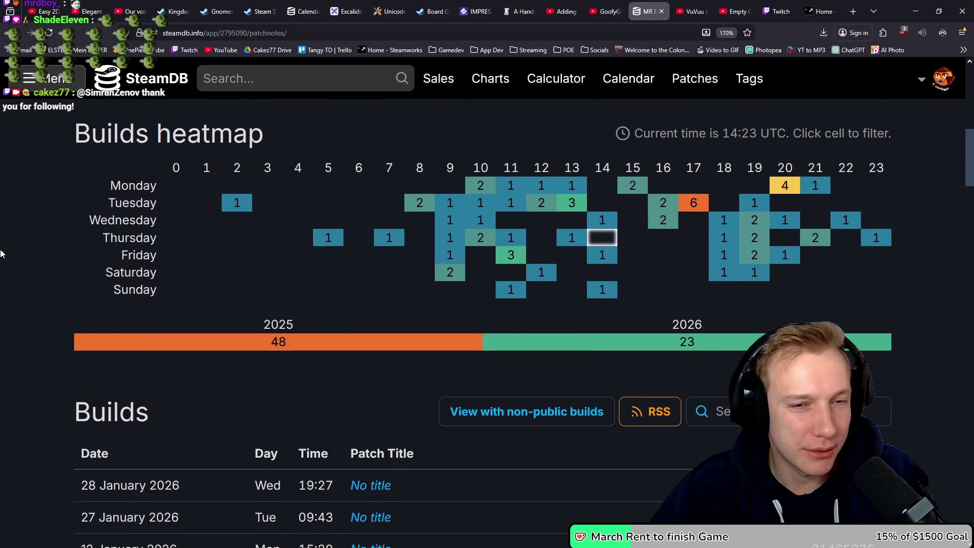
Scroll MR FARMBOY's builds list back to August 2025, then switch to the Excalidraw Whiteboard tab.
{"action": "scroll", "coordinate": [7, 259], "scroll_direction": "down", "scroll_amount": 8}
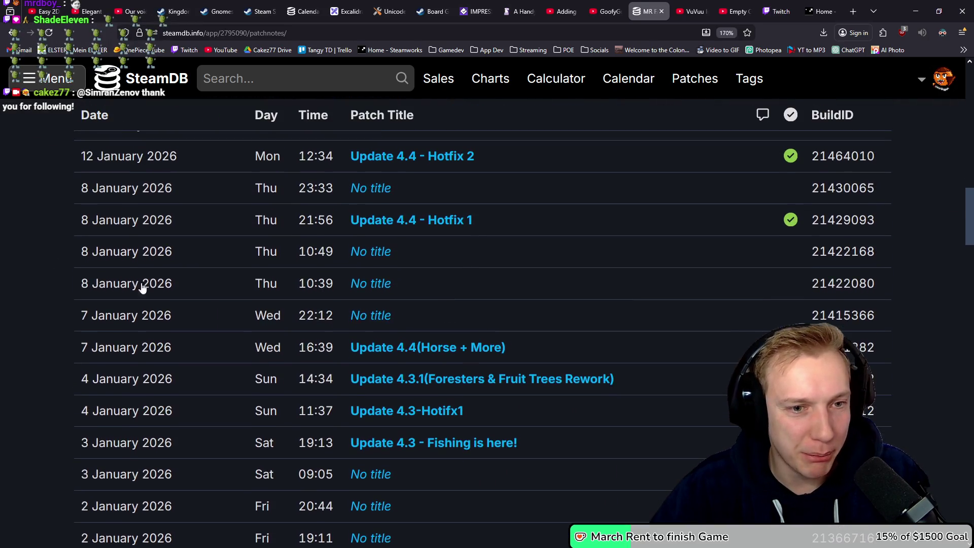
{"action": "scroll", "coordinate": [431, 425], "scroll_direction": "down", "scroll_amount": 3}
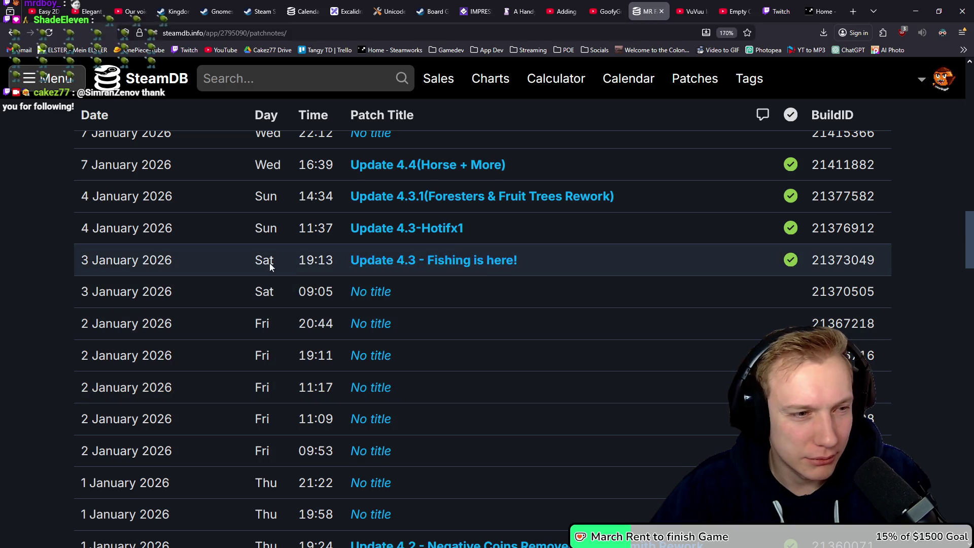
{"action": "scroll", "coordinate": [440, 262], "scroll_direction": "down", "scroll_amount": 6}
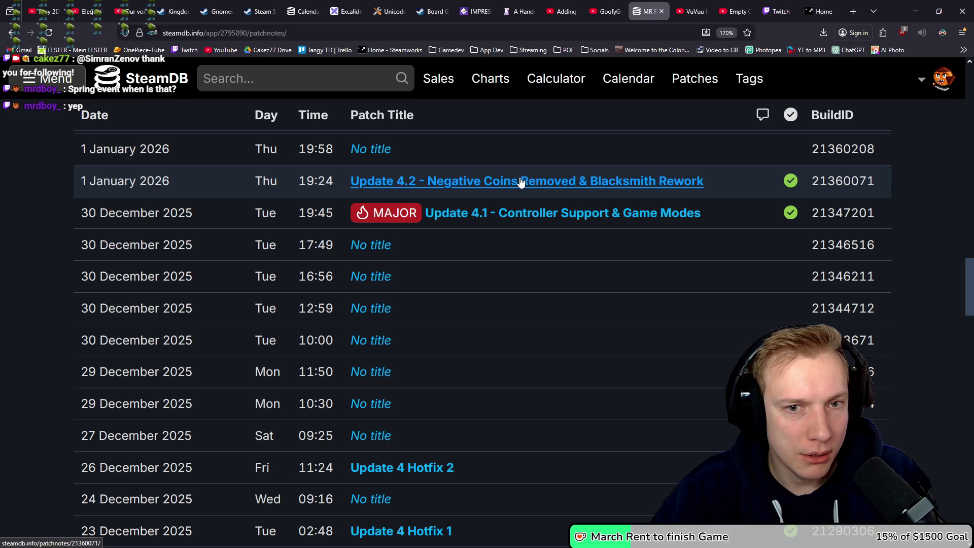
{"action": "scroll", "coordinate": [355, 268], "scroll_direction": "down", "scroll_amount": 5}
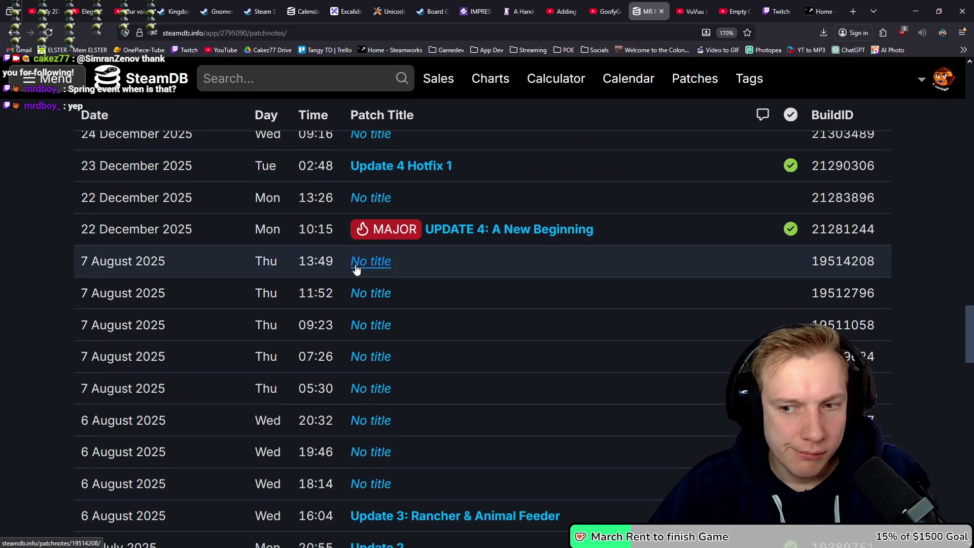
{"action": "scroll", "coordinate": [357, 269], "scroll_direction": "up", "scroll_amount": 20}
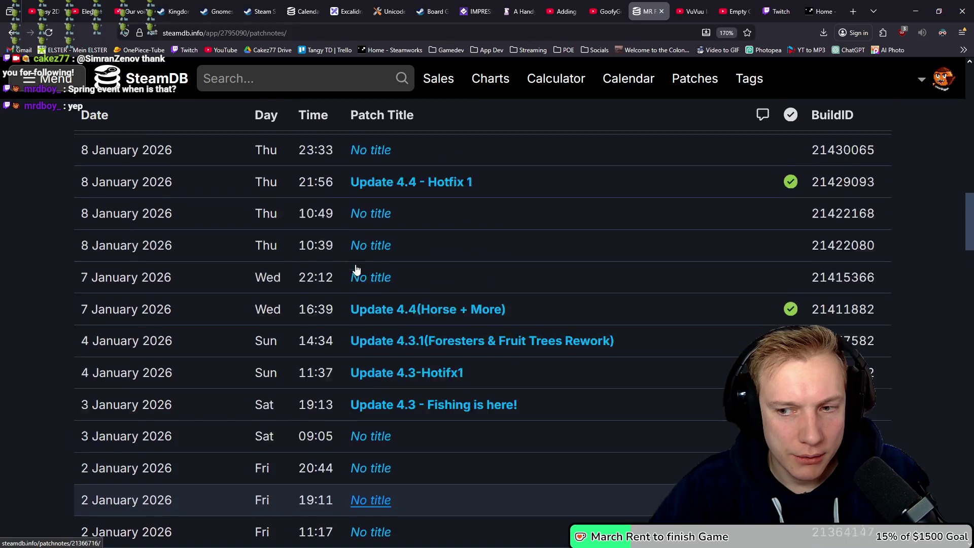
{"action": "left_click", "coordinate": [347, 11]}
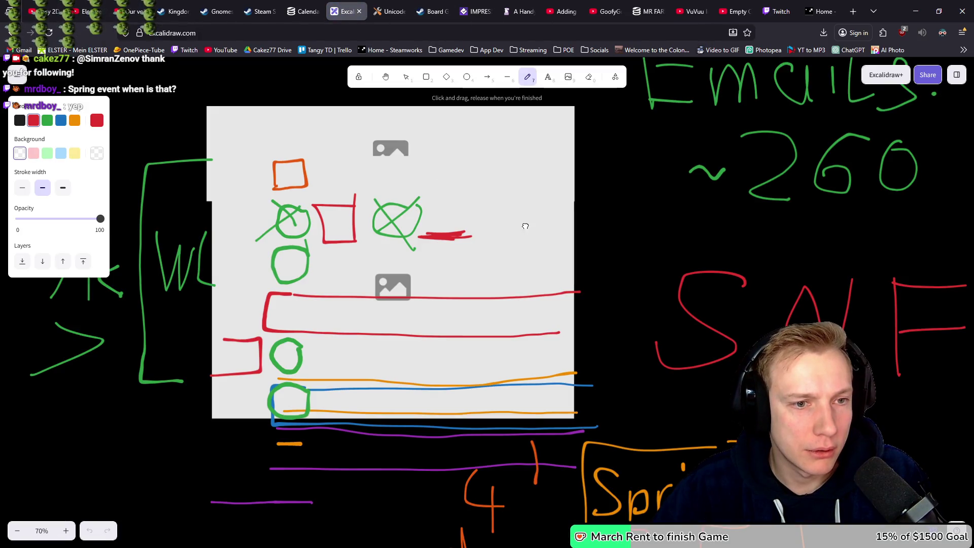
{"action": "scroll", "coordinate": [513, 228], "scroll_direction": "down", "scroll_amount": 5}
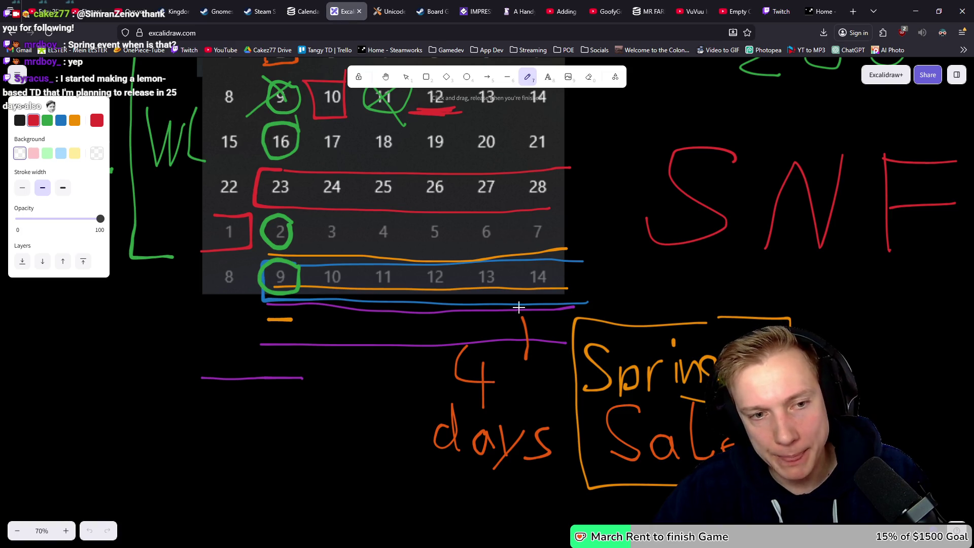
{"action": "scroll", "coordinate": [285, 280], "scroll_direction": "up", "scroll_amount": 3}
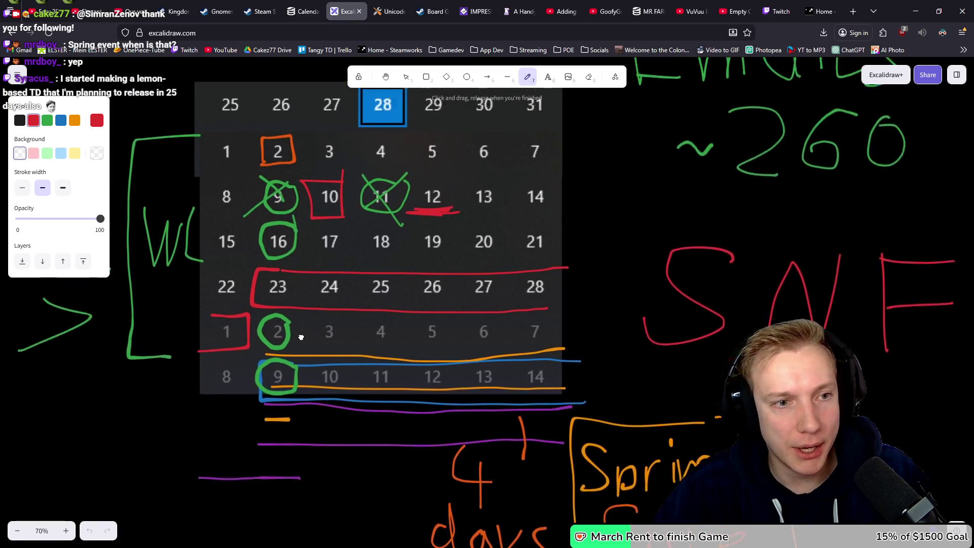
{"action": "scroll", "coordinate": [295, 303], "scroll_direction": "down", "scroll_amount": 3}
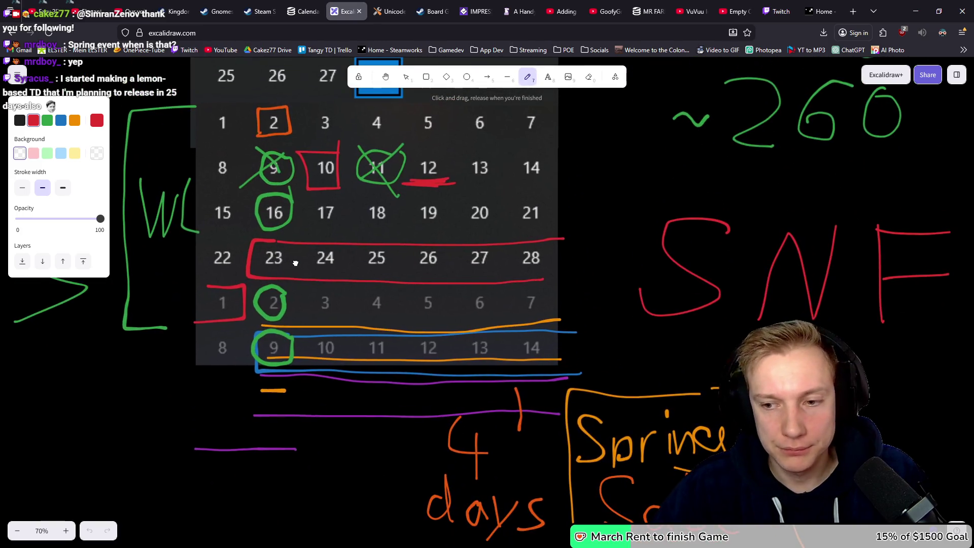
{"action": "scroll", "coordinate": [291, 233], "scroll_direction": "right", "scroll_amount": 1}
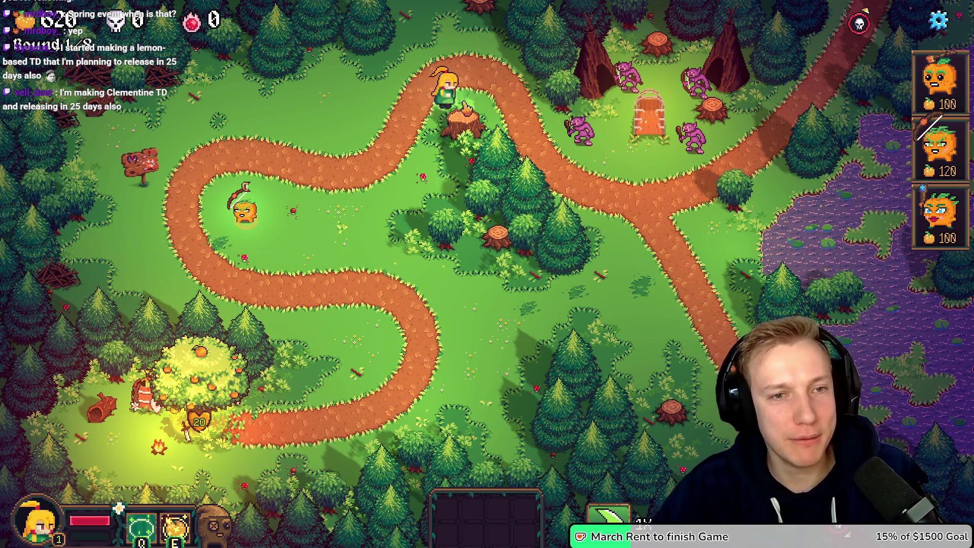
Buy Multi Vision Goggles for 260 gold, equip them on the lemon tower, and return to VS Code.
{"action": "left_click", "coordinate": [245, 210]}
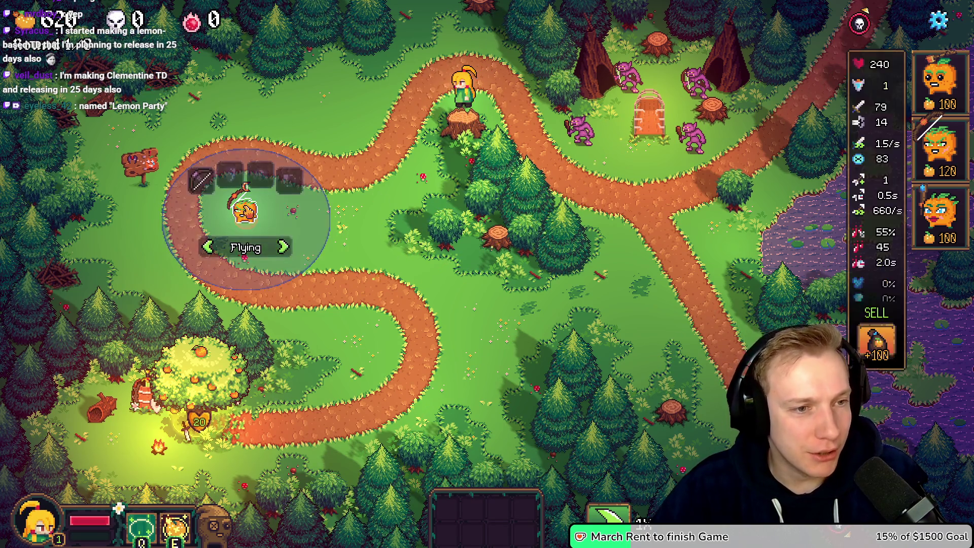
{"action": "left_click", "coordinate": [208, 366]}
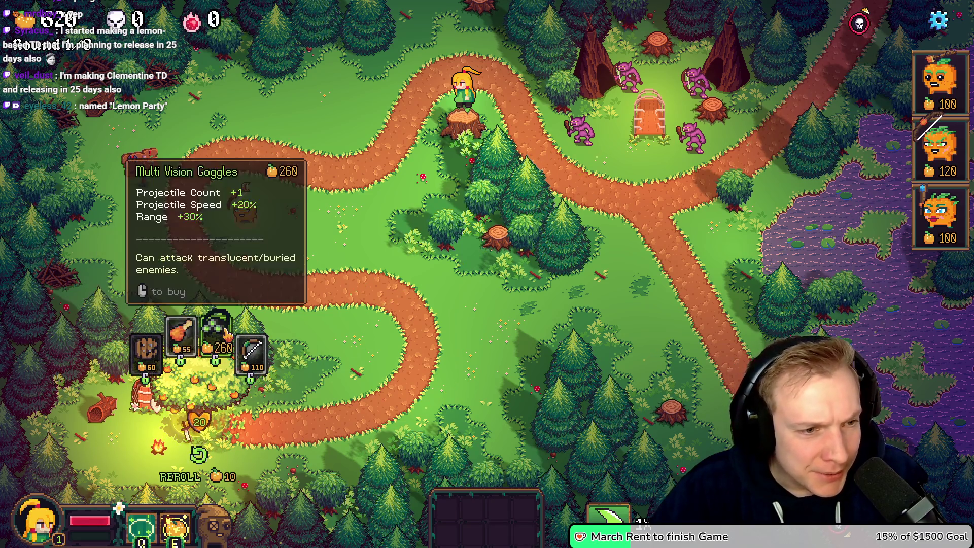
{"action": "left_click_drag", "start_coordinate": [228, 336], "coordinate": [245, 206]}
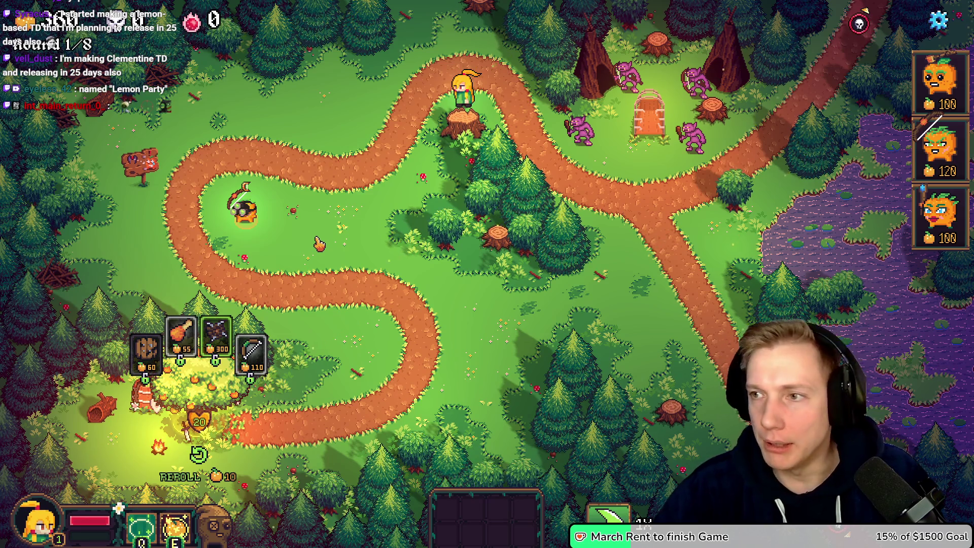
{"action": "key", "text": "alt+Tab"}
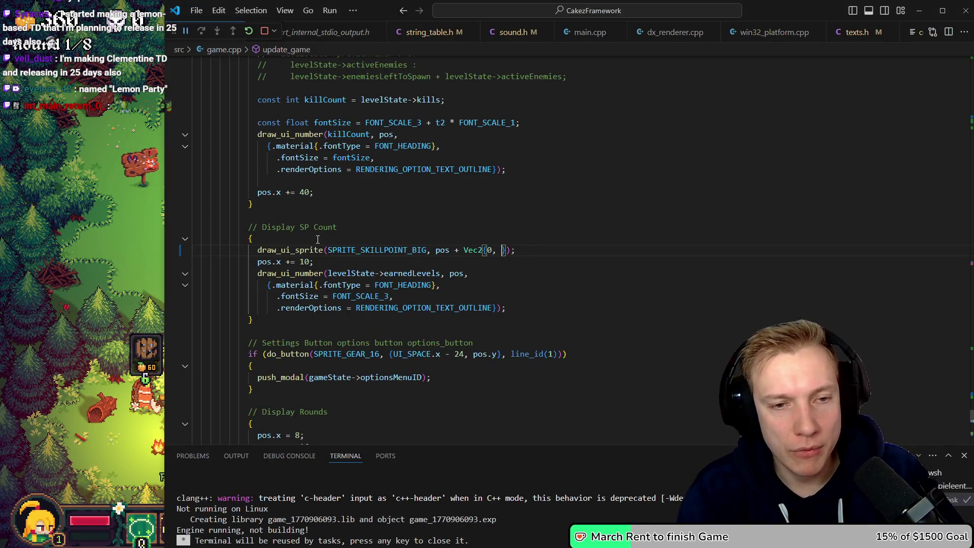
Fill the Vec2 y offset with yOff, then rename it to yLift.
{"action": "type", "text": "yOf"}
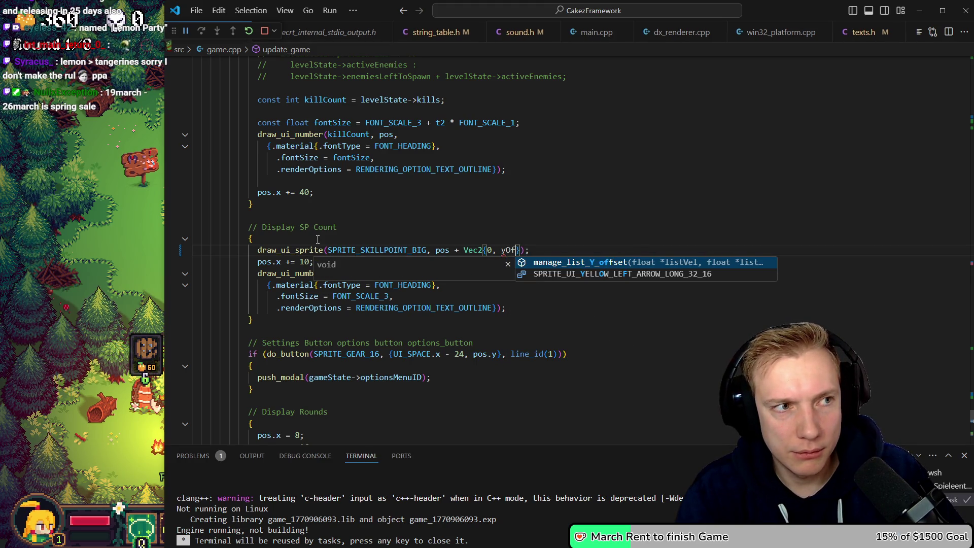
{"action": "key", "text": "Escape"}
{"action": "key", "text": "shift+Left"}
{"action": "key", "text": "BackSpace"}
{"action": "key", "text": "BackSpace"}
{"action": "key", "text": "BackSpace"}
{"action": "type", "text": "Lift"}
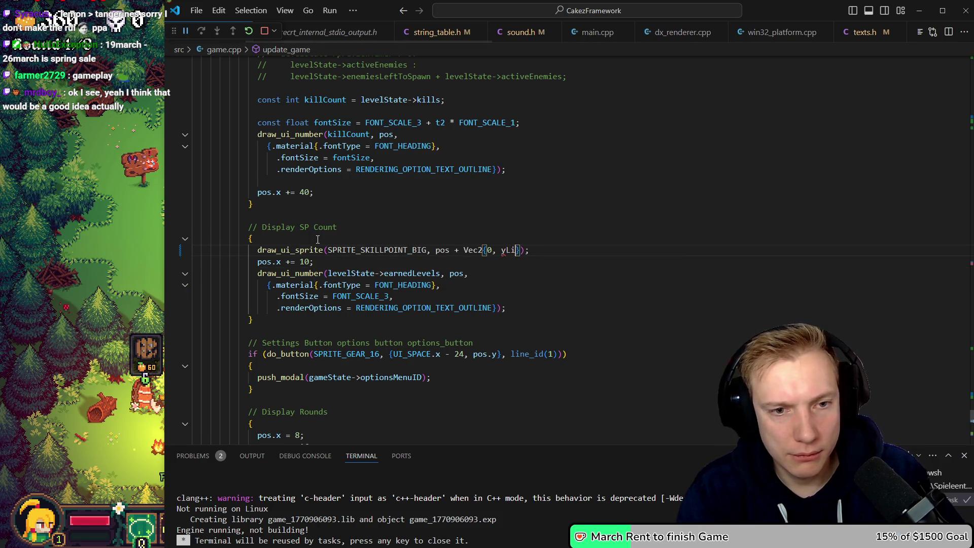